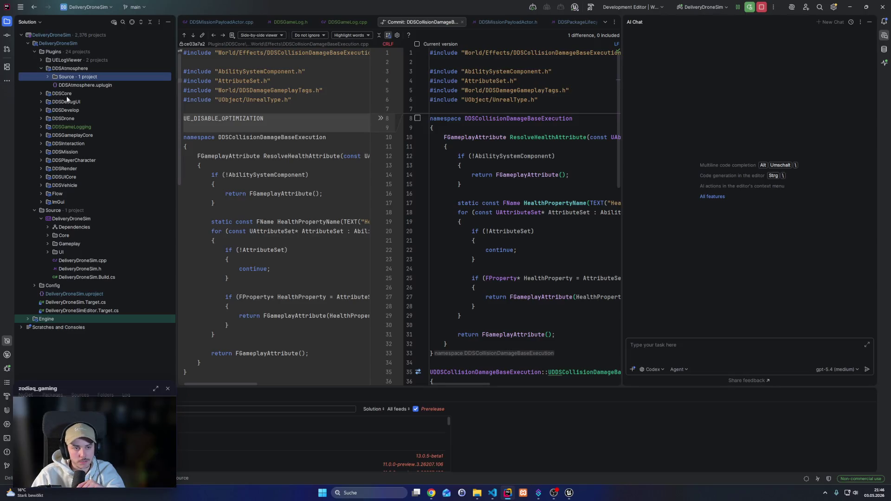
Expand DDSCore > Source > Private > World and open DDSDamageBaseComponent.cpp
left_click(41, 93)
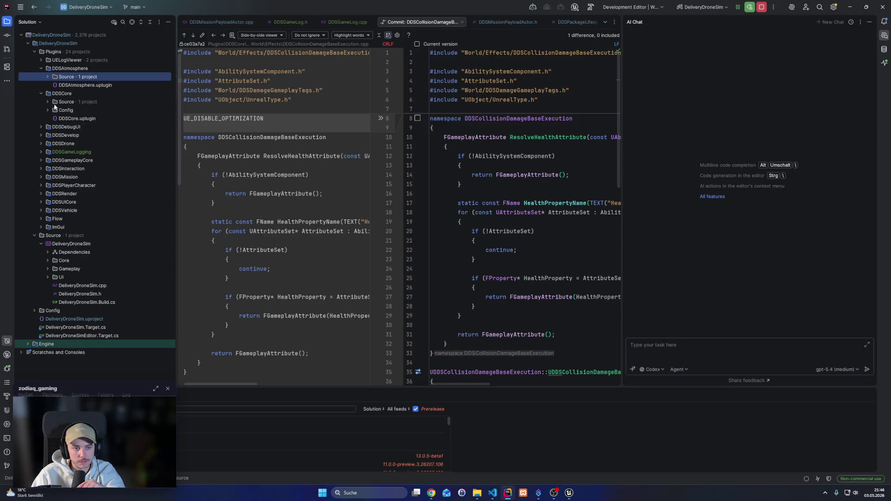
left_click(51, 104)
left_click(48, 102)
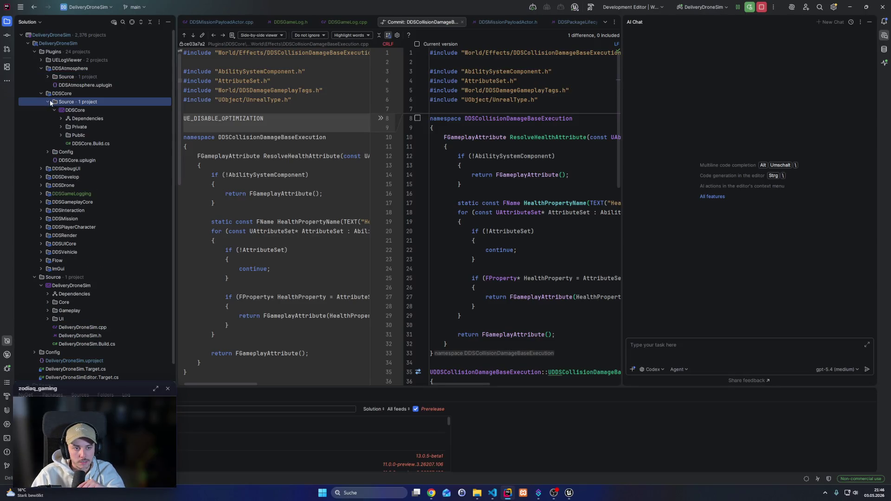
left_click(61, 126)
left_click_drag(177, 148, 230, 139)
key("Escape")
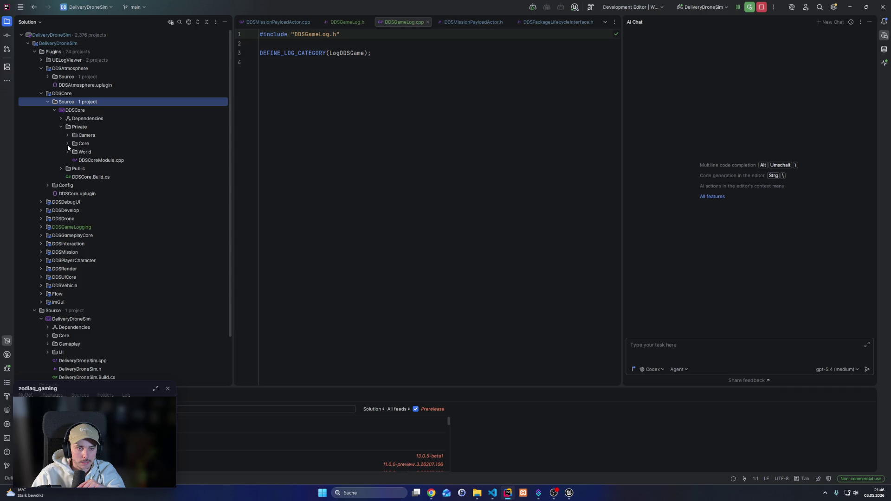
left_click(68, 144)
left_click(67, 186)
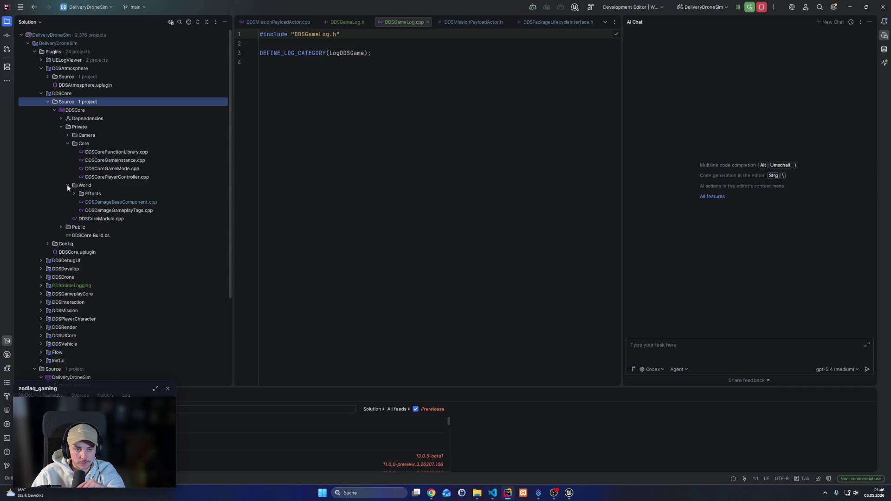
left_click(74, 194)
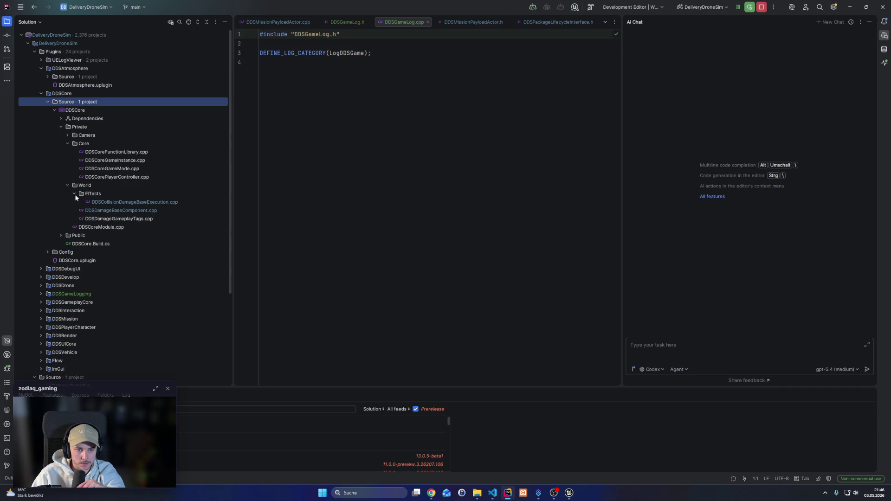
double_click(121, 210)
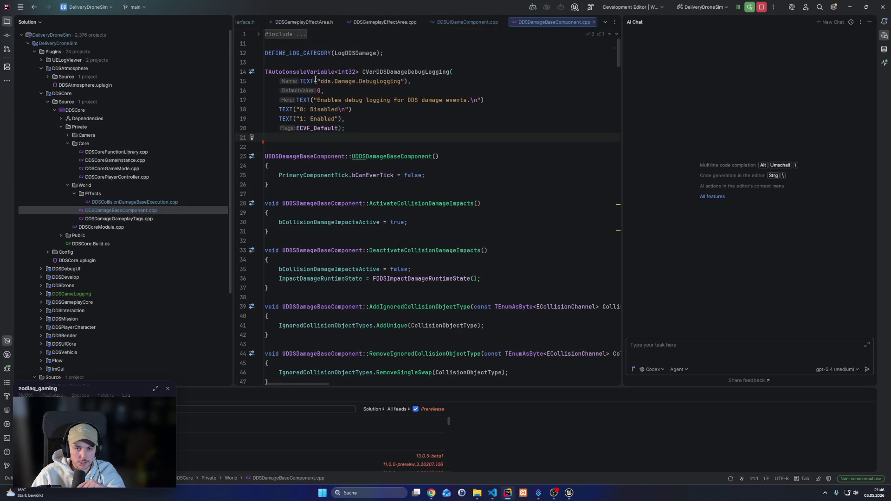
Open DDSDamageBaseComponent.h from Public > World, read through it, then open DDSCollisionDamageBaseExecution.cpp
left_click(60, 236)
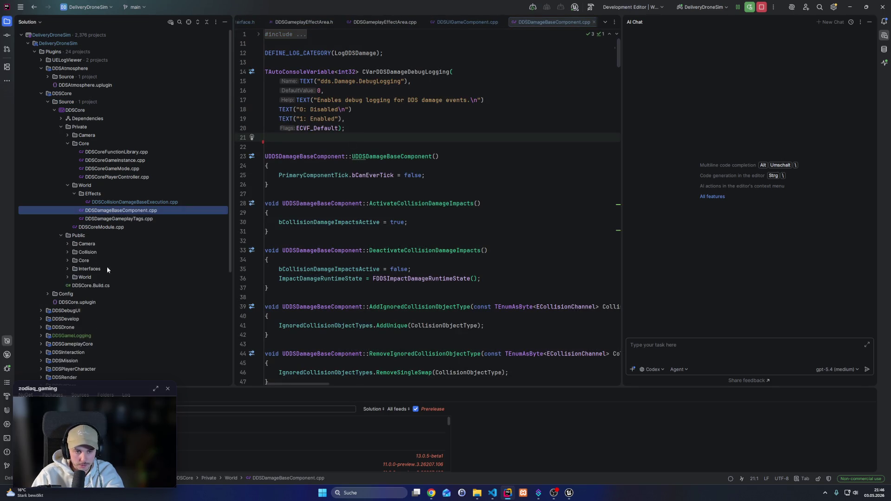
left_click(68, 277)
double_click(118, 294)
scroll(385, 188, "up", 2)
scroll(385, 188, "up", 6)
scroll(380, 245, "down", 4)
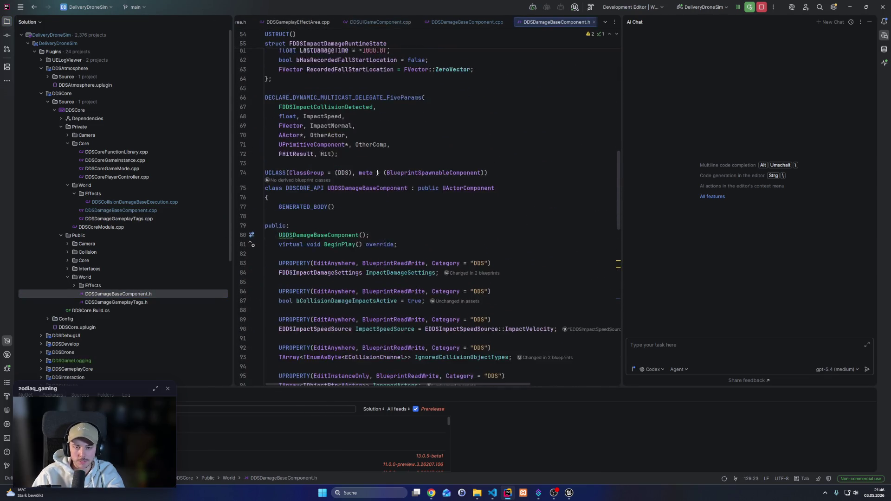
scroll(377, 251, "down", 4)
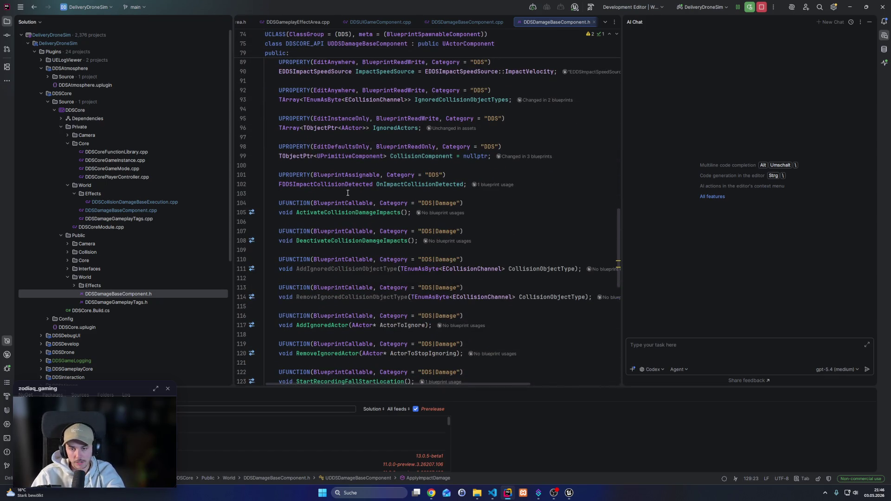
scroll(338, 191, "down", 1)
scroll(337, 185, "down", 4)
scroll(329, 163, "down", 5)
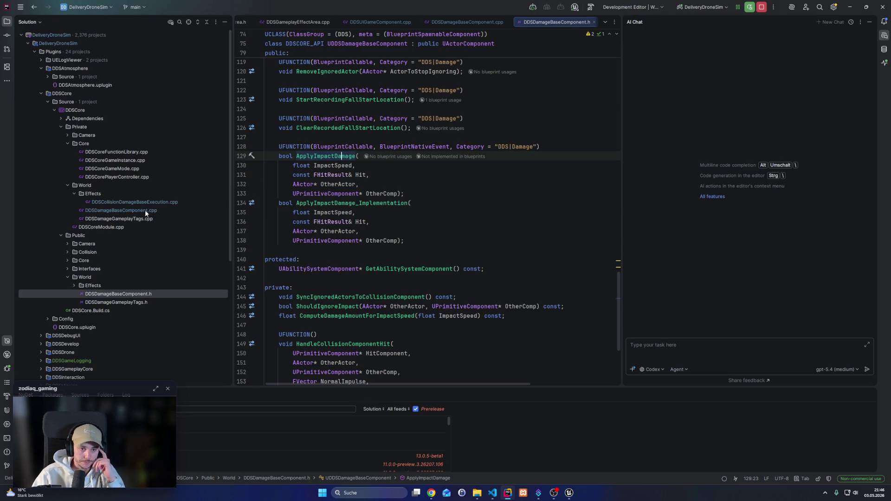
double_click(132, 203)
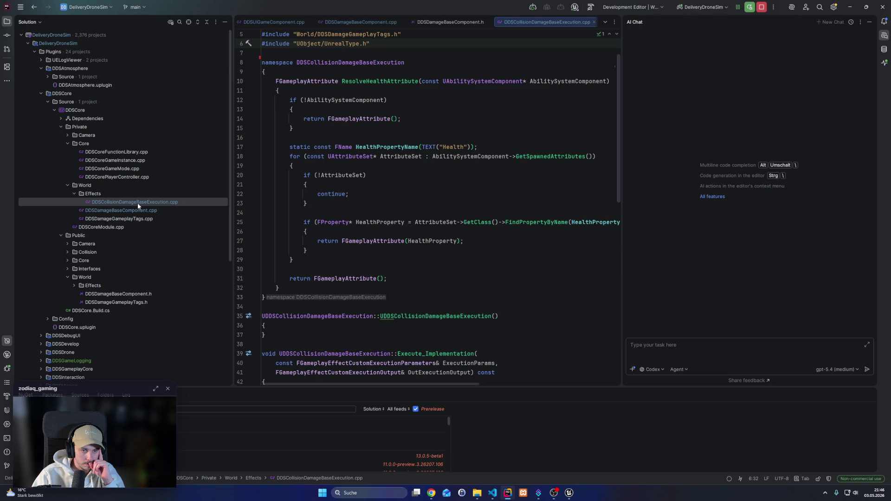
Scroll down the Solution tree and open DDSCoreFunctionLibrary.cpp
scroll(344, 197, "down", 8)
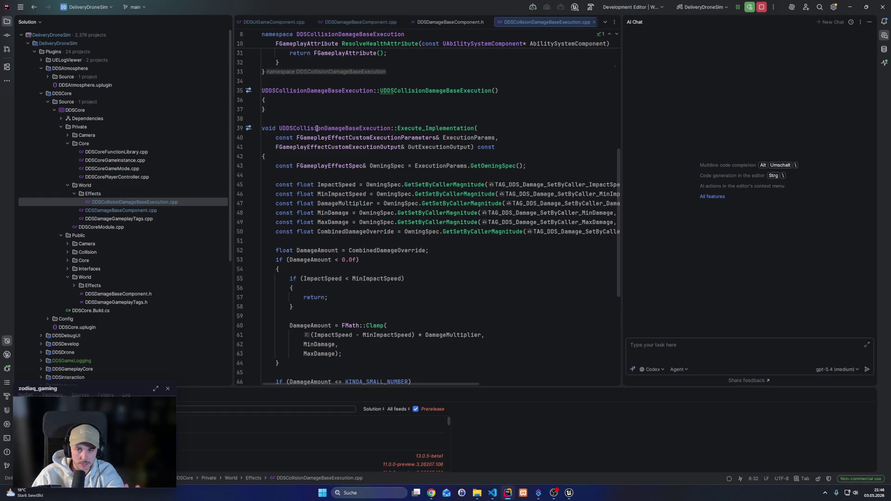
scroll(299, 294, "down", 1)
scroll(300, 294, "down", 3)
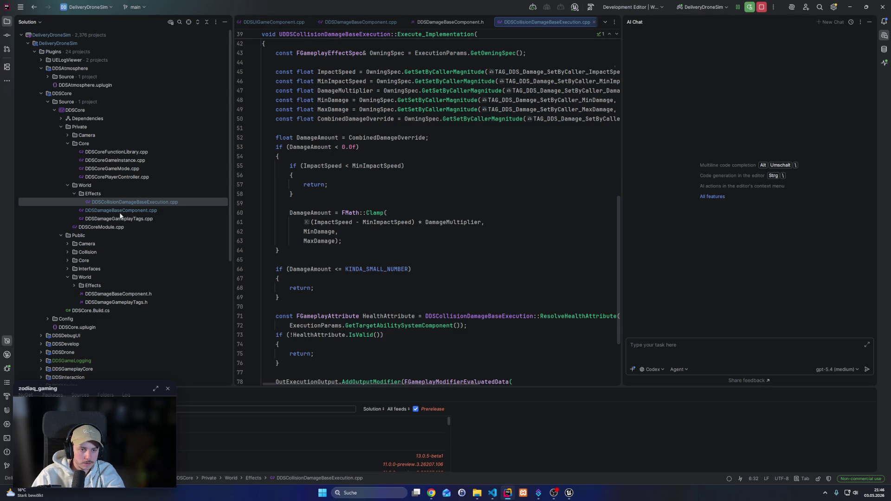
double_click(121, 152)
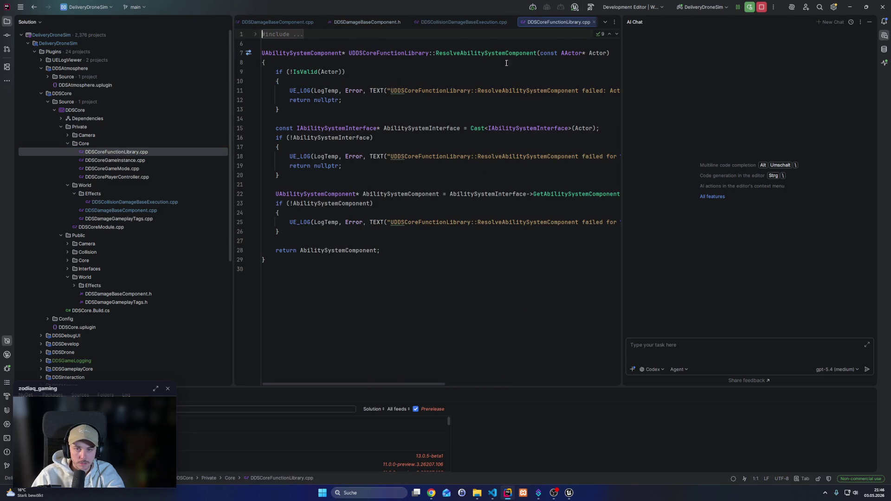
Show the Commit tool window listing the 27 changed files
left_click(67, 135)
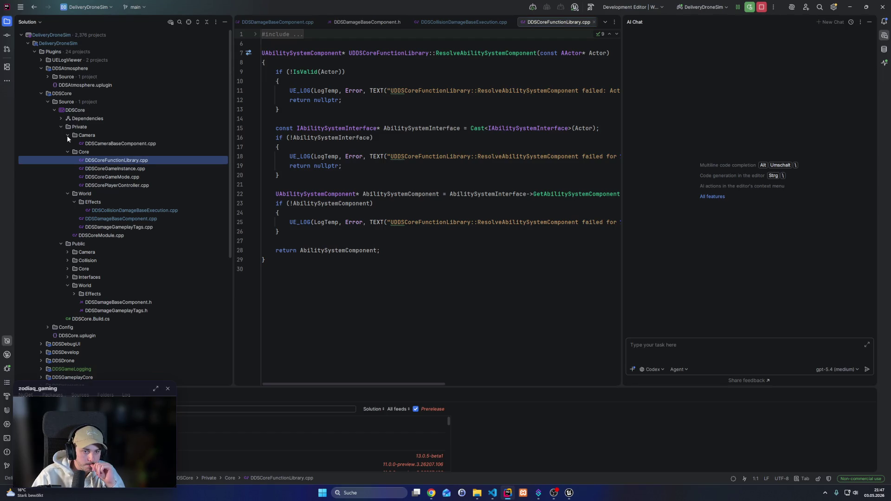
left_click(68, 135)
scroll(141, 266, "down", 3)
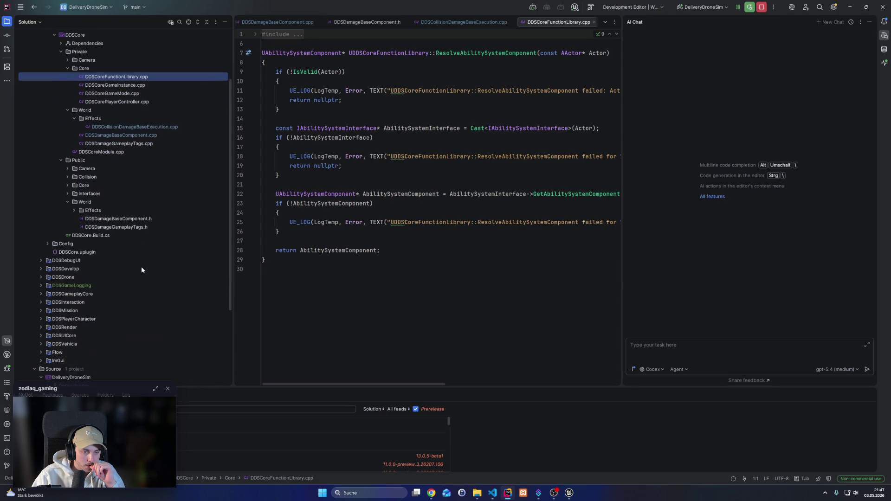
left_click(7, 35)
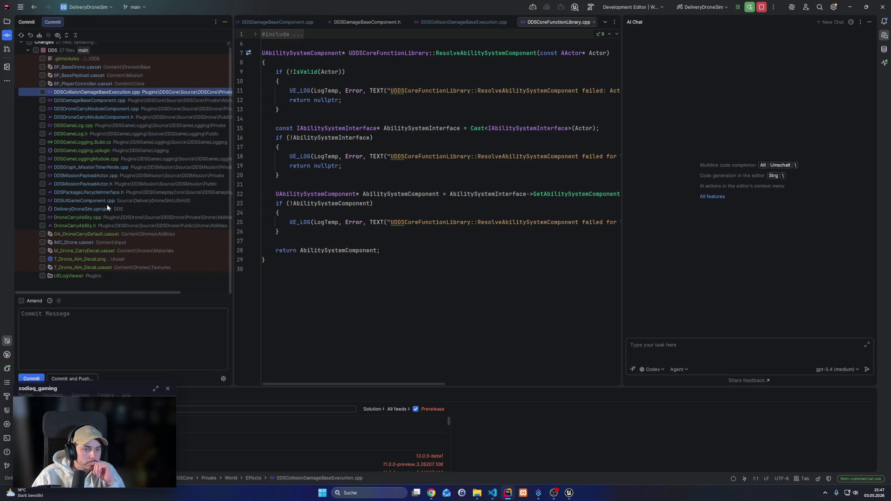
Review the pending changes in DDSMissionPayloadActor.h and DDSMissionPayloadActor.cpp
double_click(93, 184)
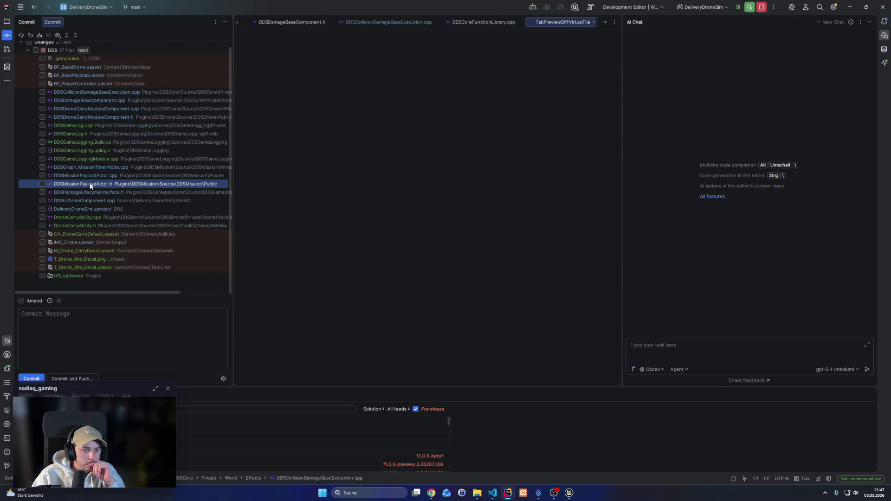
scroll(549, 300, "down", 8)
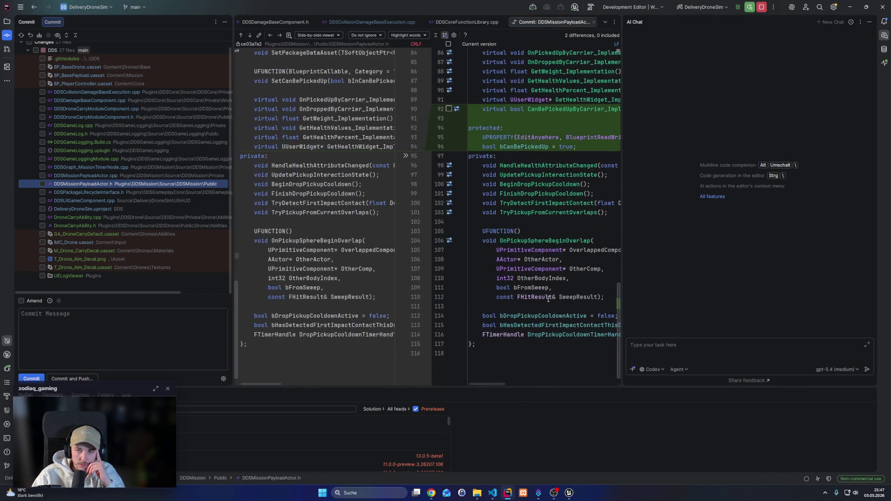
left_click(108, 177)
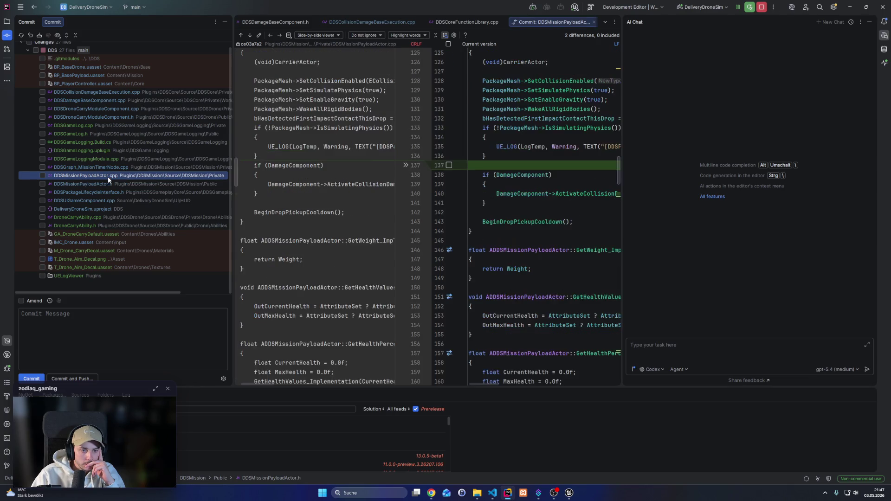
Review the widened DDSUIGameComponent.cpp diff, then switch to GA_DroneCarryDefault in Unreal Editor
left_click(97, 201)
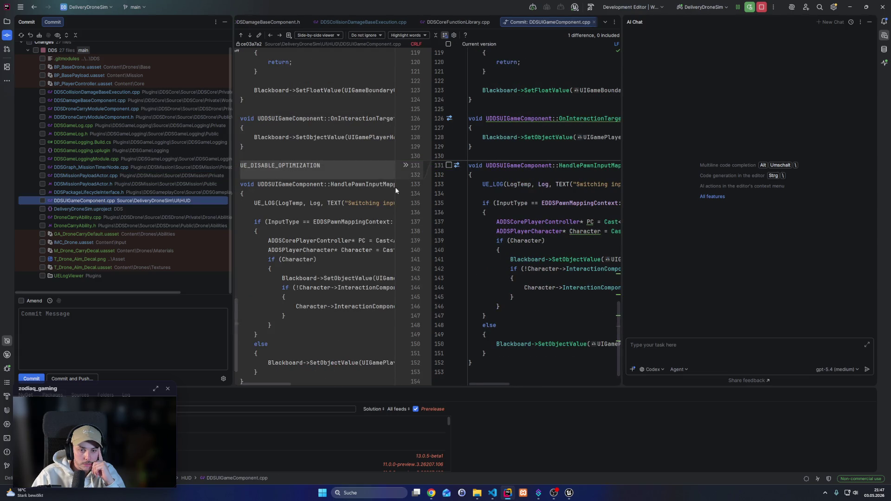
left_click_drag(624, 176, 655, 176)
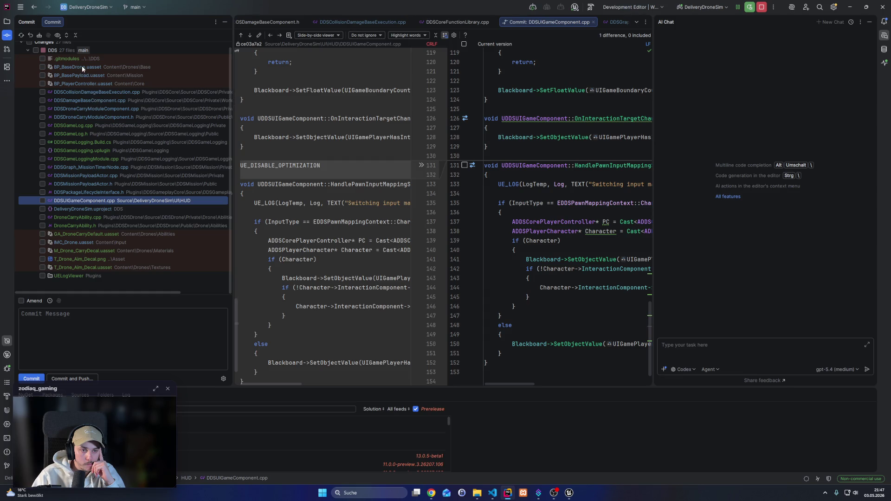
mouse_move(570, 493)
left_click(527, 450)
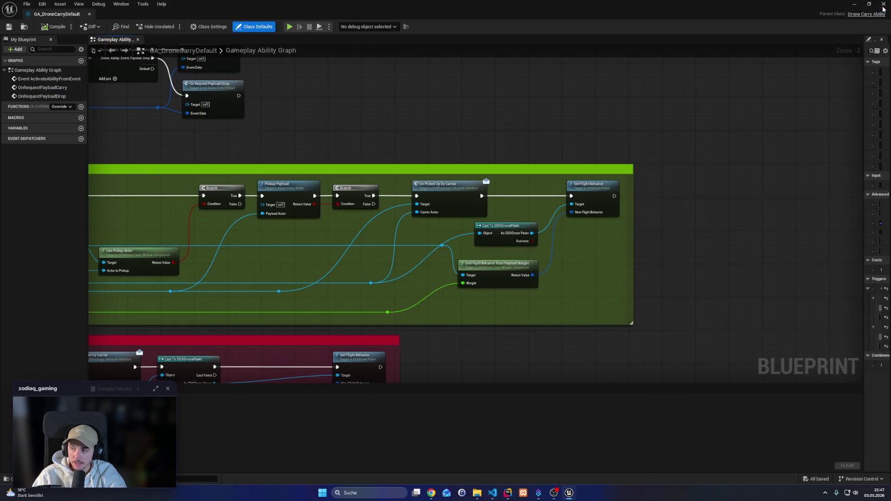
Close the GA_DroneCarryDefault Blueprint and switch to the Plaiter board in Chrome
left_click(884, 4)
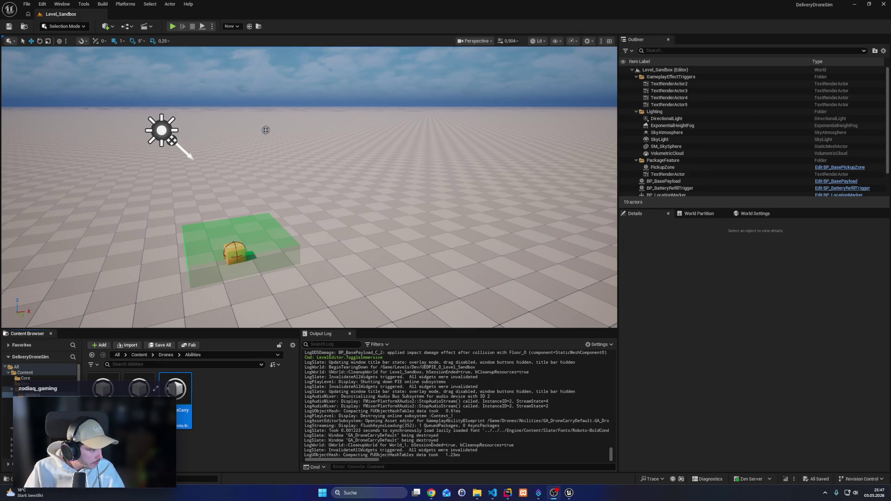
key("alt+Tab")
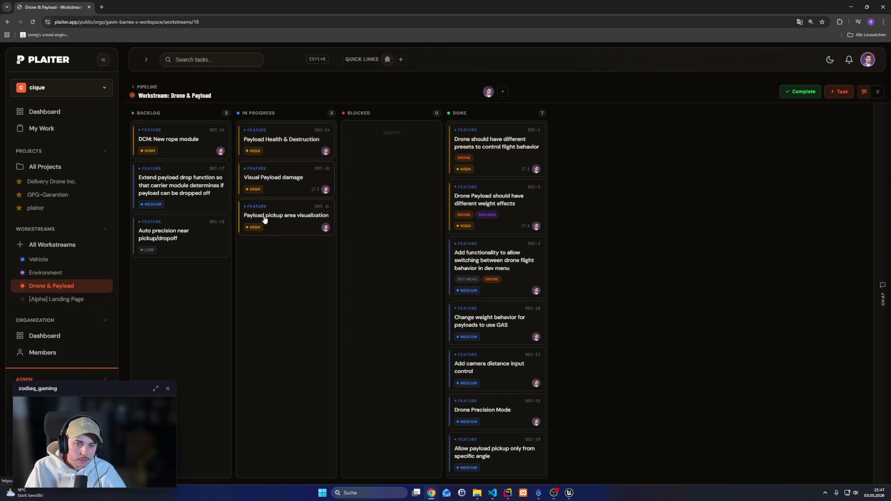
Zoom the Drone & Payload board to 150% to read its tasks, then select the plaiter project
key("ctrl+plus")
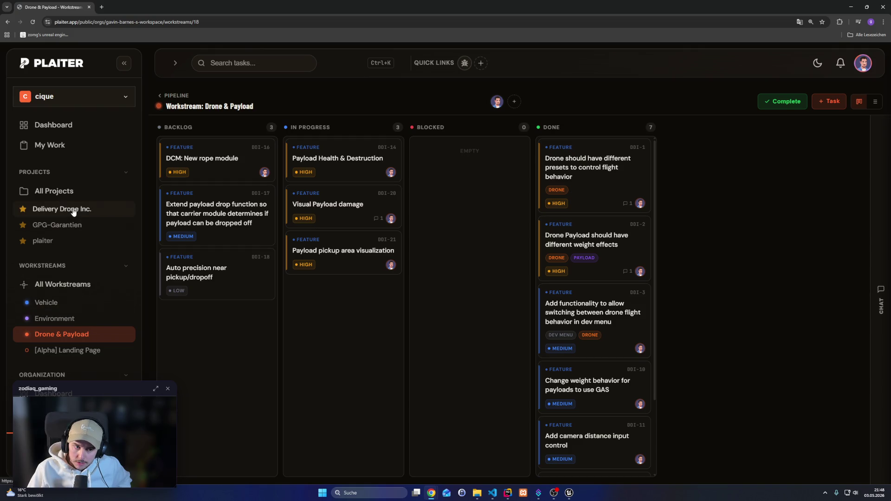
left_click(70, 240)
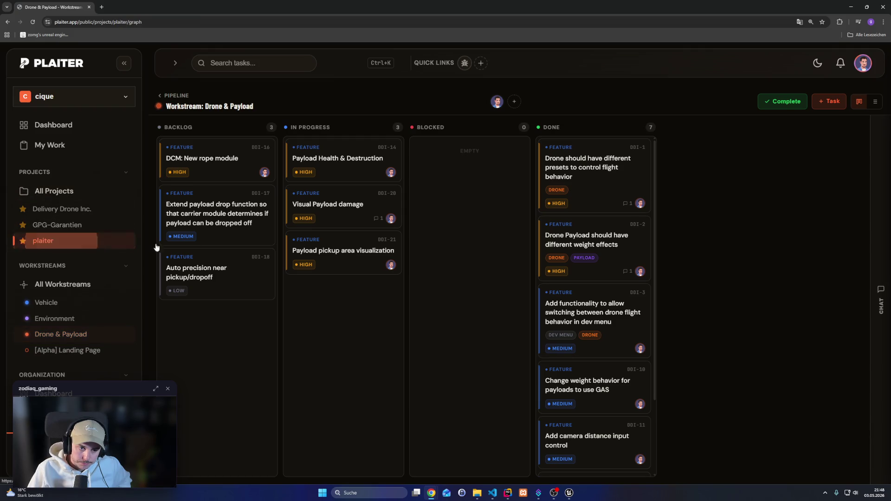
Drill into the Alpha-EarlyAccess milestone and scroll through the [Alpha] Bugs & Polish board
left_click(473, 294)
double_click(473, 294)
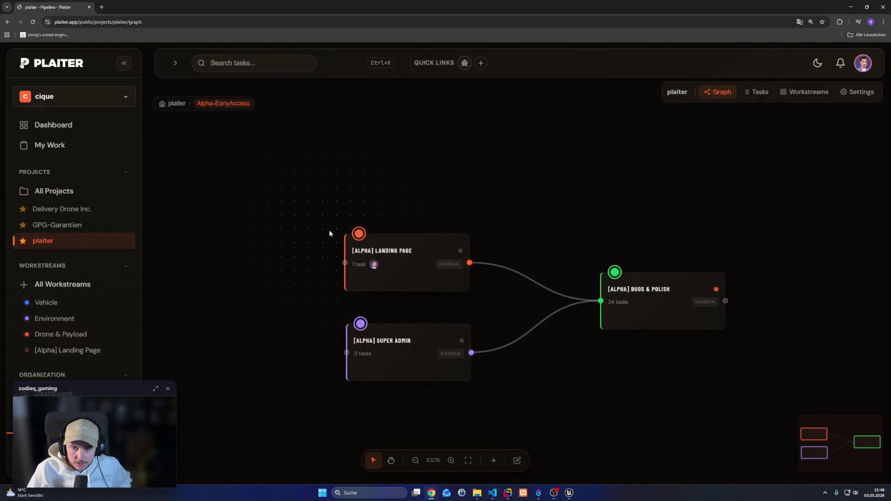
double_click(604, 273)
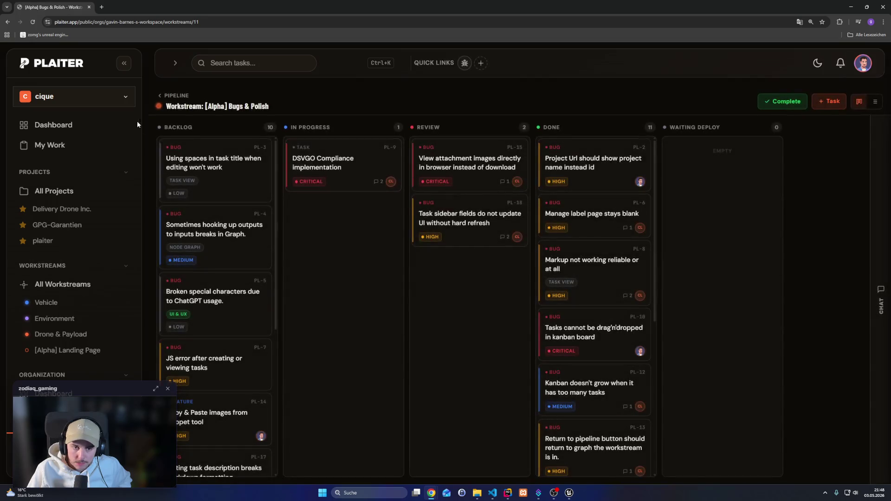
scroll(216, 223, "down", 5)
scroll(216, 244, "up", 5)
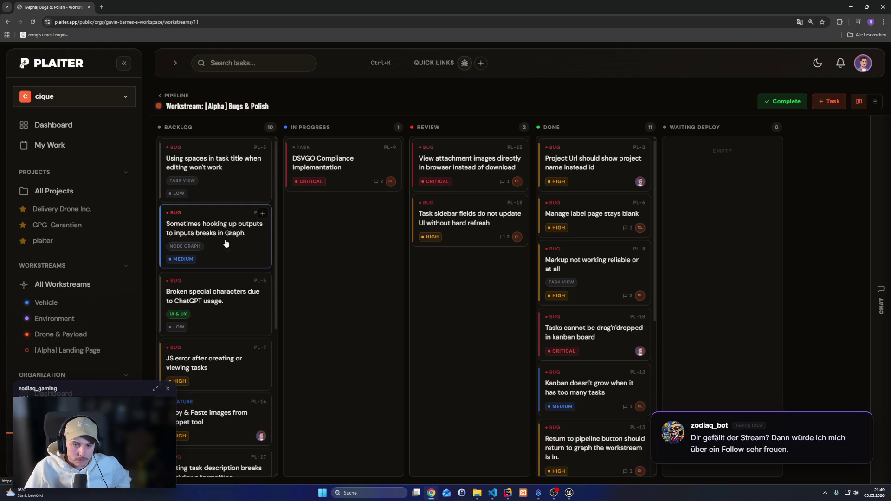
scroll(237, 373, "down", 1)
scroll(236, 372, "down", 5)
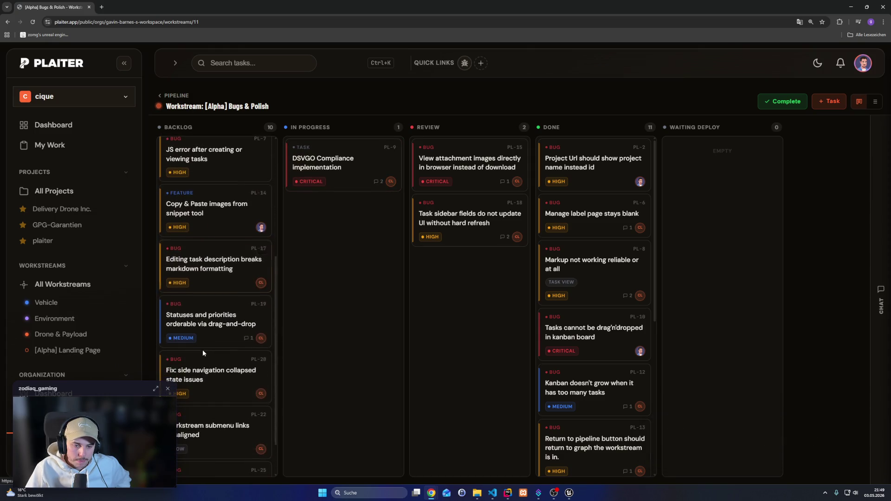
scroll(202, 354, "down", 2)
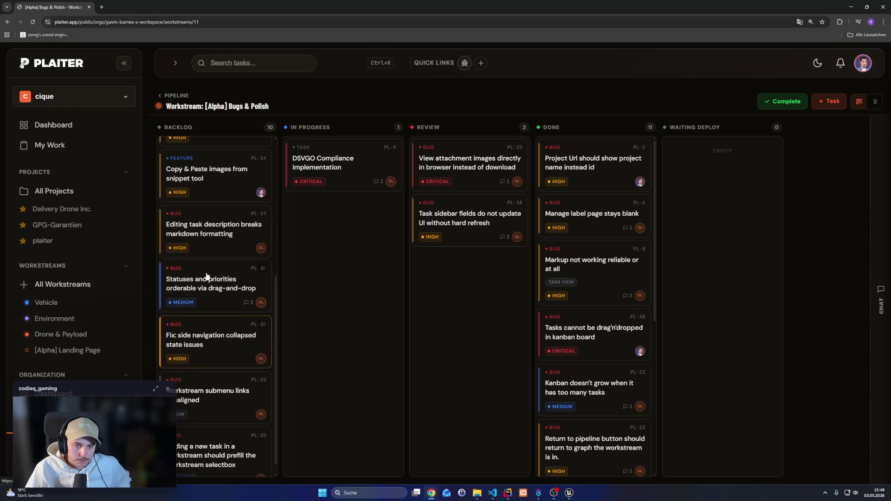
scroll(207, 341, "down", 1)
scroll(216, 321, "up", 8)
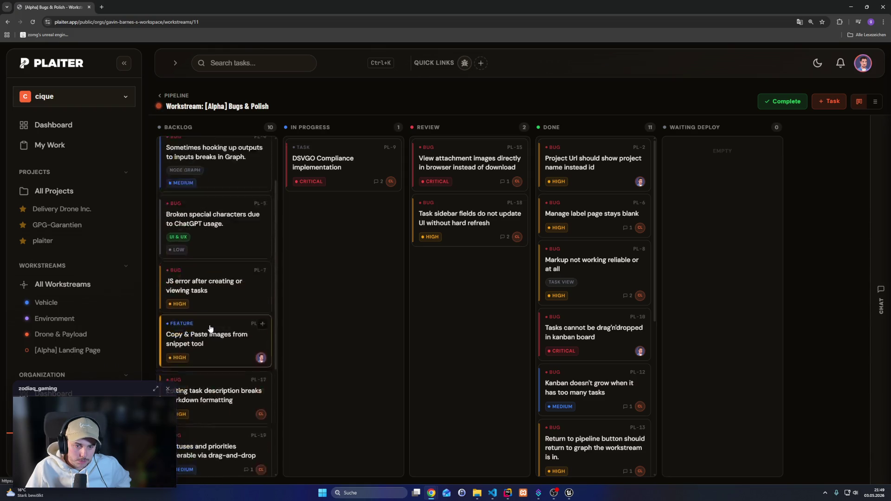
Open the Delivery Drone Inc. Prototype milestone graph and select the Drone & Payload workstream
left_click(56, 235)
left_click(57, 231)
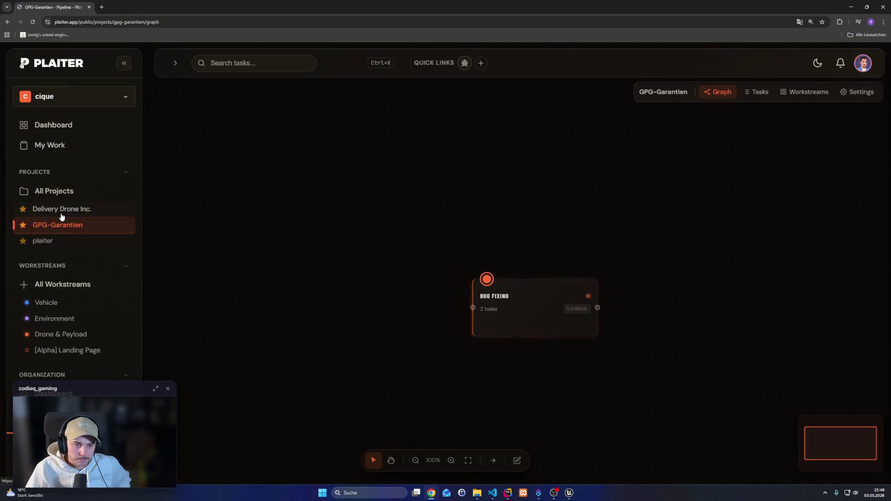
left_click(59, 212)
left_click(282, 269)
double_click(281, 269)
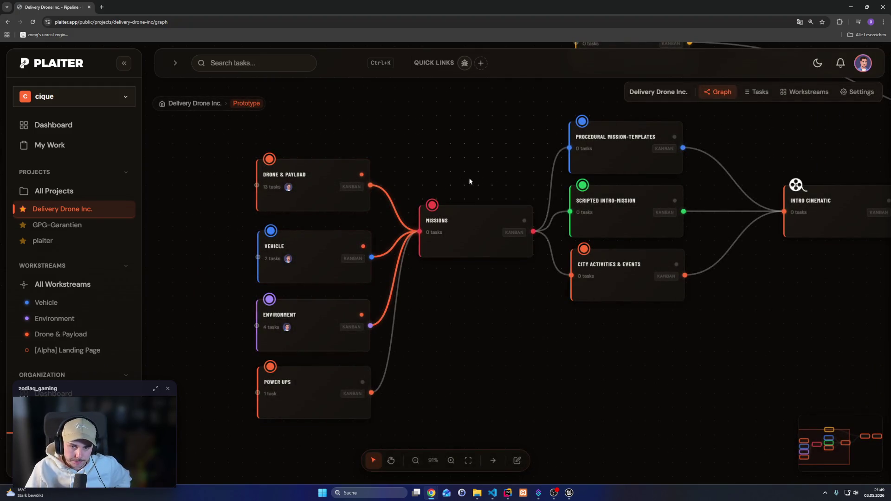
left_click(309, 193)
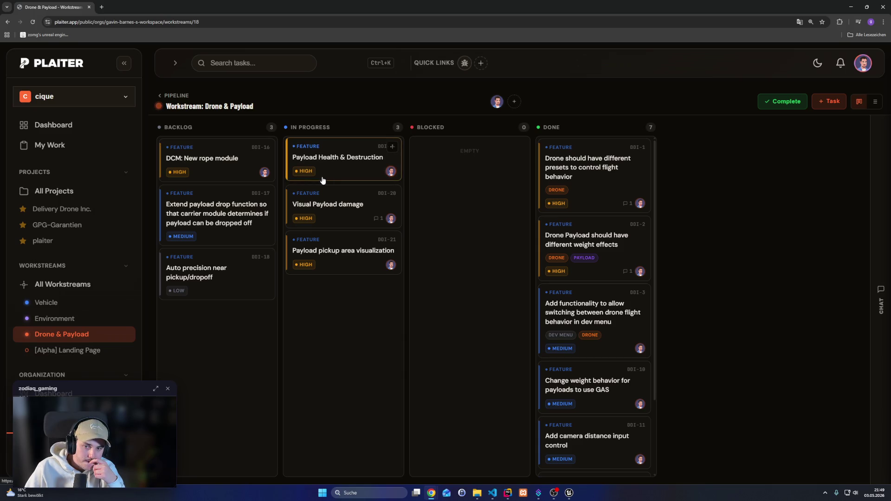
Inspect the Visual Payload damage and Payload Health & Destruction task details
left_click(347, 222)
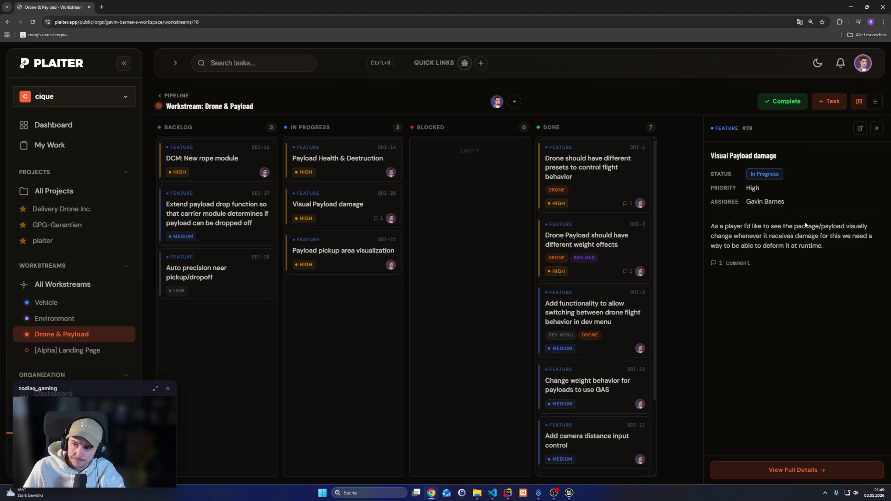
left_click(665, 162)
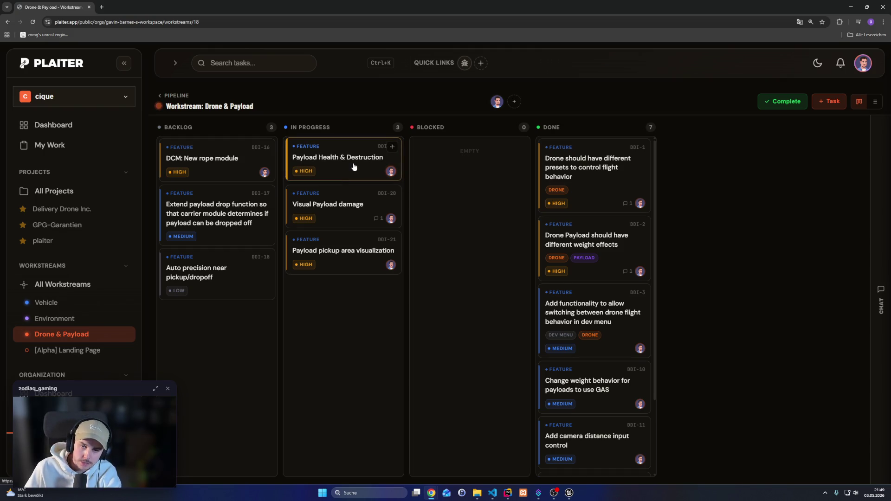
left_click(353, 167)
left_click(222, 96)
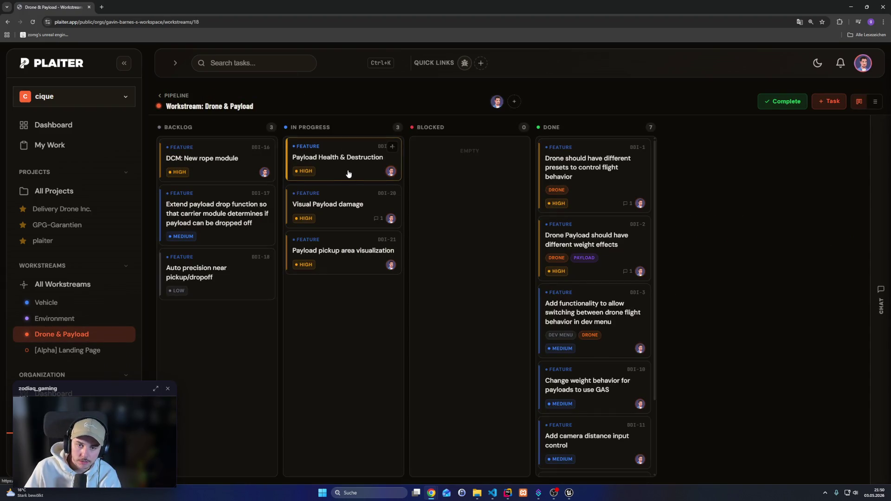
right_click(348, 173)
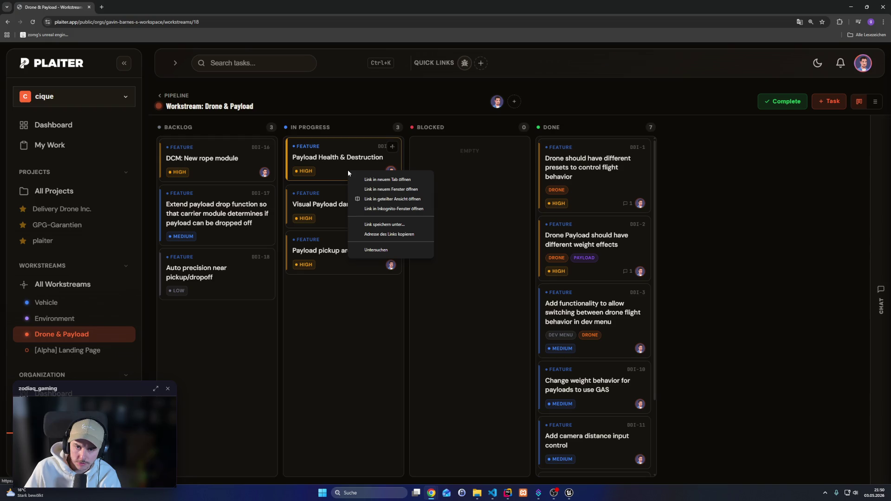
left_click(356, 124)
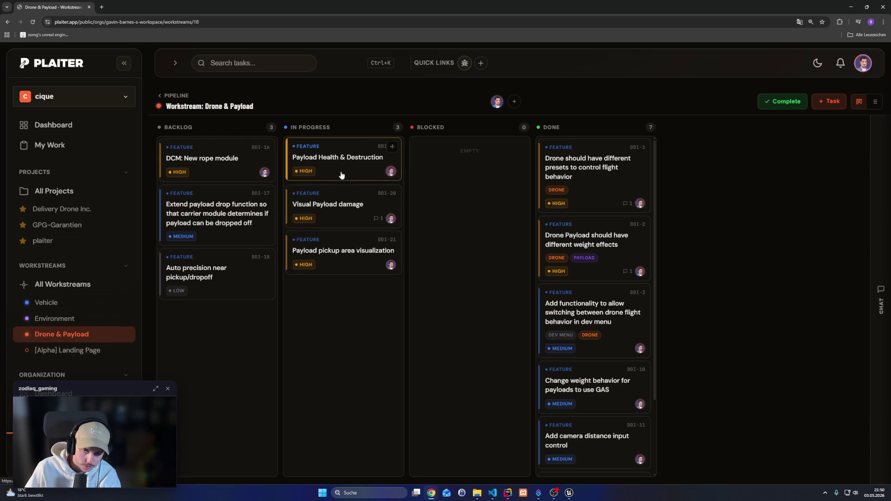
left_click(341, 175)
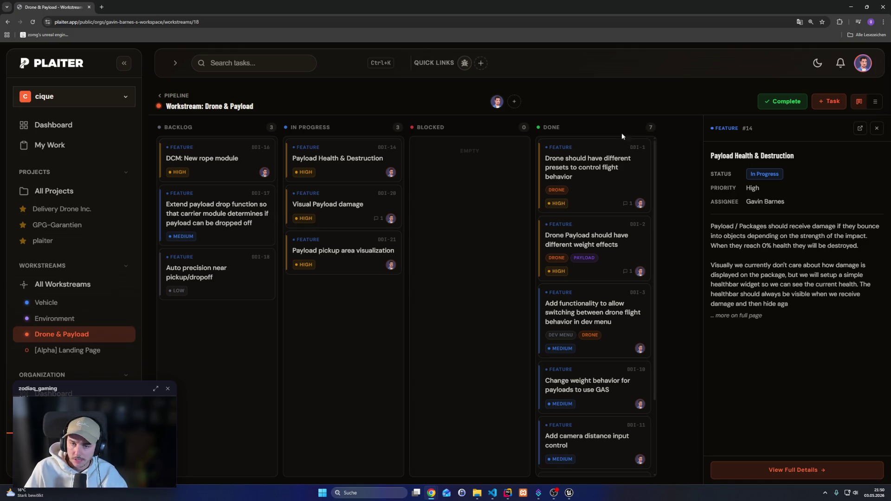
left_click(453, 214)
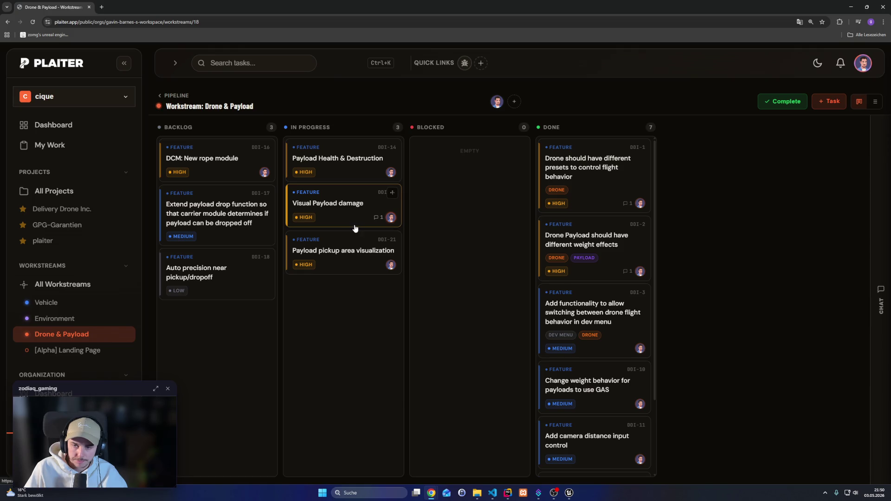
Recheck Visual Payload damage, then show the Payload pickup area visualization task details
left_click(303, 196)
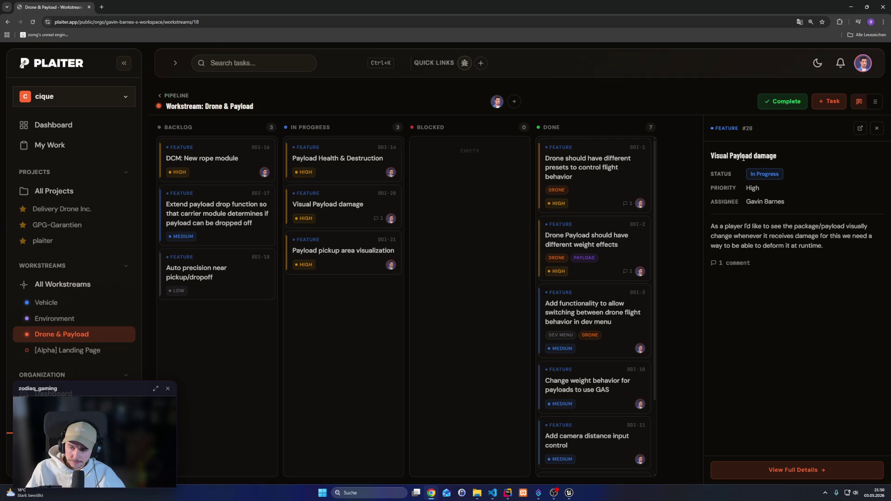
left_click(695, 191)
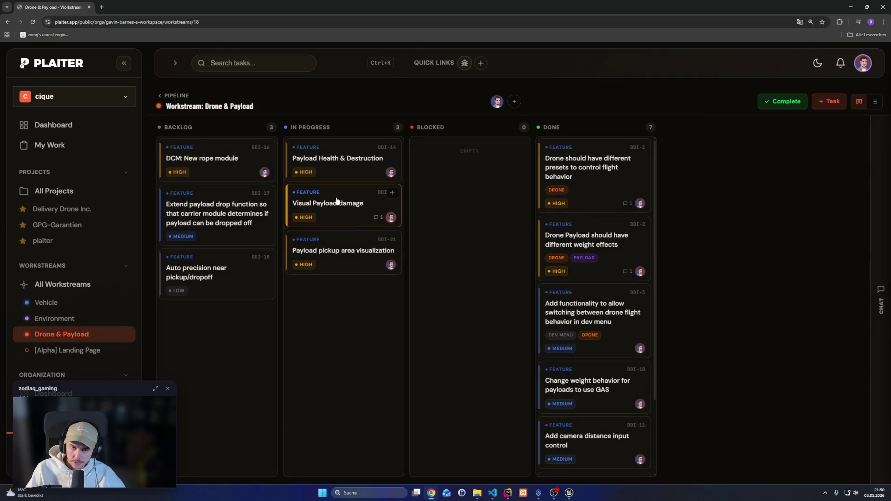
left_click(341, 262)
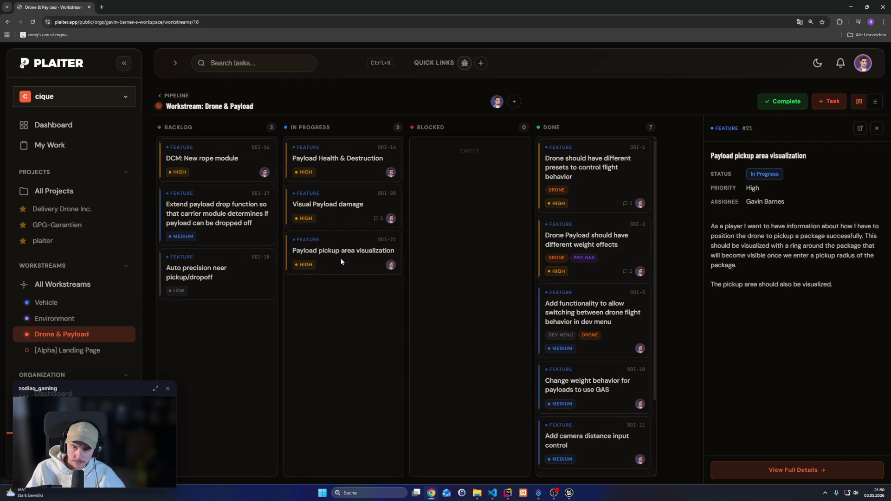
left_click(338, 223)
left_click(339, 222)
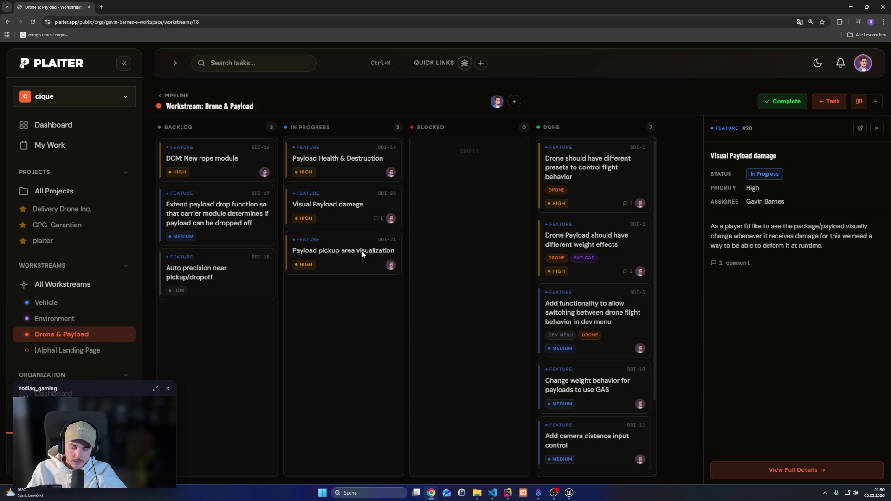
left_click(364, 492)
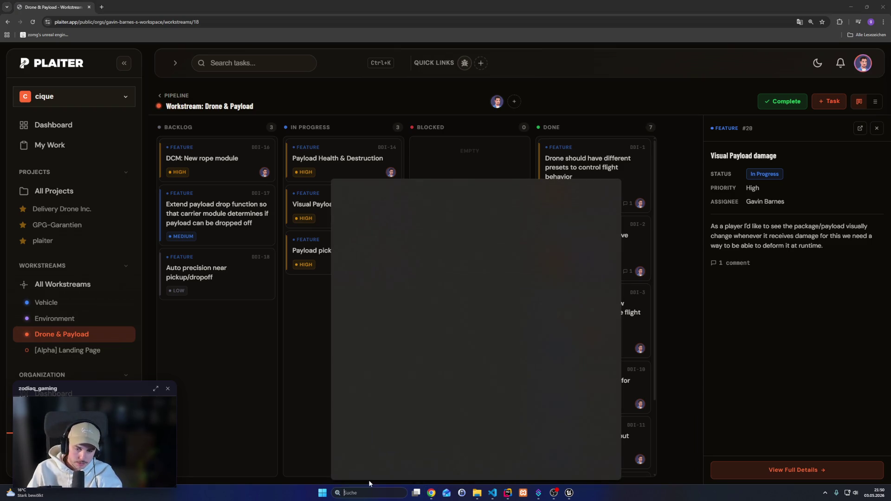
key("Escape")
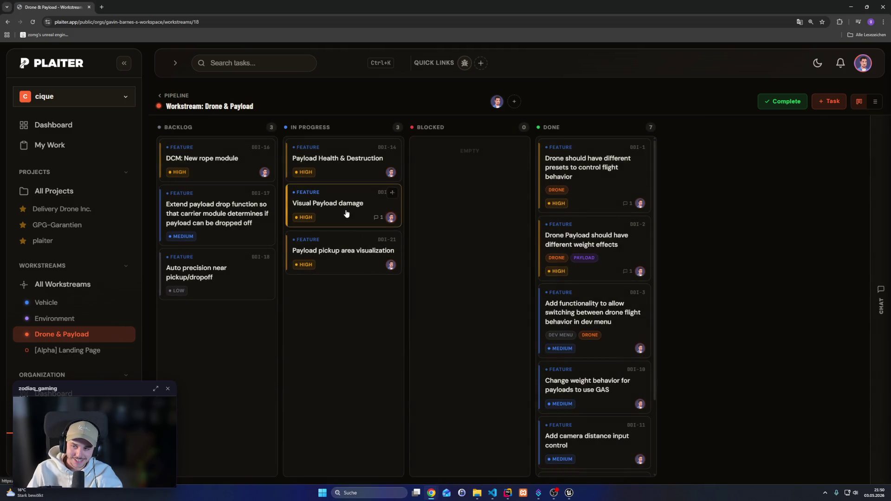
left_click(349, 269)
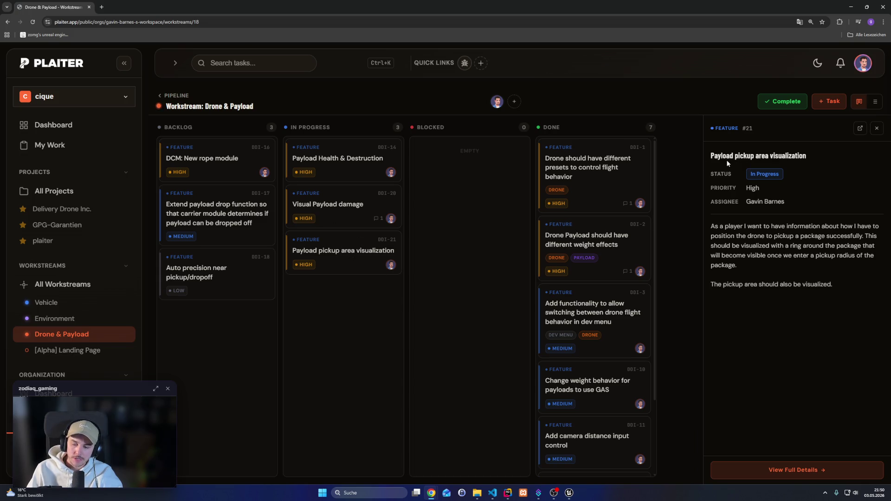
Play the level, enable the drone pickup rule debug display, and switch to the drone fullscreen
key("alt+Tab")
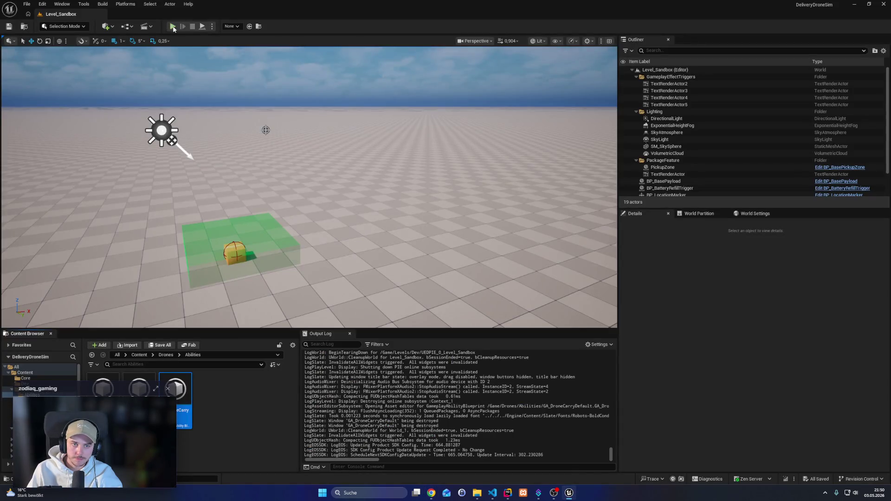
key("alt+p")
key("shift+F1")
key("grave")
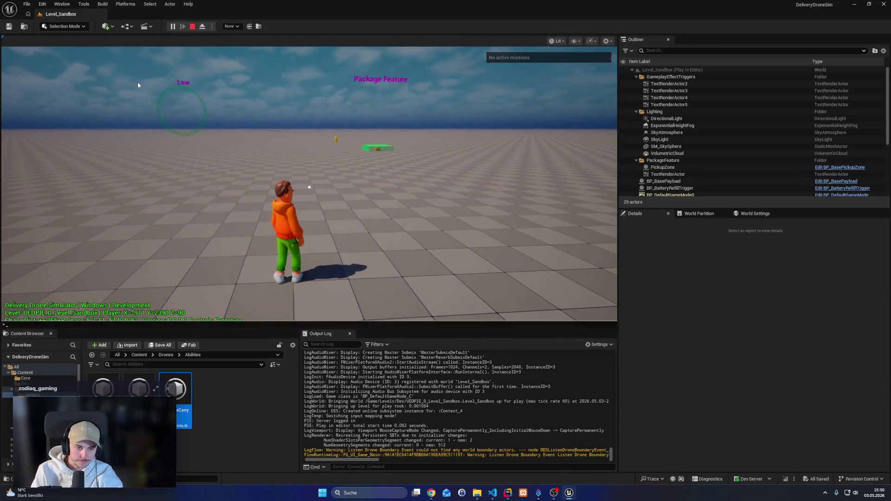
key("Up")
key("Up")
key("Up")
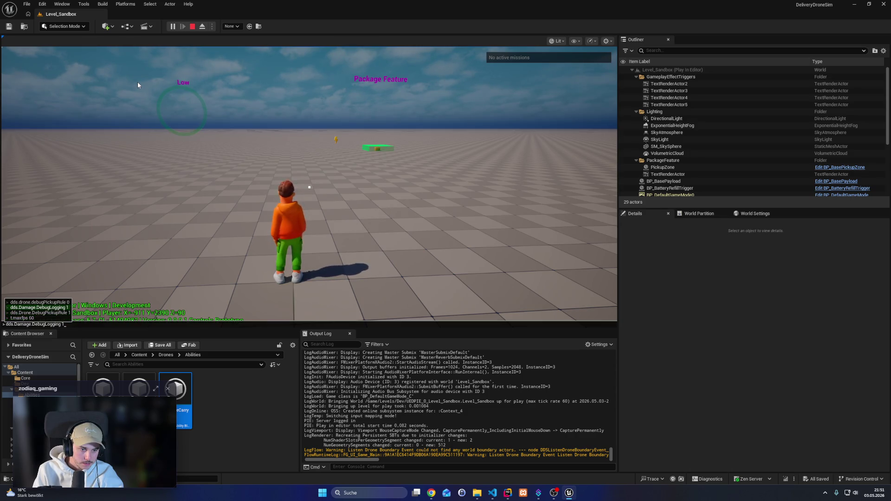
key("Down")
key("Return")
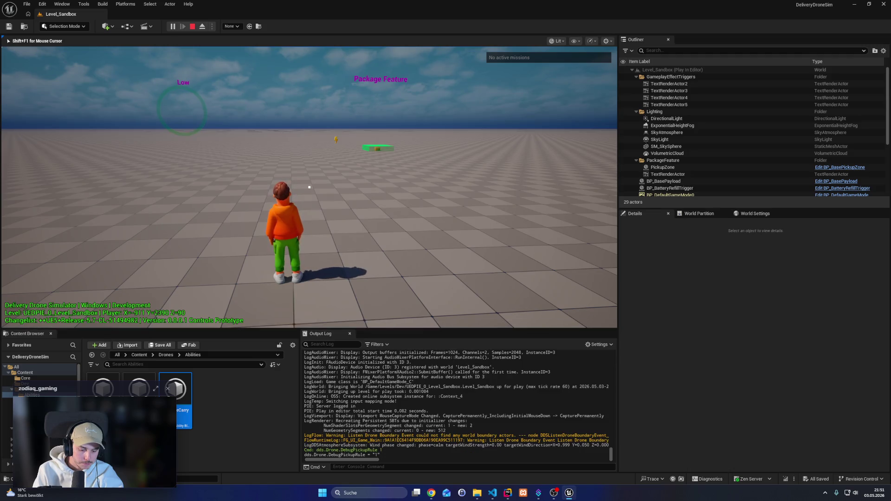
key("Tab")
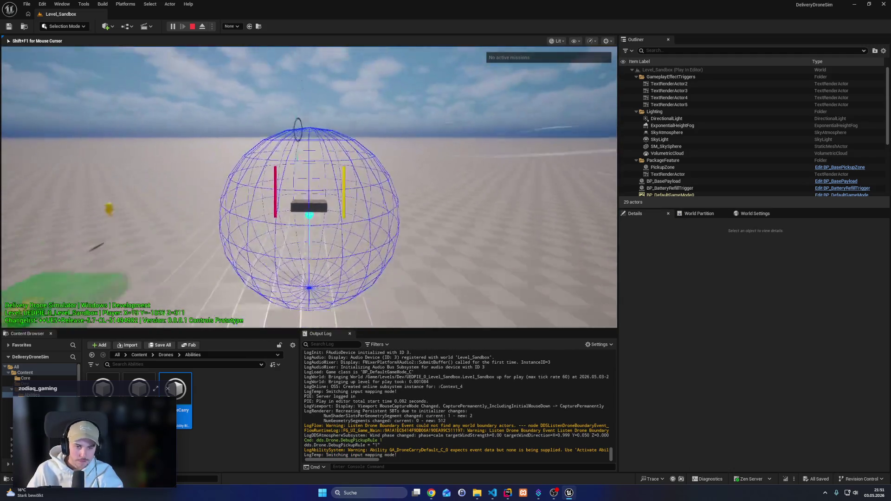
key("F11")
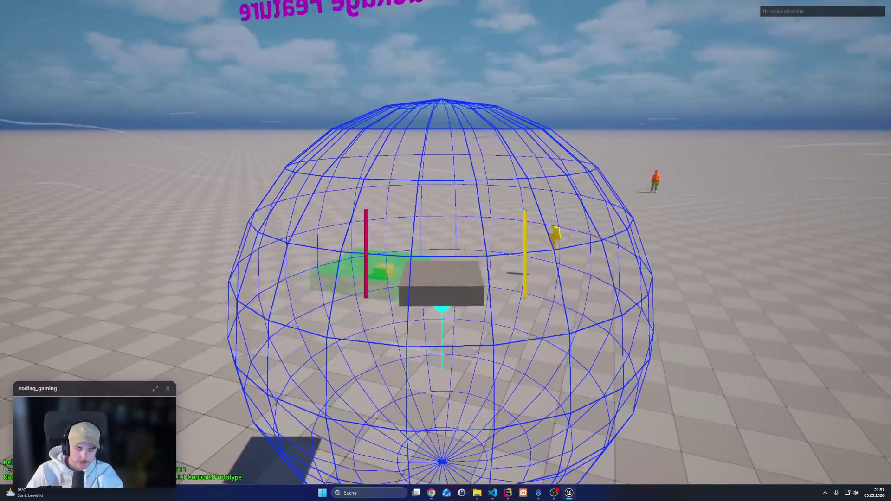
Fly the drone forward over the package until it is outlined in green
key("a")
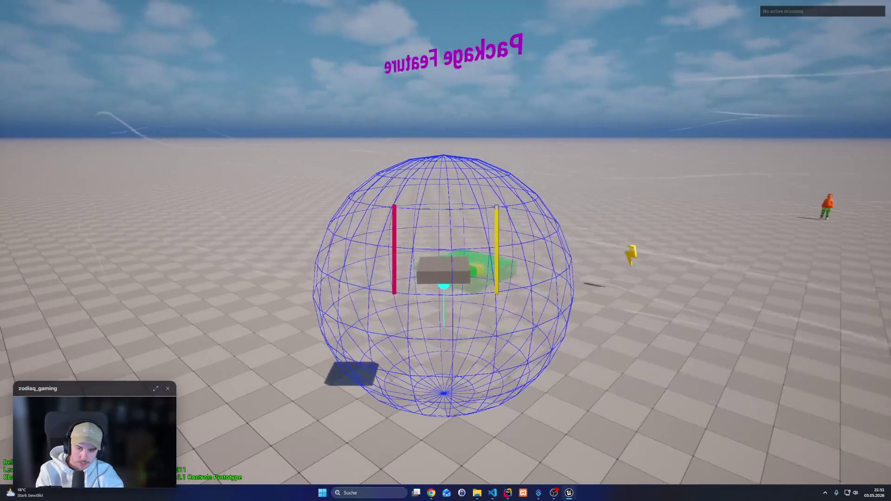
key("w")
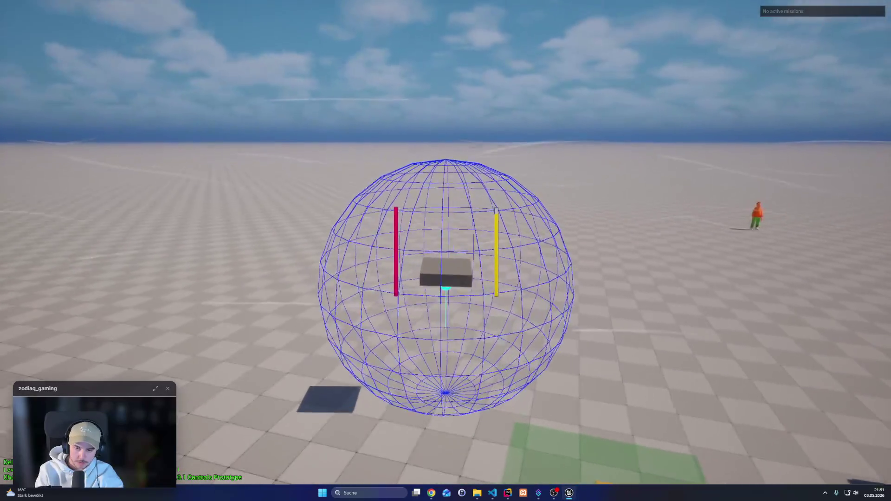
key("s")
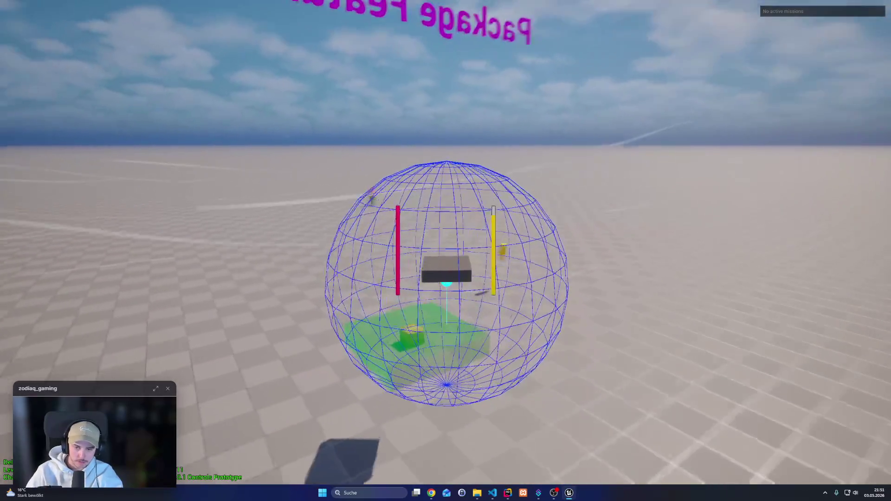
key("w")
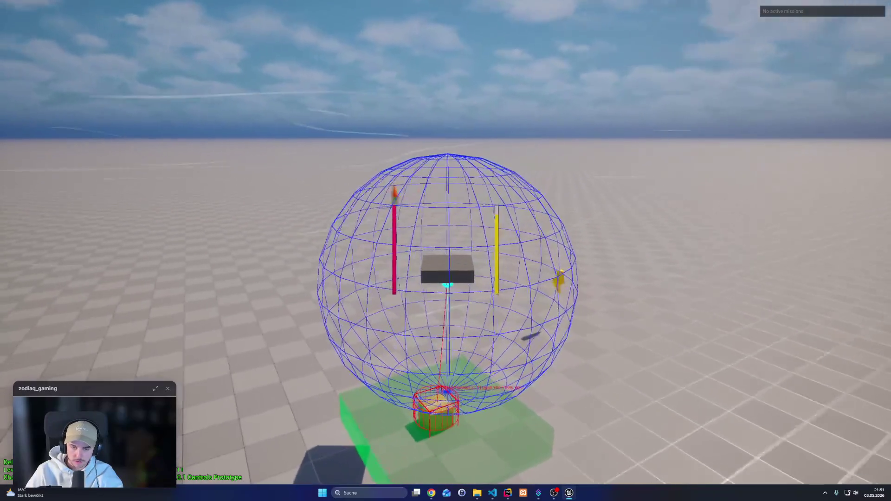
key("w")
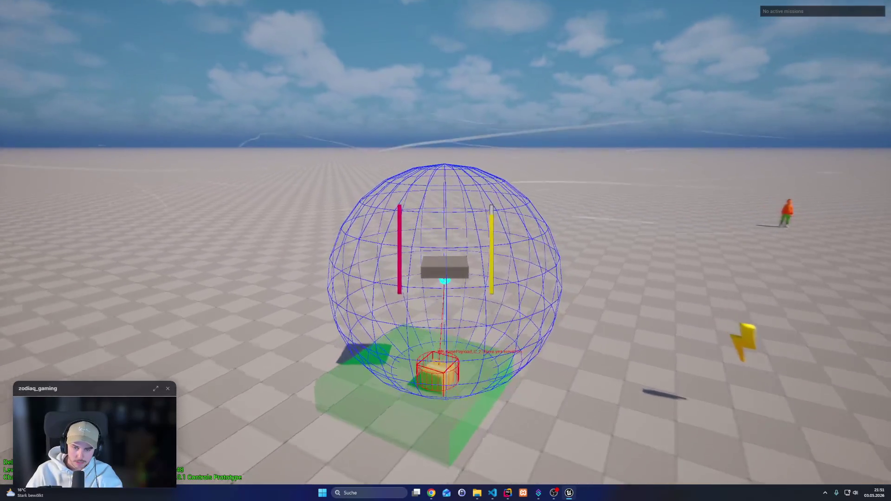
key("w")
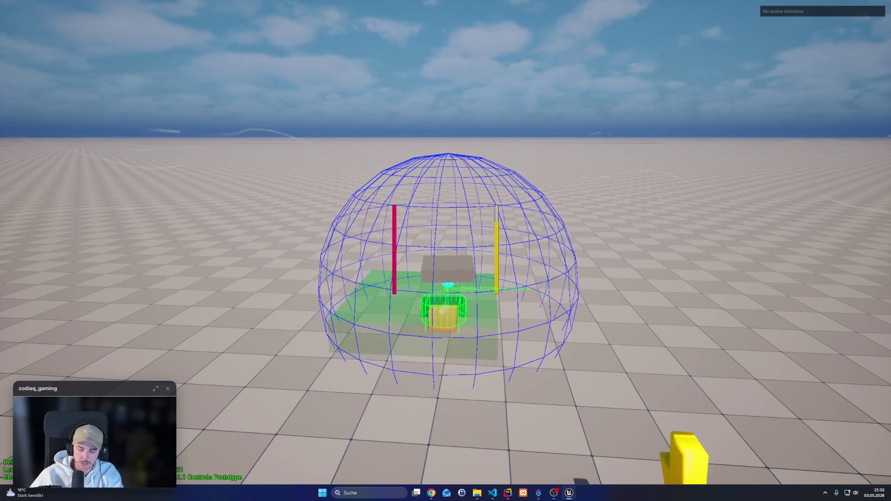
scroll(446, 279, "up", 3)
Walk the character under the payload box inside the sphere, nudging it left and right
key("a")
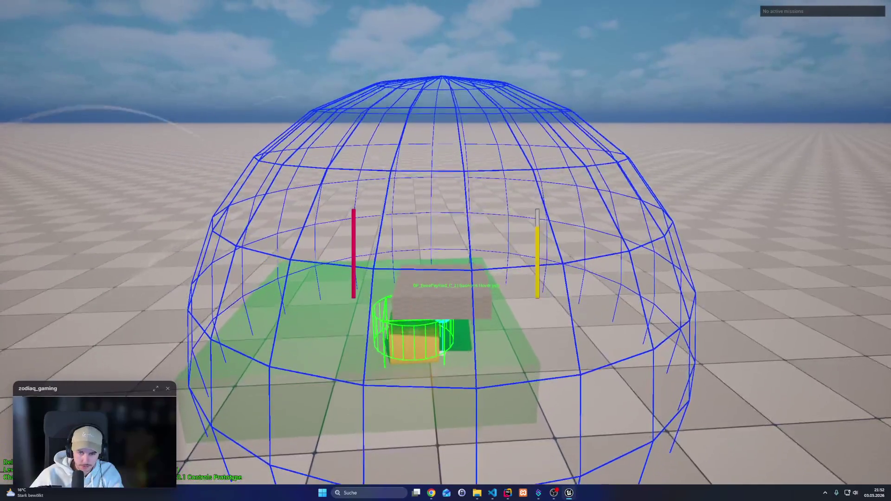
key("d")
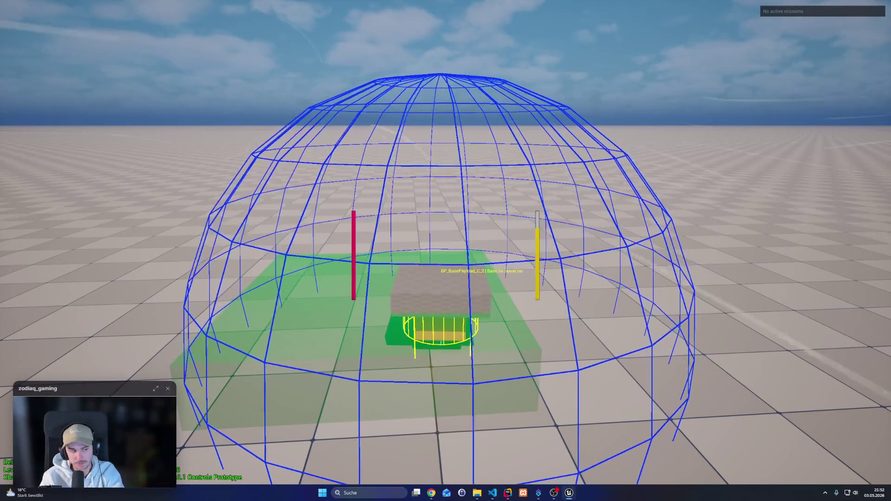
key("d")
key("a")
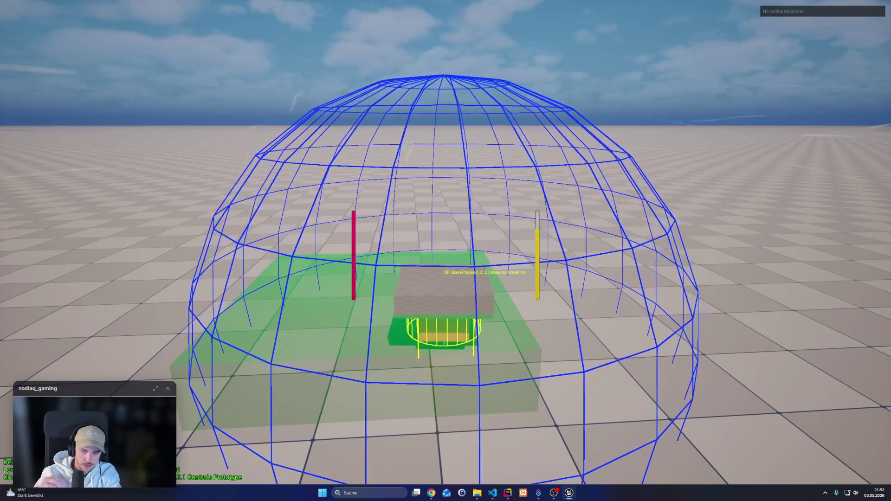
key("d")
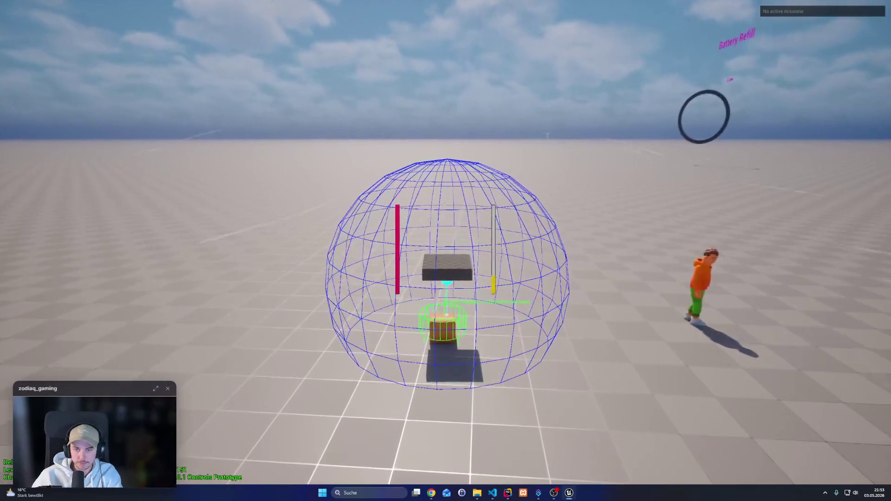
Stop play-testing, return to the Drone & Payload board, close the task details, and search for Blender
key("Escape")
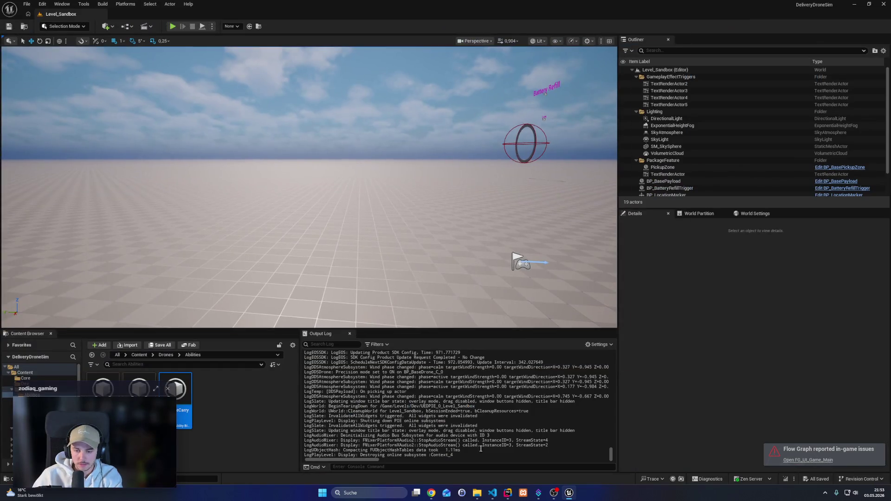
mouse_move(432, 495)
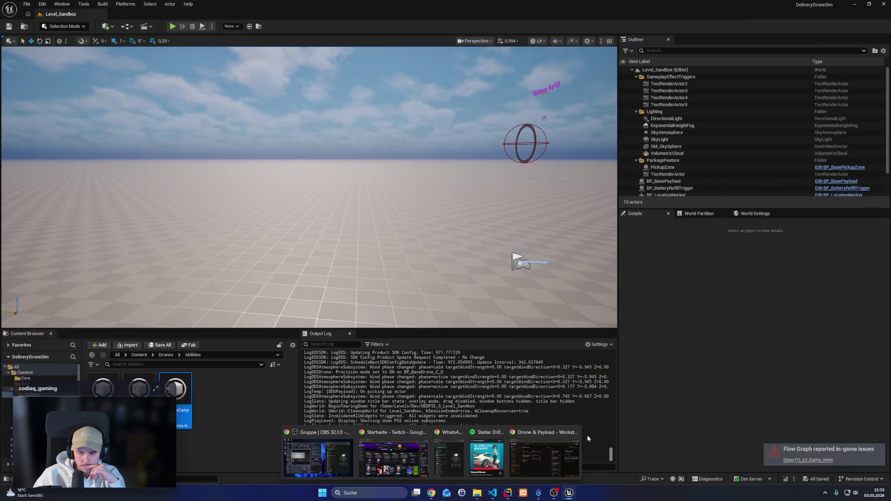
left_click(544, 458)
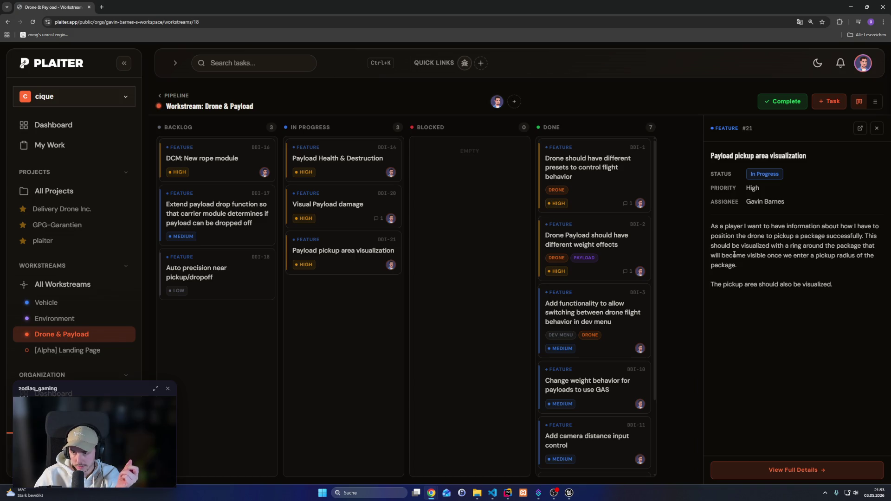
key("Escape")
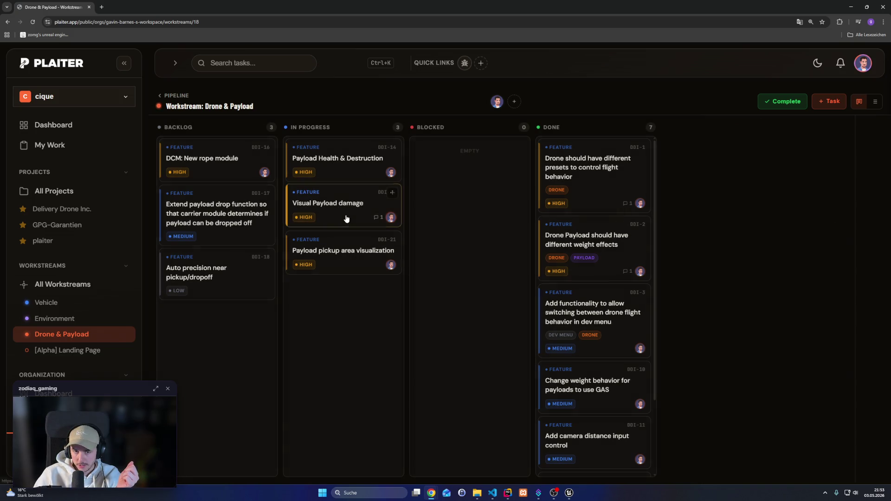
left_click(362, 493)
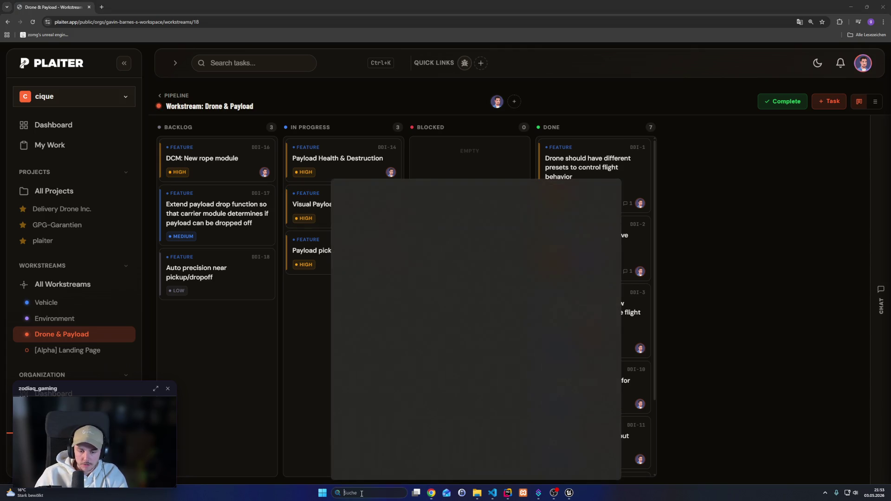
Launch Blender and open Drone_Base.blend from the Recent Files list
type("blender")
key("Return")
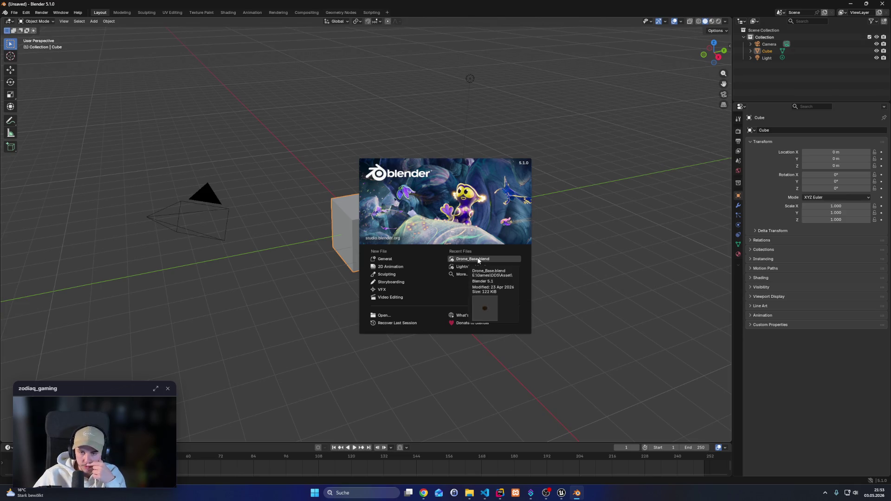
left_click(478, 260)
scroll(500, 255, "down", 5)
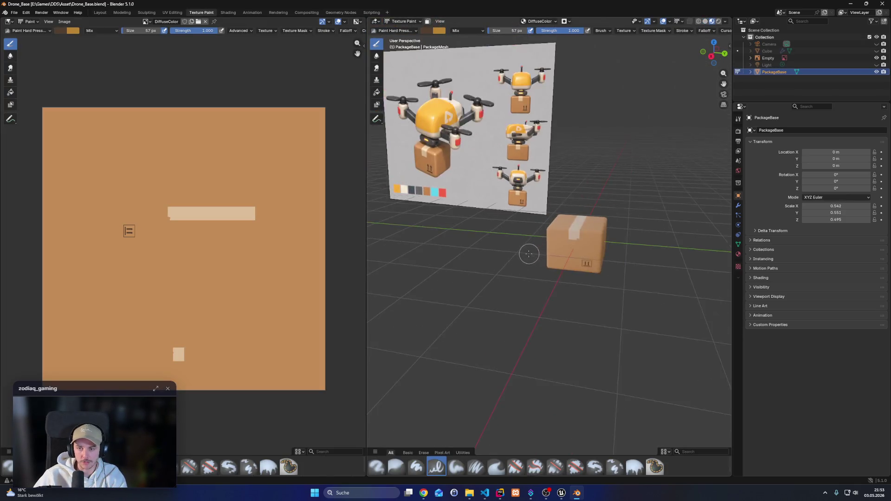
right_click(519, 273)
Switch to the Layout workspace and orbit around the PackageBase box and drone reference image
key("KP_1")
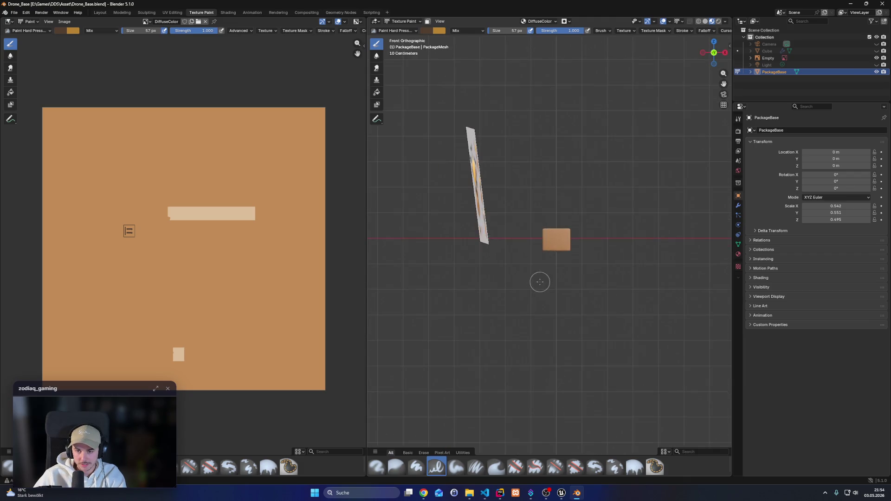
key("KP_3")
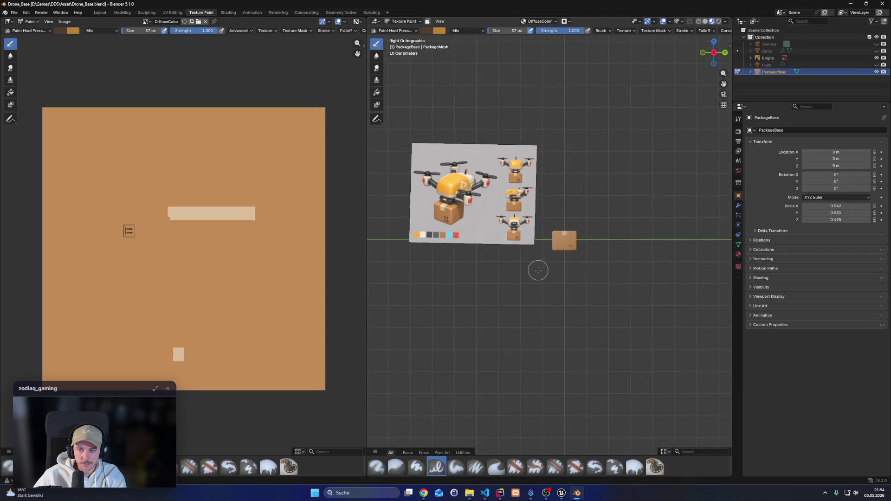
mouse_move(536, 277)
left_mouse_down()
mouse_move(527, 299)
mouse_move(499, 298)
left_mouse_up()
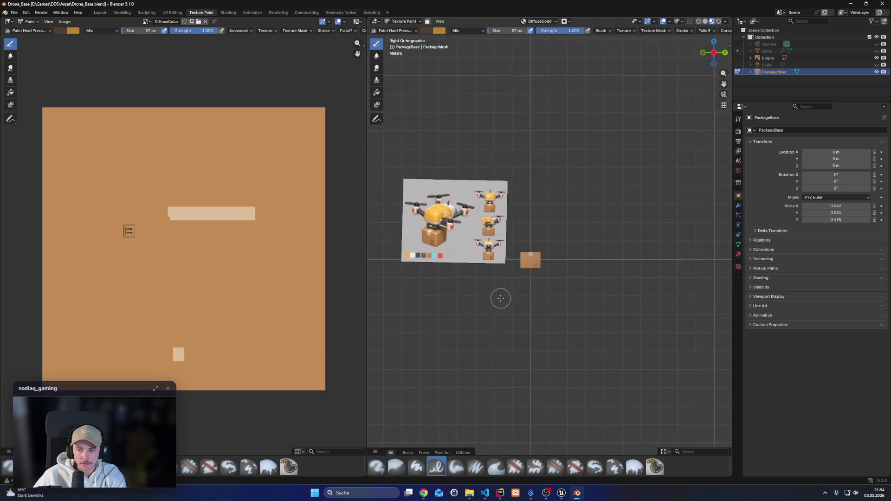
left_click(100, 13)
mouse_move(470, 267)
left_mouse_down()
mouse_move(493, 278)
mouse_move(453, 266)
left_mouse_up()
mouse_move(361, 271)
left_mouse_down()
mouse_move(348, 280)
mouse_move(372, 236)
left_mouse_up()
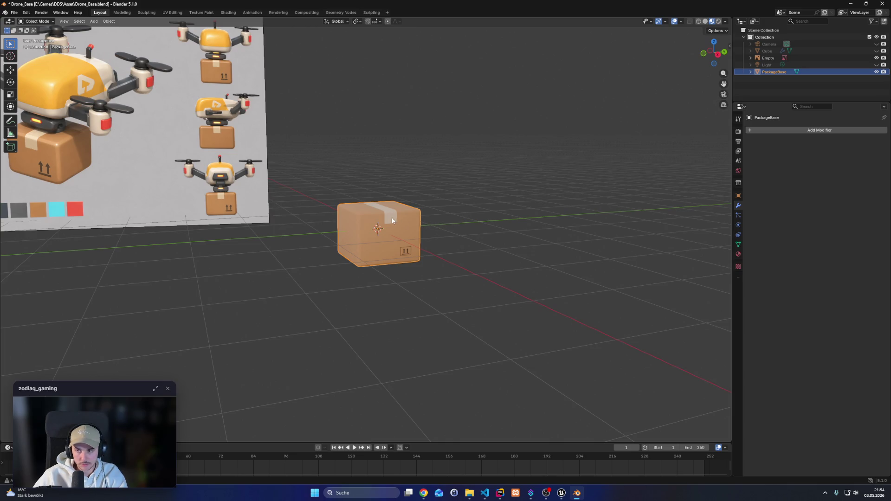
Copy and paste PackageBase, then move the duplicate beside the original with the Move tool
right_click(776, 72)
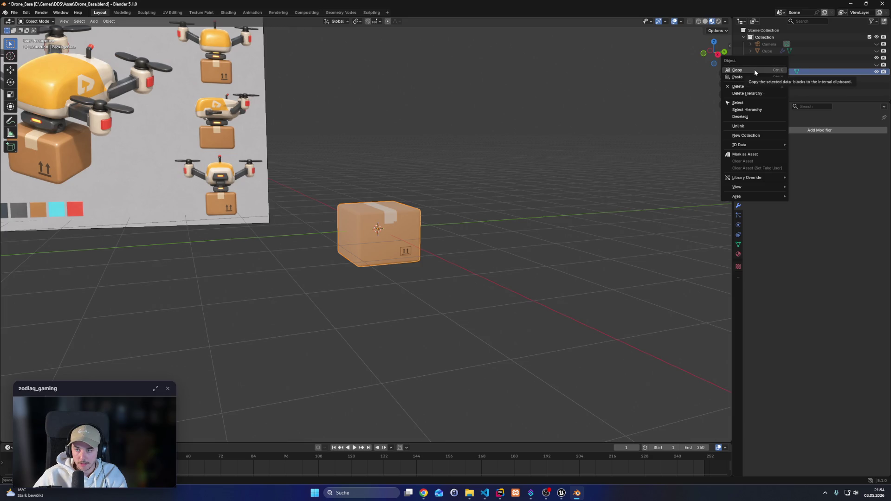
left_click(754, 69)
key("ctrl+v")
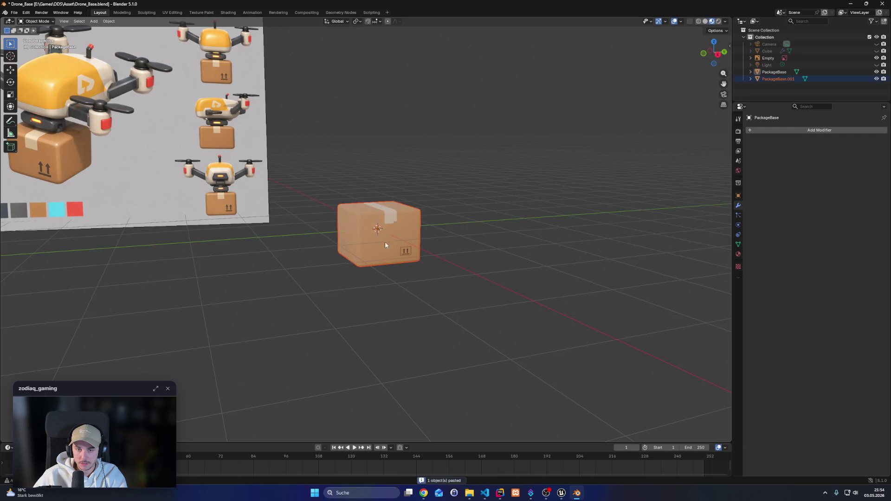
key("c")
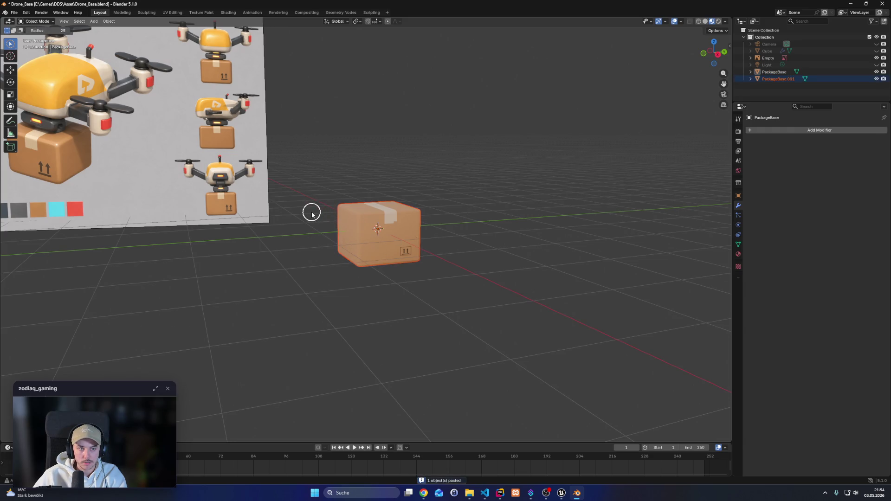
key("Escape")
key("g")
key("Escape")
key("c")
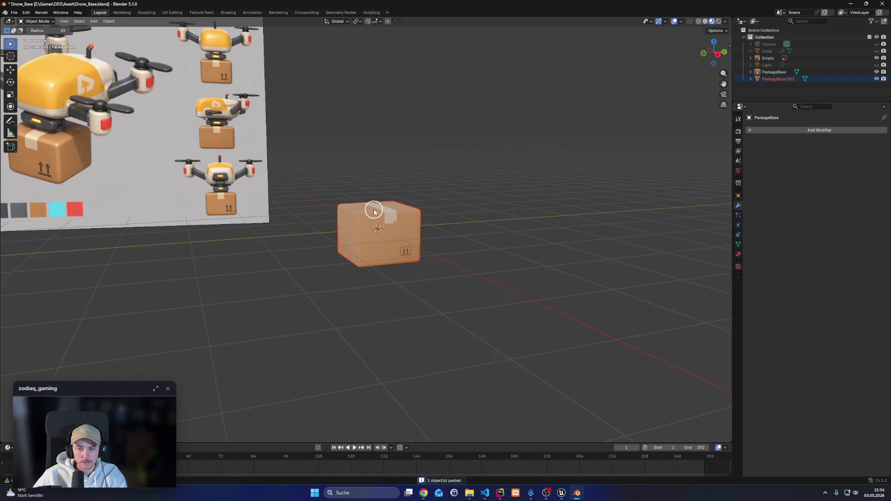
key("Escape")
key("g")
key("Escape")
key("c")
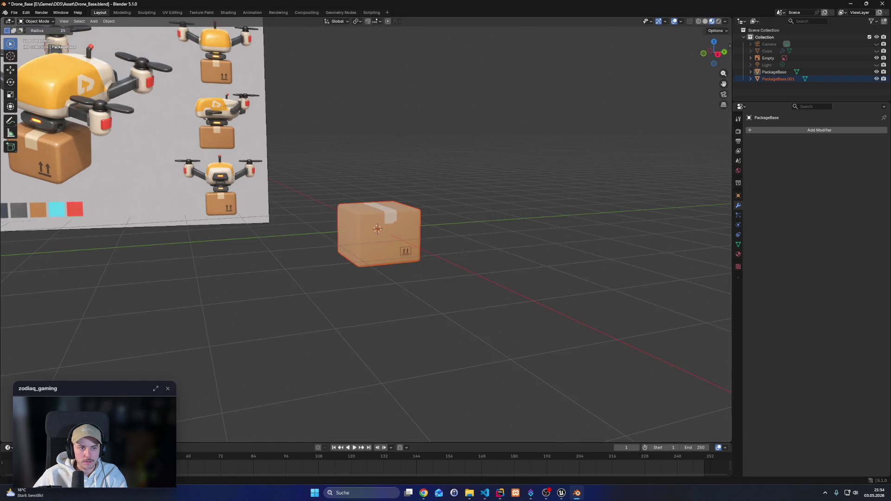
left_click(13, 70)
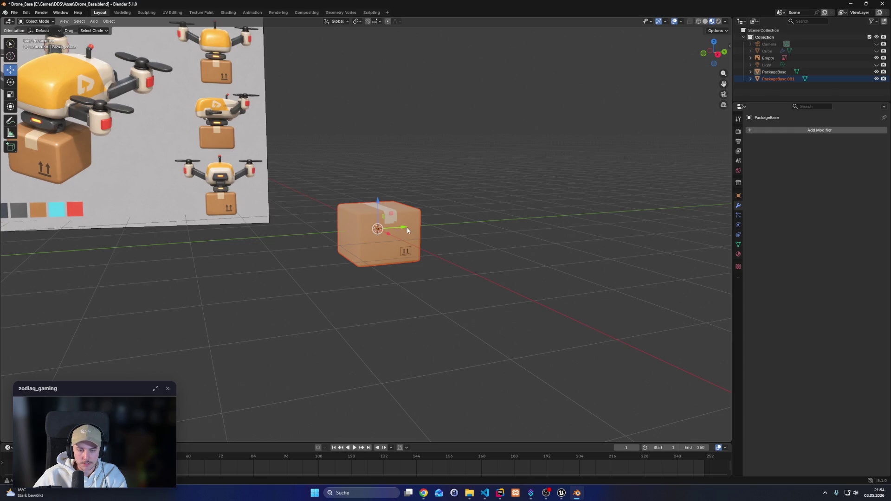
mouse_move(408, 230)
left_mouse_down()
mouse_move(496, 235)
mouse_move(559, 261)
mouse_move(524, 266)
mouse_move(526, 256)
left_mouse_up()
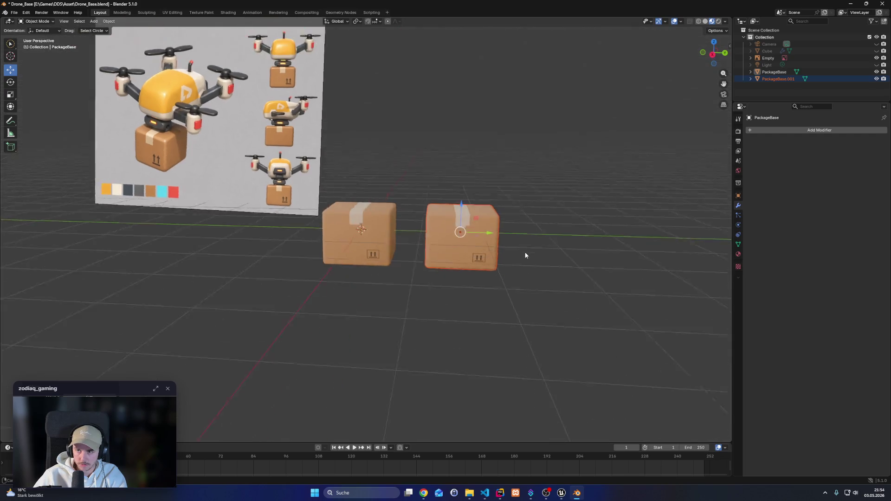
Rename the copy PackageBaseDamageLevel1 and enter Edit Mode on its mesh
double_click(779, 79)
type("DamageLevel")
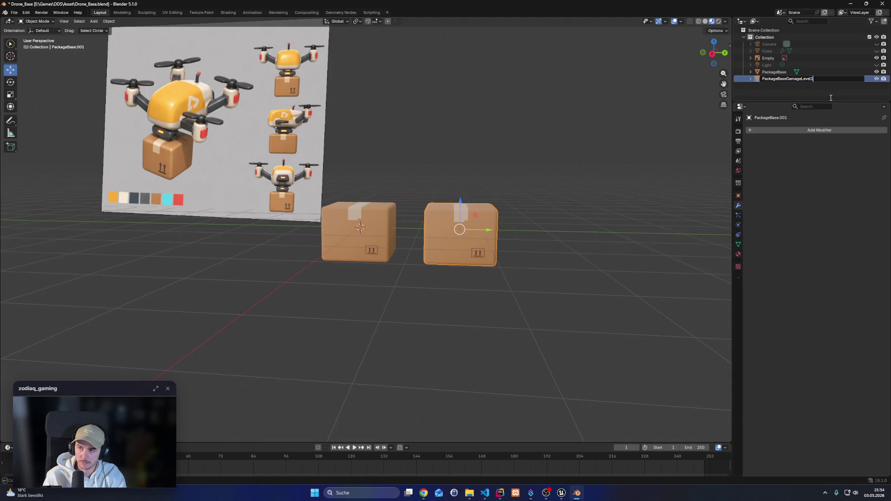
key("Return")
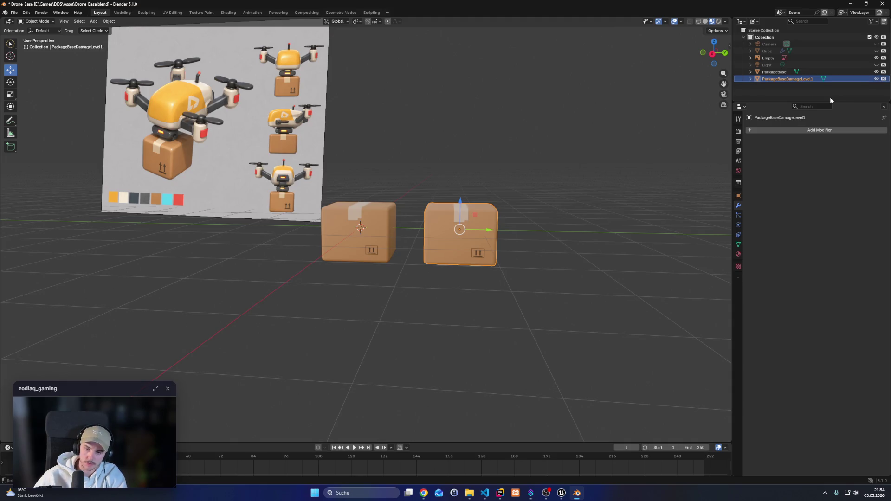
scroll(496, 273, "up", 2)
key("Tab")
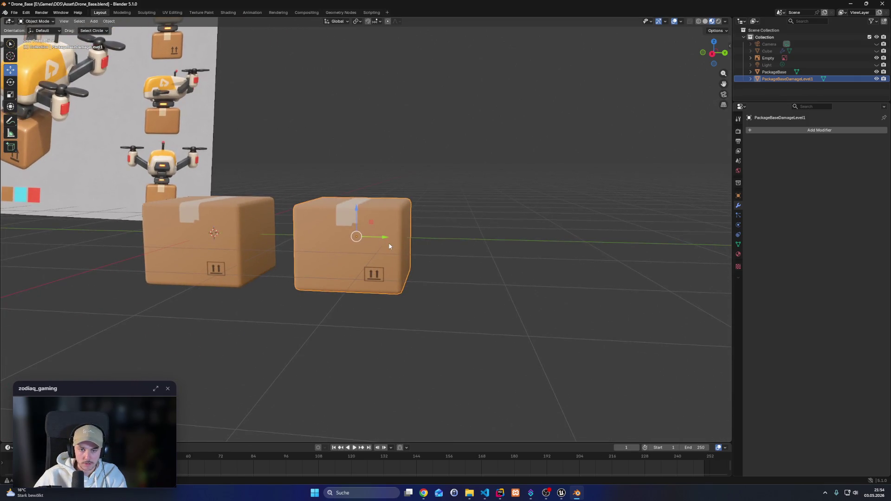
scroll(468, 253, "up", 3)
mouse_move(468, 253)
left_mouse_down()
mouse_move(500, 283)
mouse_move(503, 275)
mouse_move(468, 265)
left_mouse_up()
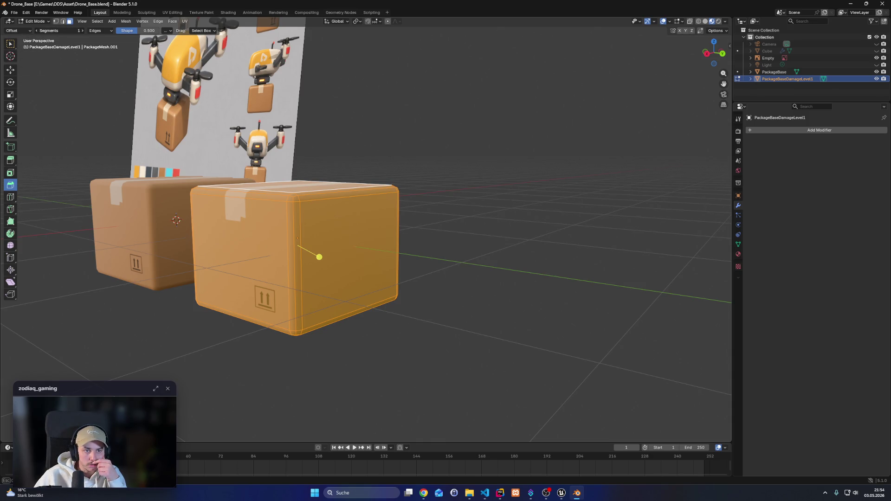
Switch to vertex selection and select the box's front-top-right corner vertex
left_click(57, 23)
left_click(56, 23)
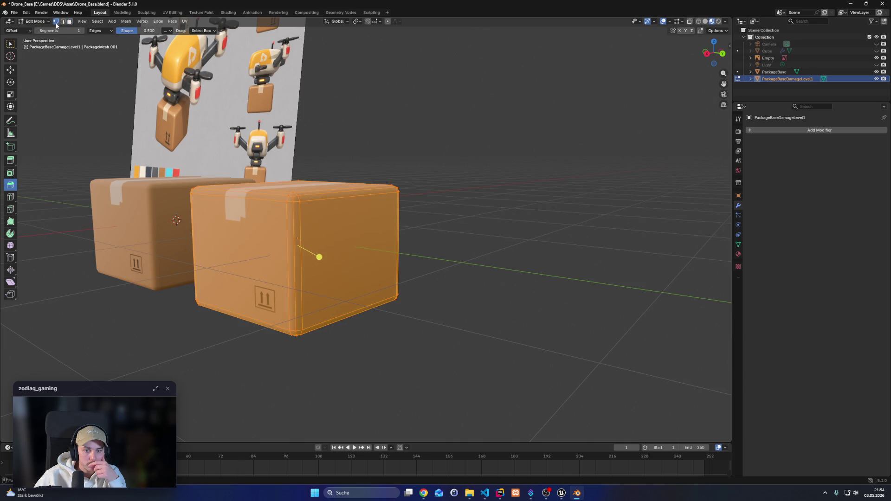
left_click_drag(253, 206, 281, 239)
left_click(530, 300)
left_click(335, 227)
mouse_move(358, 261)
left_mouse_down()
mouse_move(419, 298)
mouse_move(519, 298)
left_mouse_up()
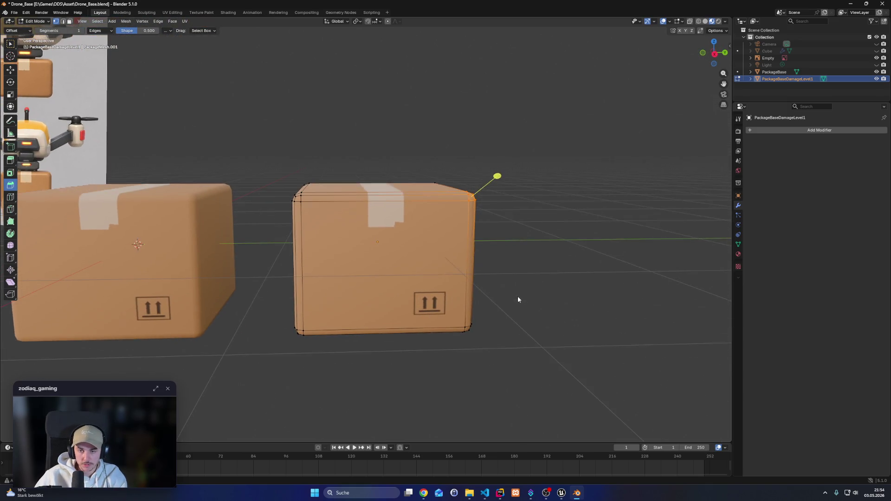
key("w")
key("g")
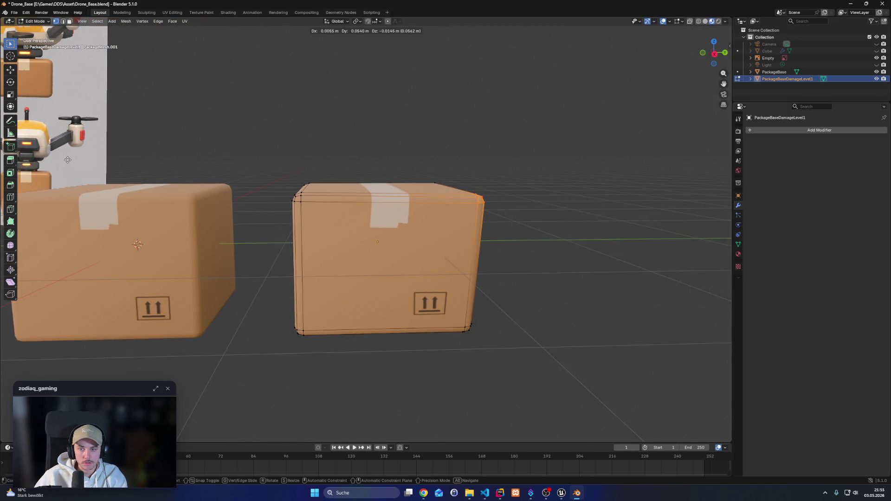
key("Escape")
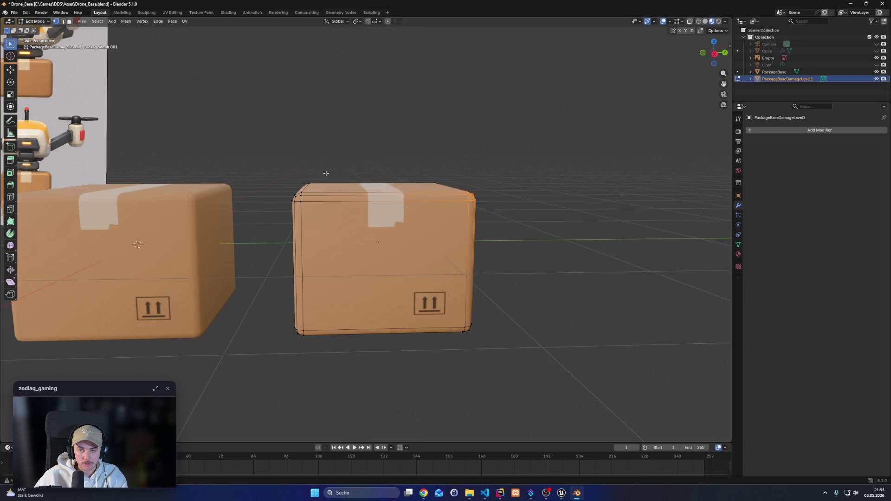
Set Transform Orientation to Local and pull the top-right corner inward with the Move gizmo
left_click(11, 70)
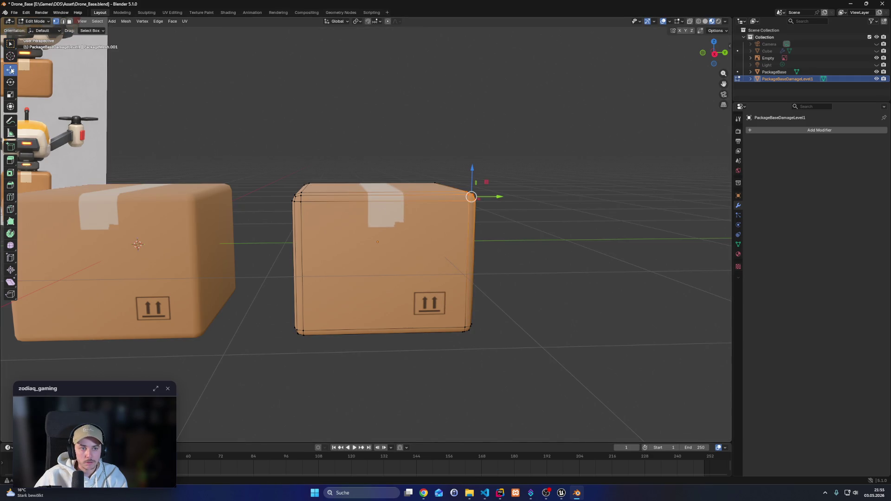
left_click(337, 21)
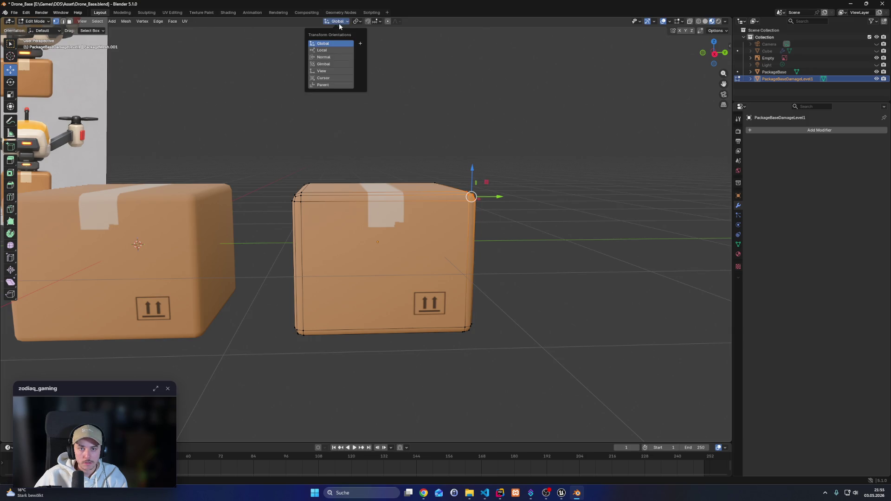
left_click(326, 72)
left_click(325, 50)
left_click(325, 43)
left_click(325, 51)
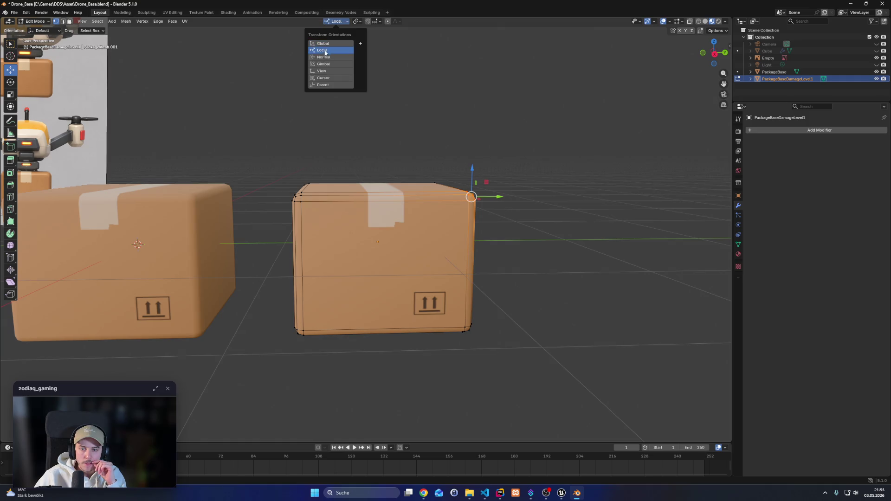
left_click_drag(472, 197, 438, 207)
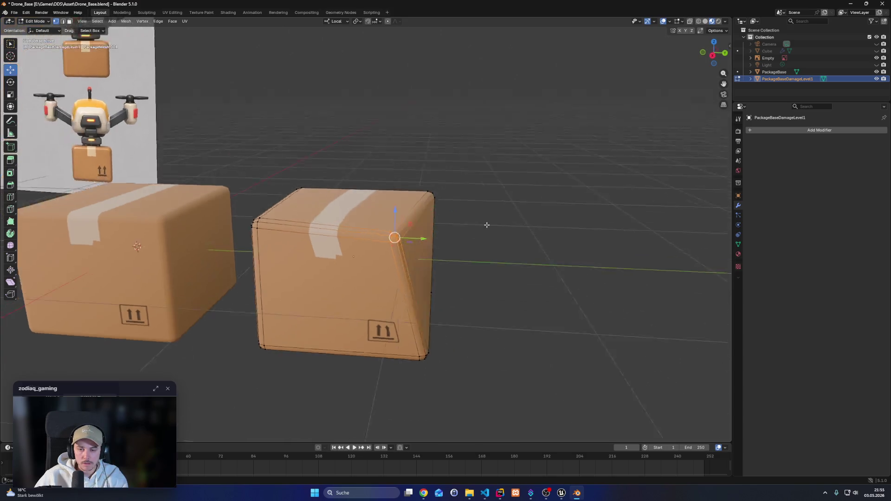
Shift corner vertices: nudge the first corner, raise and offset top-right, lower top-left
left_click_drag(309, 261, 342, 248)
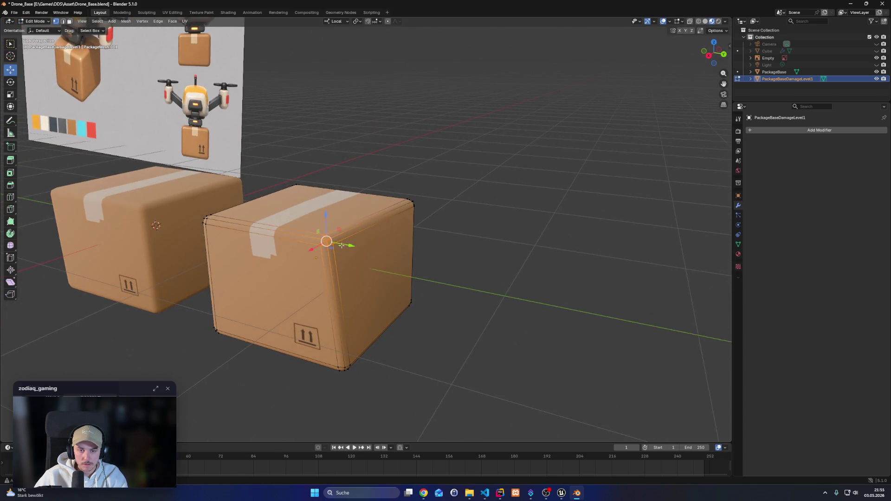
mouse_move(324, 215)
left_mouse_down()
mouse_move(327, 263)
mouse_move(342, 267)
mouse_move(316, 263)
mouse_move(324, 230)
left_mouse_up()
key("y")
left_click(458, 313)
mouse_move(457, 312)
left_mouse_down()
mouse_move(478, 292)
mouse_move(471, 288)
left_mouse_up()
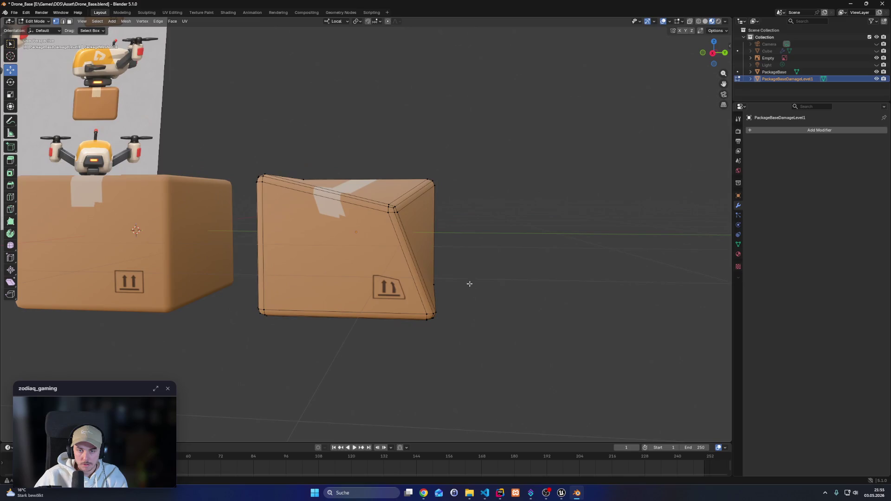
left_click(399, 211)
left_click_drag(394, 181, 394, 172)
left_click_drag(422, 199, 440, 200)
left_click_drag(410, 168, 410, 163)
left_click(260, 178)
left_click_drag(254, 152, 255, 187)
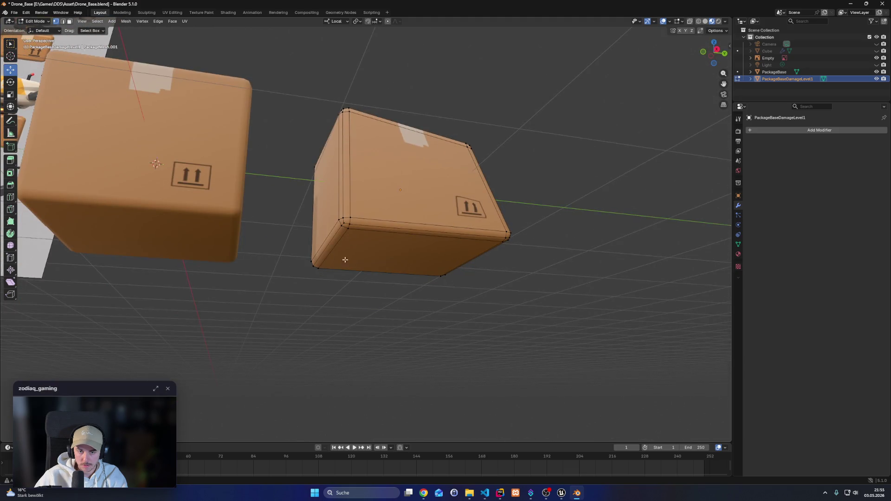
Select the bottom-left corner, then skew the box by moving the top edge along X
left_click(347, 249)
mouse_move(327, 263)
left_mouse_down()
mouse_move(364, 228)
mouse_move(362, 246)
mouse_move(461, 288)
mouse_move(491, 270)
left_mouse_up()
left_click_drag(400, 303, 390, 303)
mouse_move(416, 216)
left_mouse_down()
mouse_move(301, 220)
mouse_move(357, 253)
mouse_move(298, 302)
mouse_move(354, 313)
mouse_move(339, 303)
mouse_move(359, 303)
left_mouse_up()
scroll(326, 305, "up", 4)
scroll(326, 305, "down", 4)
mouse_move(366, 199)
left_mouse_down()
mouse_move(500, 315)
mouse_move(463, 284)
mouse_move(471, 269)
left_mouse_up()
left_click_drag(245, 212, 247, 211)
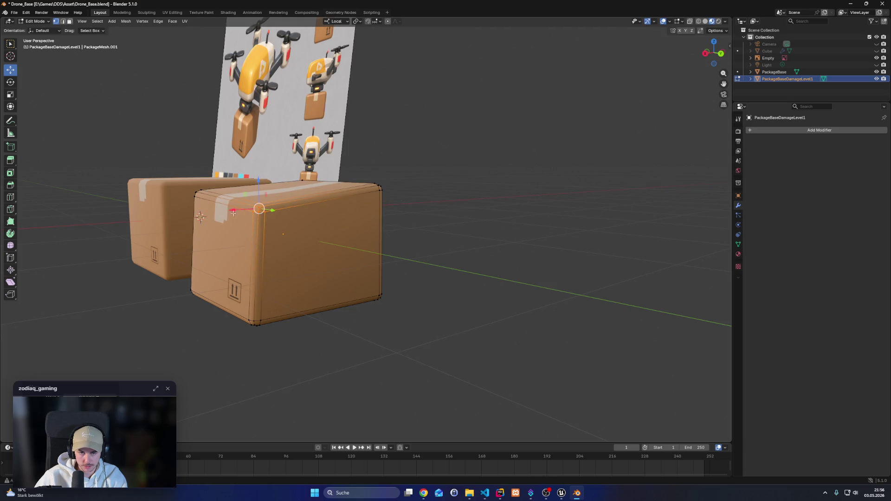
left_click_drag(321, 364, 296, 304)
left_click_drag(255, 216, 308, 268)
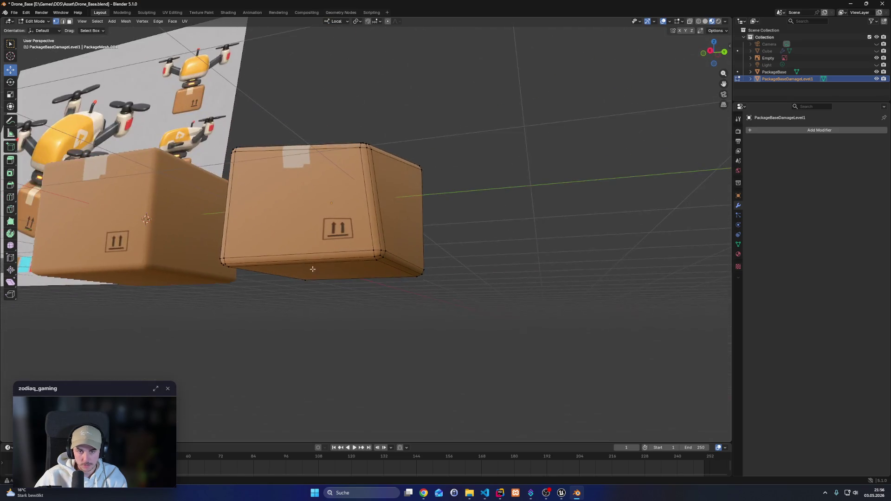
mouse_move(359, 287)
left_mouse_down()
mouse_move(410, 300)
mouse_move(360, 299)
left_mouse_up()
mouse_move(363, 296)
left_mouse_down()
mouse_move(279, 299)
mouse_move(235, 287)
mouse_move(342, 305)
mouse_move(367, 301)
mouse_move(361, 286)
left_mouse_up()
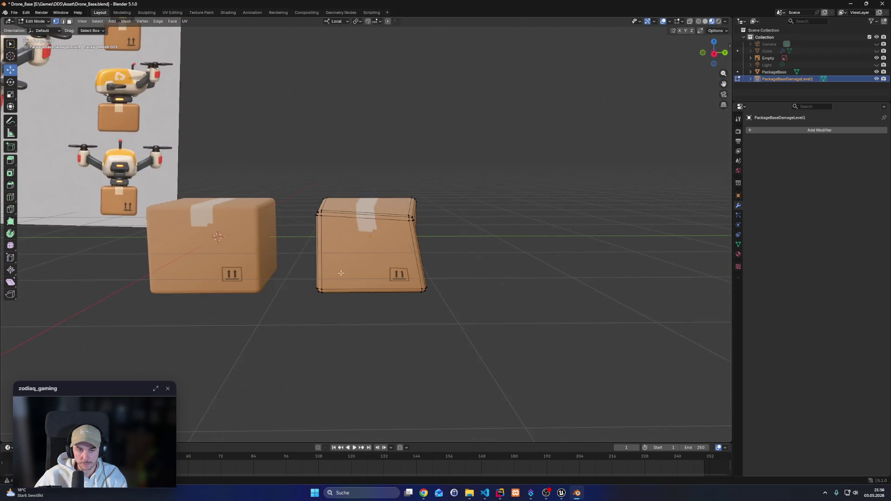
Add a horizontal loop cut around the box and select the new loop's vertices
left_click(10, 196)
left_click(341, 269)
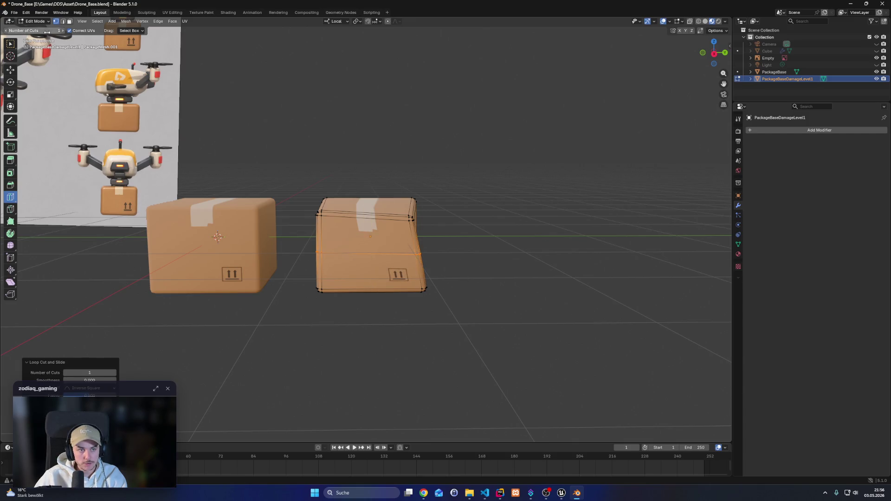
key("w")
left_click_drag(443, 279, 403, 251)
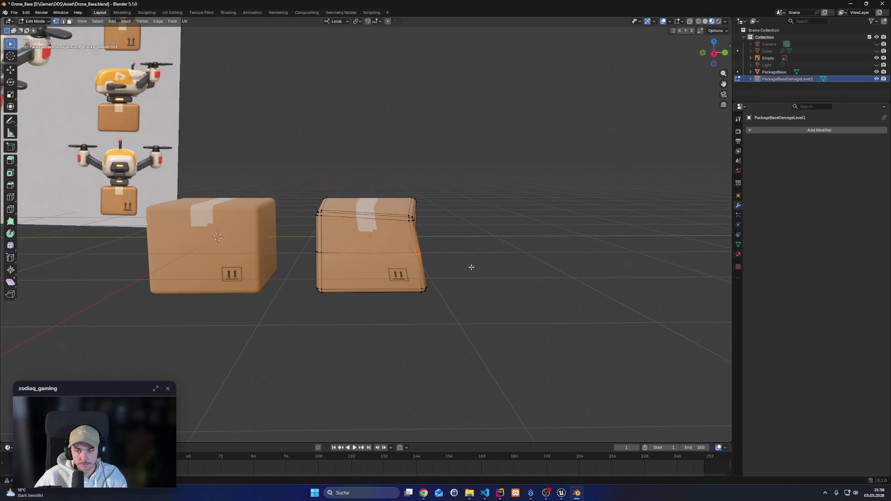
key("c")
key("g")
key("Escape")
key("g")
key("g")
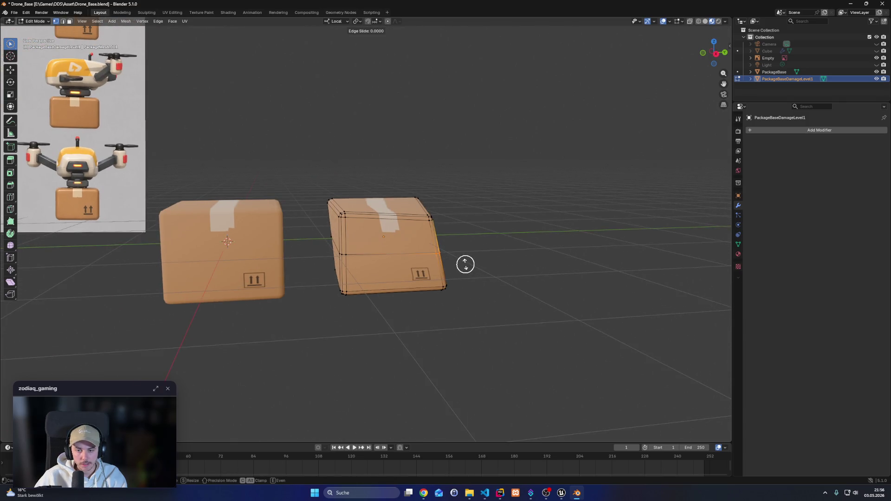
key("g")
key("x")
key("Escape")
key("c")
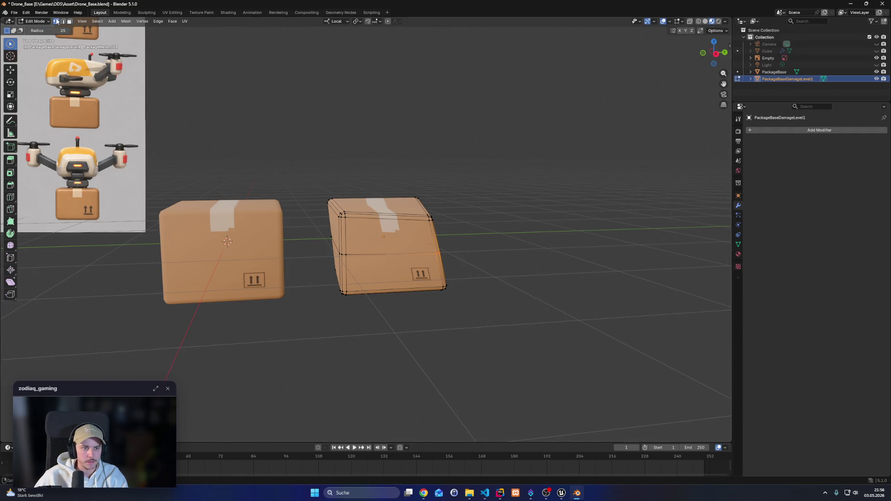
Push the selected edge loop inward with the Move gizmo to crease the side
left_click(10, 70)
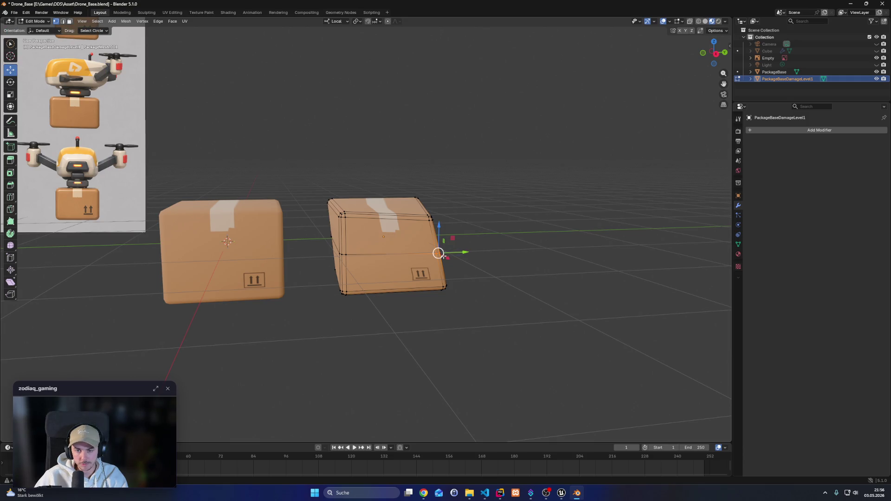
left_click_drag(439, 253, 424, 252)
left_click(491, 280)
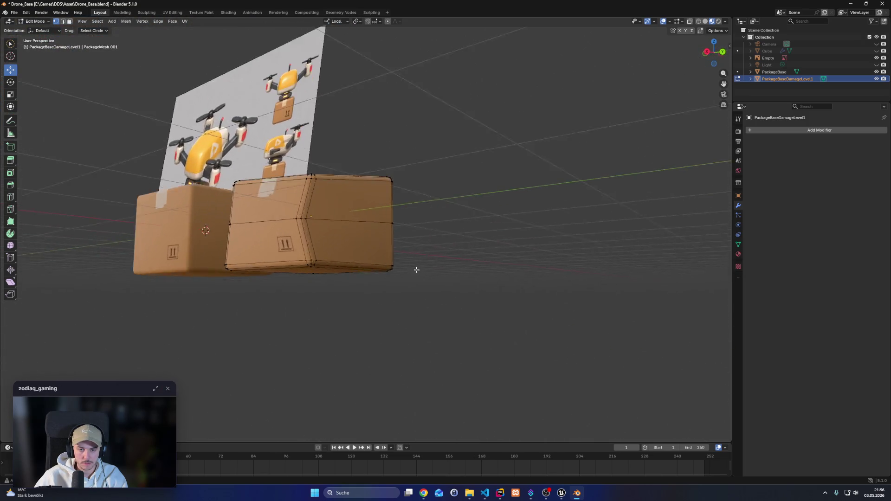
scroll(456, 281, "up", 5)
scroll(456, 281, "down", 5)
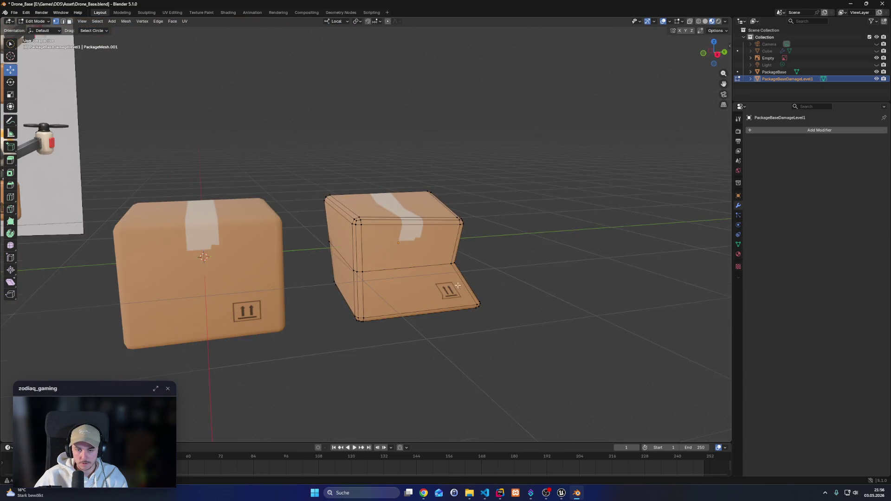
scroll(459, 288, "down", 3)
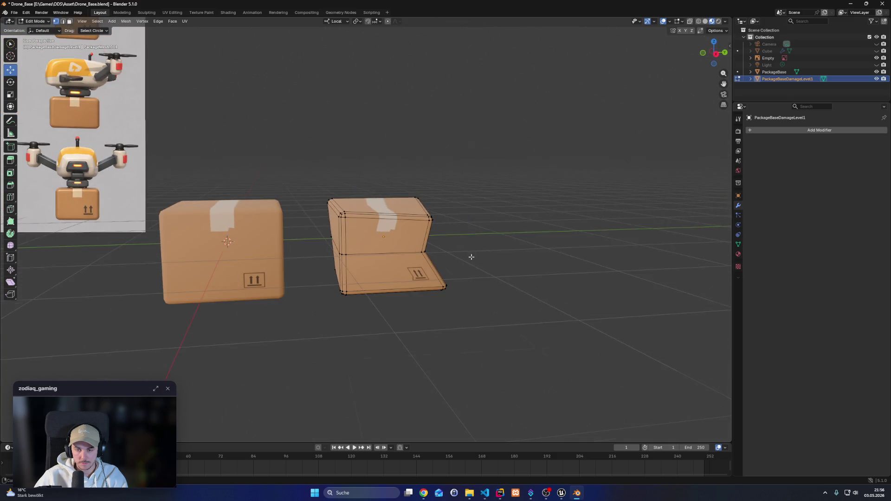
left_click_drag(472, 257, 423, 276)
Box-select the crease edge on the dented box
left_click(404, 276)
left_click_drag(454, 314, 430, 305)
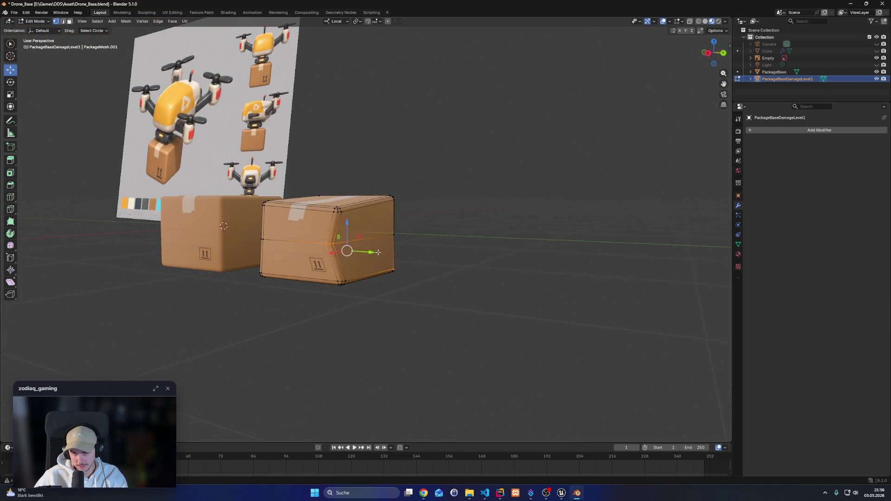
left_click(453, 289)
left_click(355, 250, "alt")
left_click(415, 296)
left_click(344, 246, "alt")
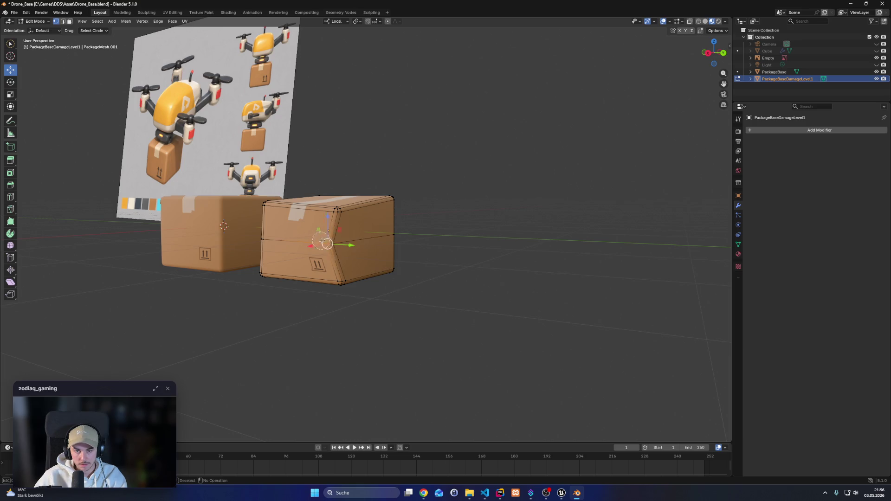
left_click(53, 89)
left_click_drag(10, 44, 28, 60)
left_click_drag(337, 255, 339, 256)
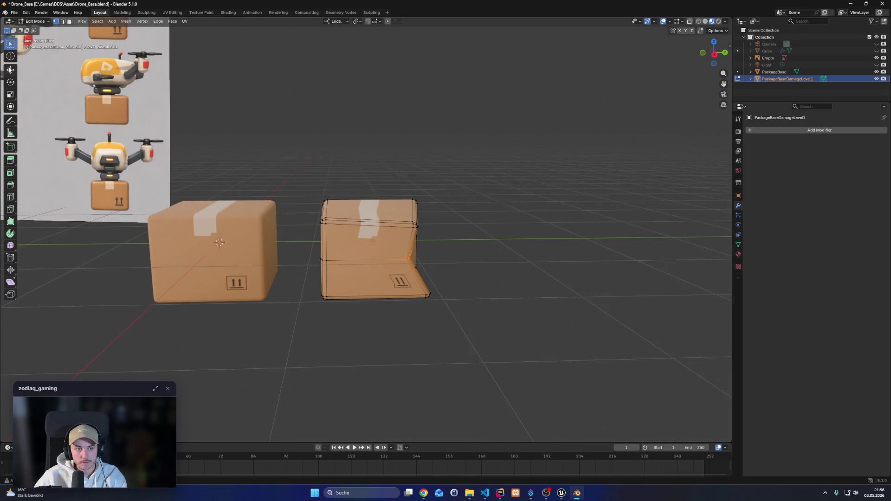
Shift the crease edge along Y with the Move tool
left_click(10, 70)
left_click_drag(437, 257, 443, 259)
mouse_move(517, 285)
left_mouse_down()
mouse_move(539, 325)
mouse_move(524, 330)
mouse_move(493, 285)
mouse_move(414, 284)
mouse_move(373, 255)
mouse_move(355, 274)
left_mouse_up()
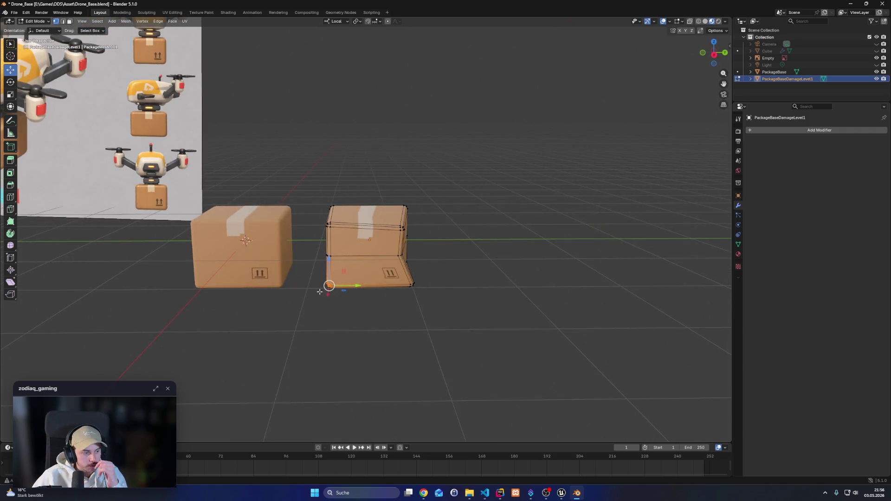
mouse_move(330, 288)
left_mouse_down()
mouse_move(354, 293)
mouse_move(355, 248)
left_mouse_up()
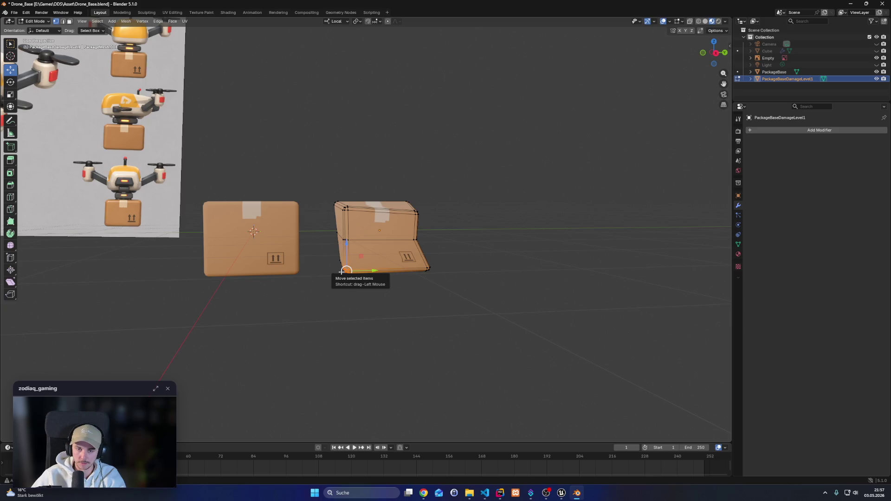
left_click_drag(346, 271, 348, 292)
mouse_move(467, 298)
left_mouse_down()
mouse_move(479, 272)
mouse_move(536, 228)
mouse_move(529, 274)
mouse_move(349, 292)
mouse_move(372, 352)
mouse_move(452, 364)
mouse_move(452, 308)
mouse_move(433, 333)
mouse_move(398, 344)
mouse_move(274, 303)
mouse_move(233, 316)
mouse_move(350, 300)
mouse_move(362, 261)
left_mouse_up()
Adjust one corner vertex slightly along X and Z
left_click(349, 251)
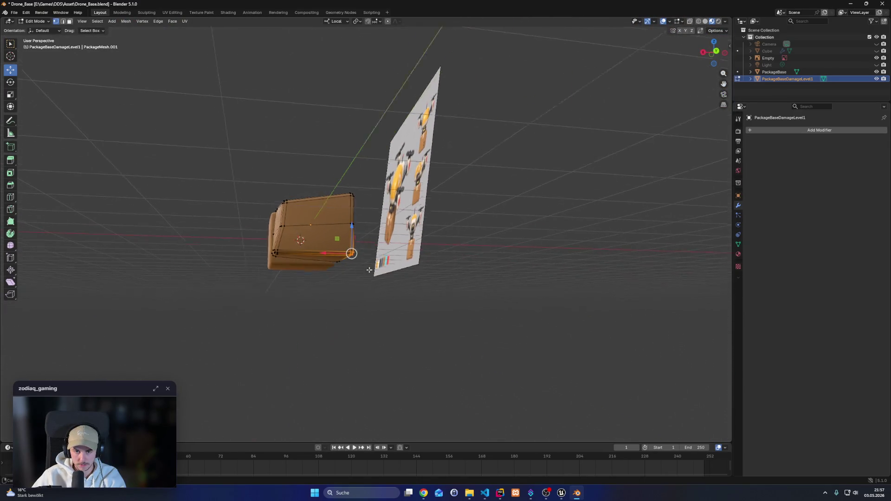
left_click_drag(321, 252, 317, 252)
left_click_drag(344, 224, 342, 217)
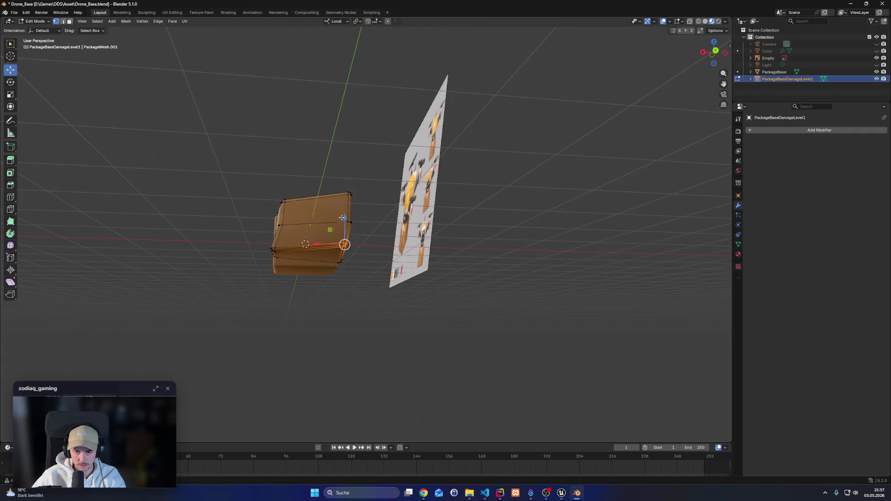
mouse_move(422, 326)
left_mouse_down()
mouse_move(438, 304)
mouse_move(439, 318)
left_mouse_up()
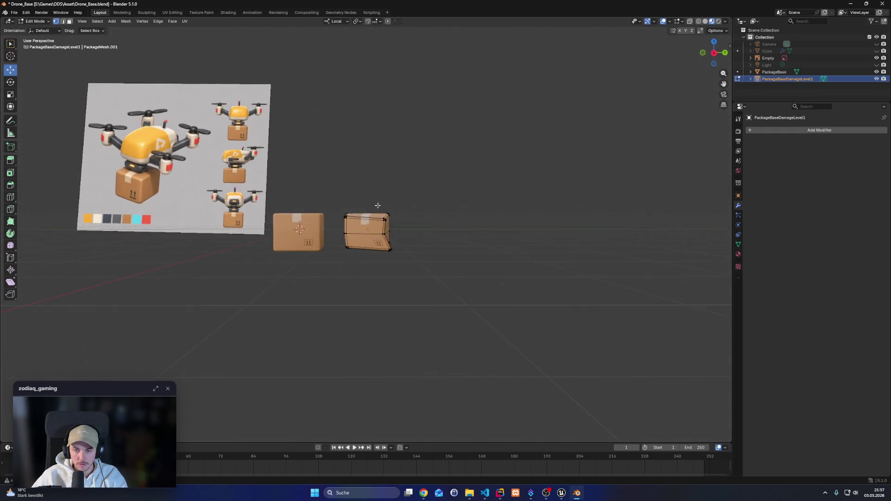
scroll(339, 195, "up", 5)
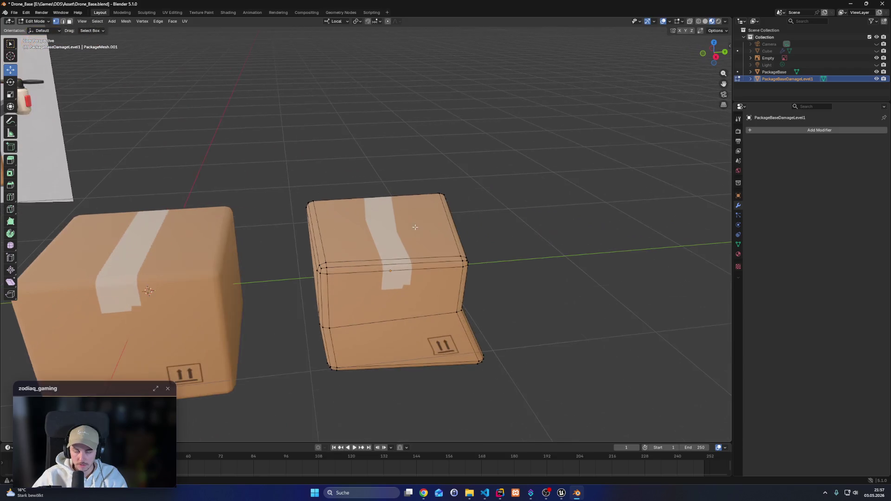
Copy PackageBaseDamageLevel1 and paste the copy to the right along Y in Object Mode
right_click(797, 81)
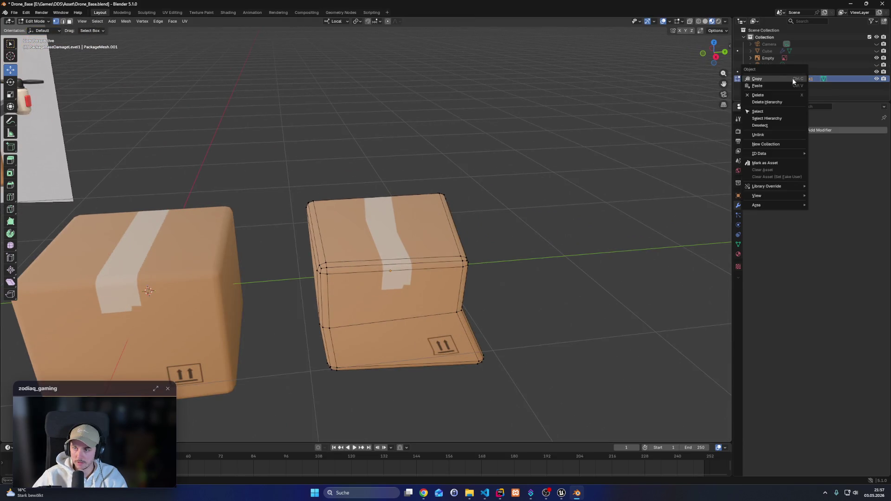
left_click(758, 79)
key("ctrl+v")
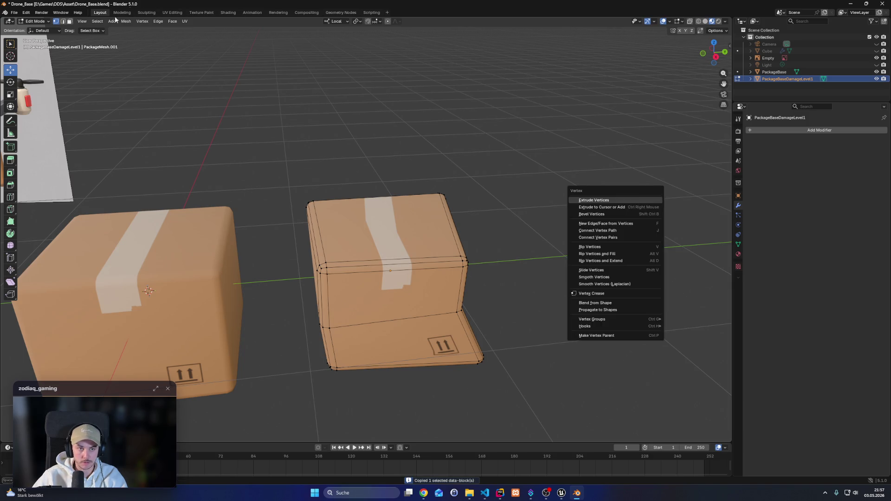
key("Escape")
key("Tab")
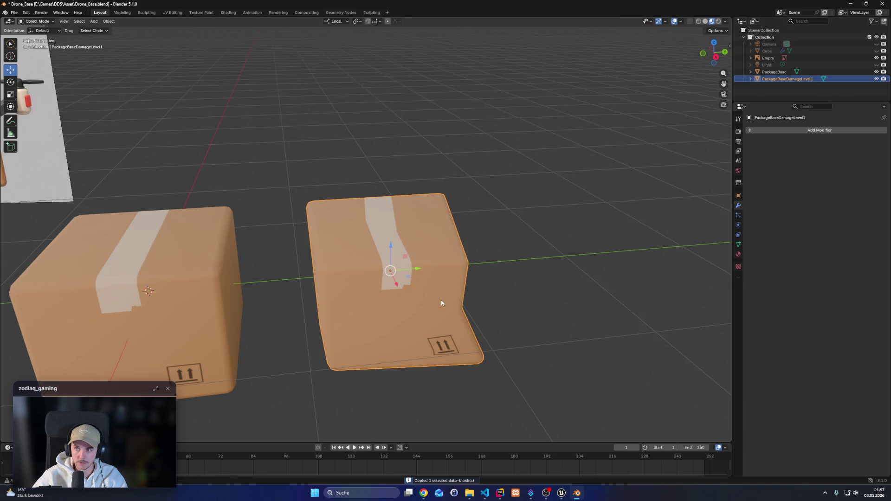
key("ctrl+v")
key("g")
key("y")
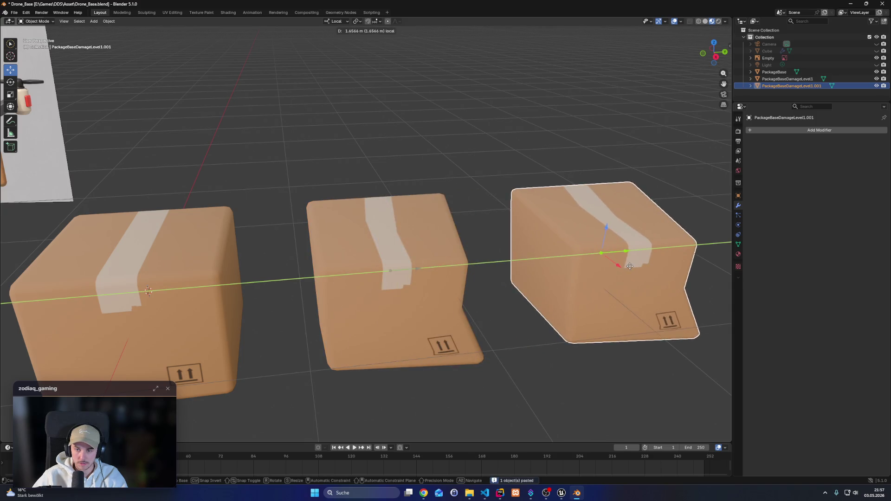
left_click(618, 253)
scroll(617, 253, "down", 6)
Enter Edit Mode on the copy and box-select the vertices along its left edge
key("Tab")
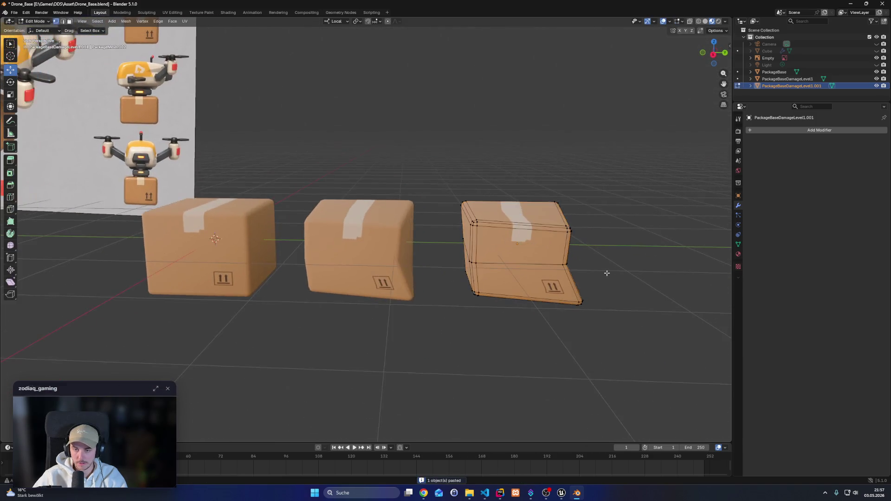
left_click_drag(325, 219, 339, 213)
key("KP_Decimal")
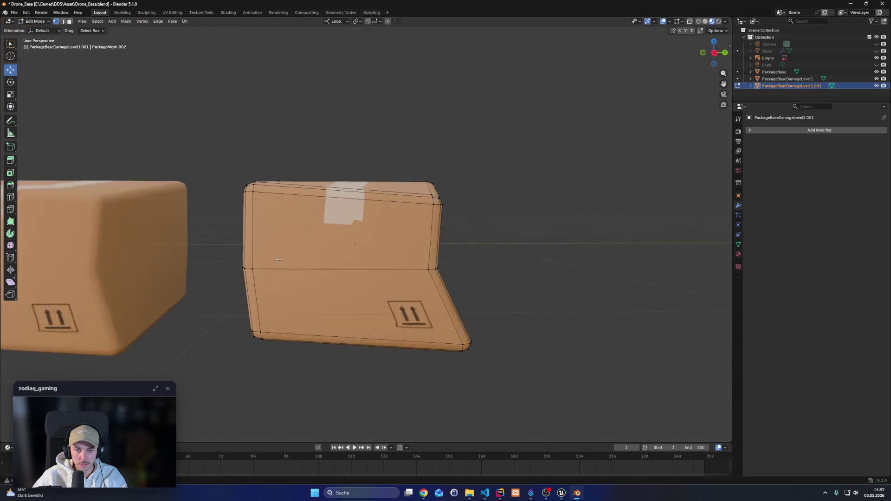
left_click_drag(247, 249, 295, 271)
mouse_move(296, 271)
left_mouse_down()
mouse_move(374, 269)
mouse_move(341, 271)
mouse_move(358, 263)
left_mouse_up()
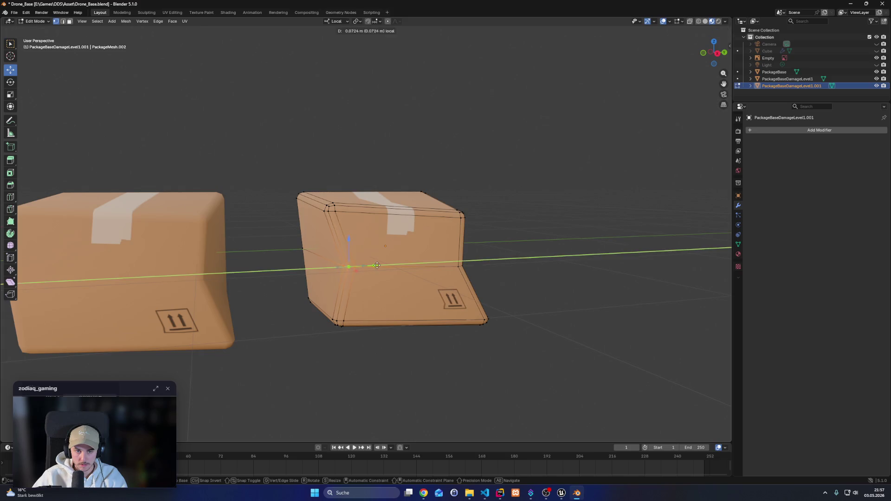
mouse_move(218, 266)
left_mouse_down()
mouse_move(252, 249)
mouse_move(249, 241)
mouse_move(139, 284)
mouse_move(223, 254)
mouse_move(166, 206)
left_mouse_up()
Add two edge loops around the third box with the Loop Cut tool
left_click(13, 197)
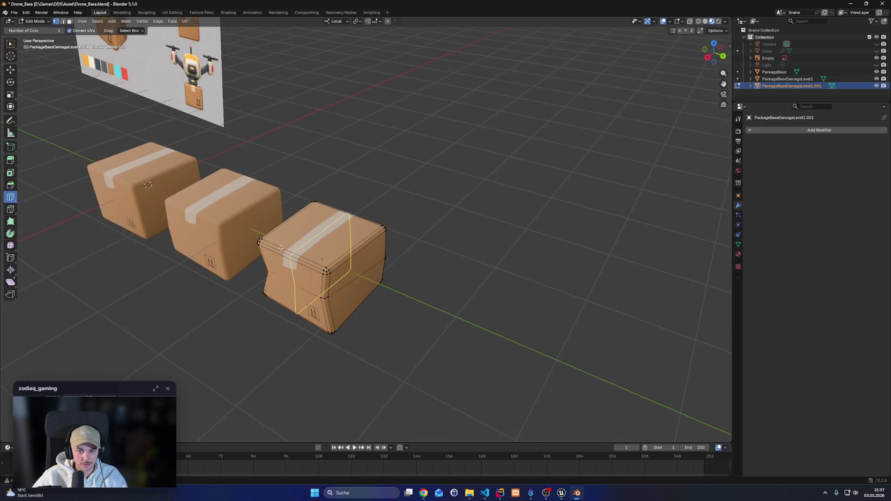
left_click(305, 248)
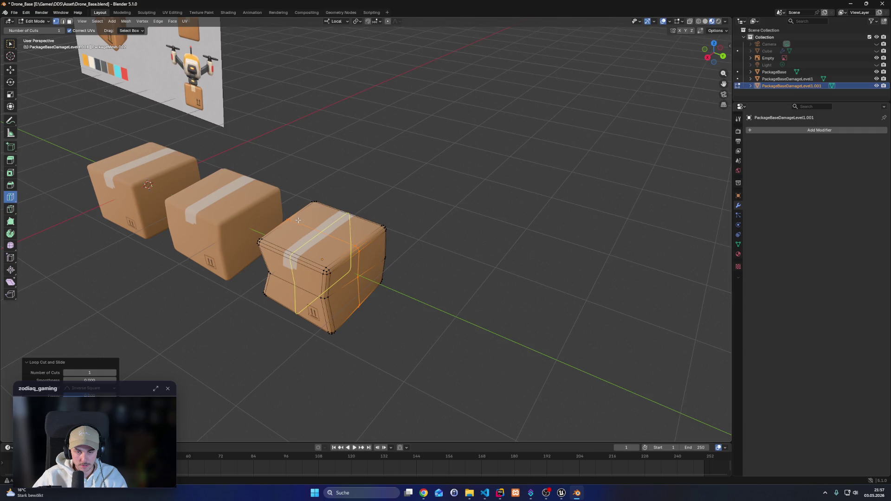
left_click(332, 236)
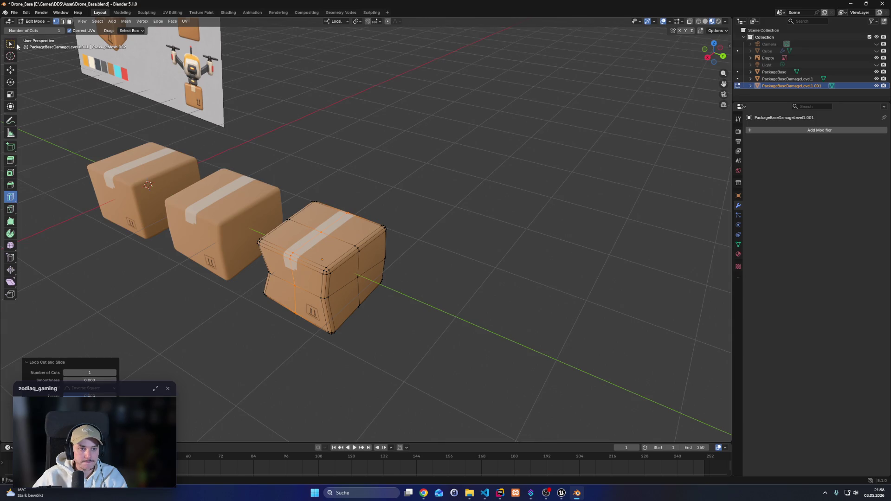
Select vertices on the box's top and drag them down along Z into a dent
left_click(10, 44)
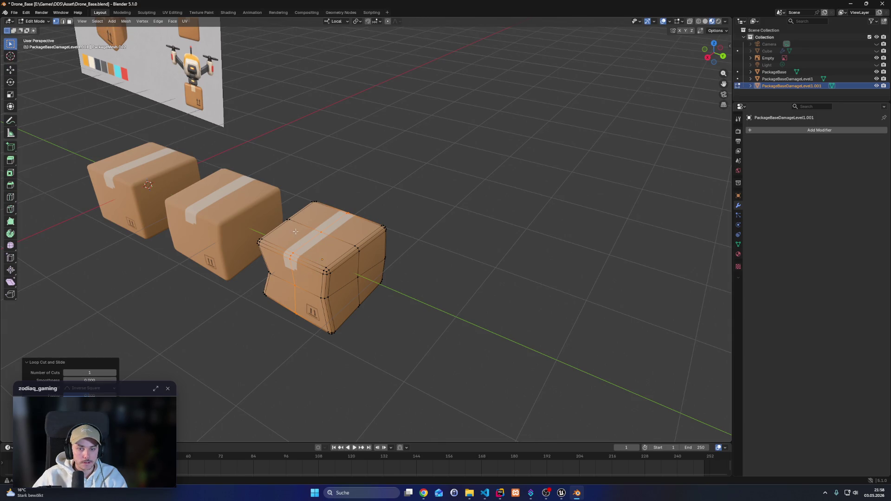
left_click_drag(321, 230, 330, 239)
key("w")
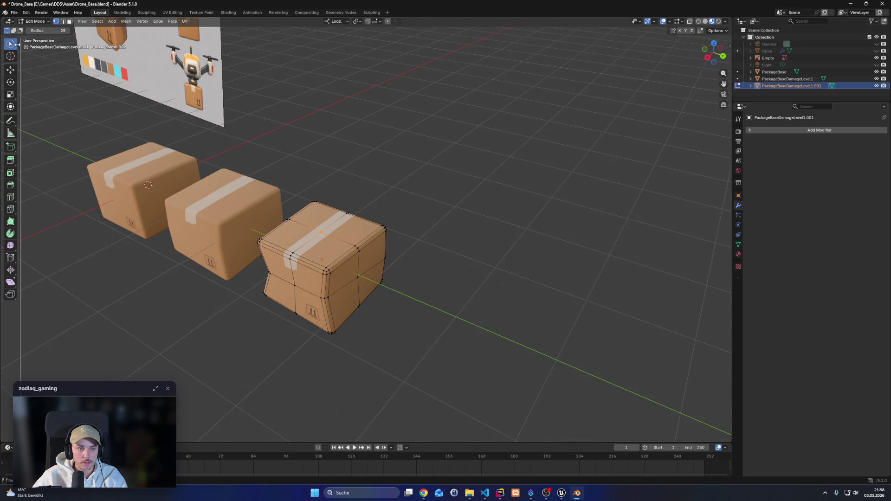
mouse_move(10, 43)
left_mouse_down()
mouse_move(33, 47)
mouse_move(7, 50)
mouse_move(38, 61)
left_mouse_up()
left_click(12, 72)
left_click_drag(320, 208, 320, 216)
mouse_move(460, 299)
left_mouse_down()
mouse_move(478, 274)
mouse_move(279, 213)
mouse_move(334, 229)
left_mouse_up()
Push a group of the third box's vertices sideways and down to dent it
key("g")
key("z")
key("Escape")
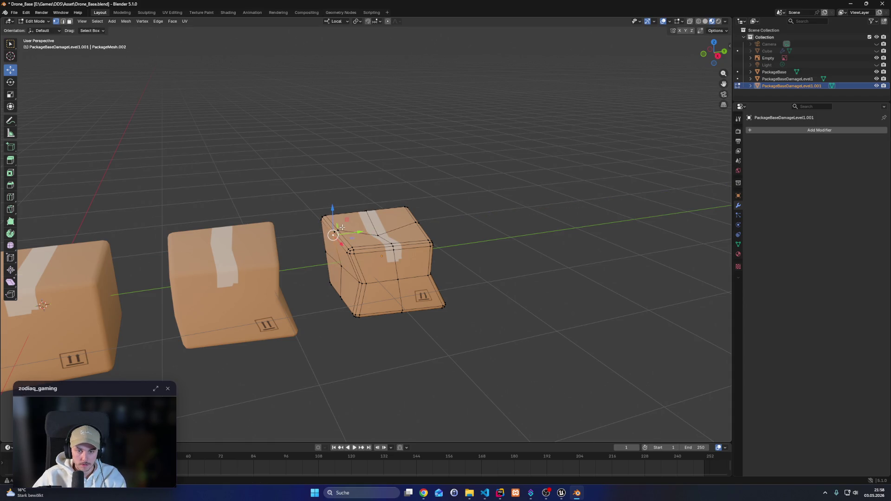
key("g")
key("z")
key("Escape")
key("alt+a")
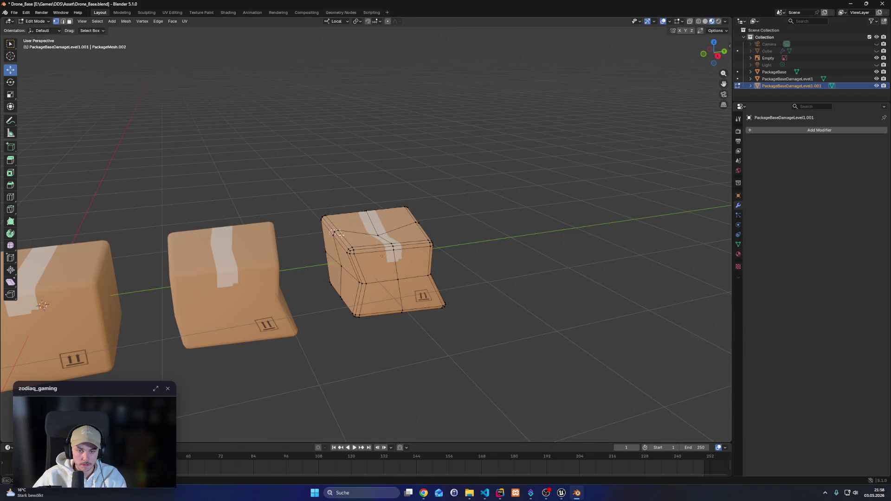
mouse_move(362, 232)
left_mouse_down()
mouse_move(369, 230)
mouse_move(344, 215)
mouse_move(377, 235)
left_mouse_up()
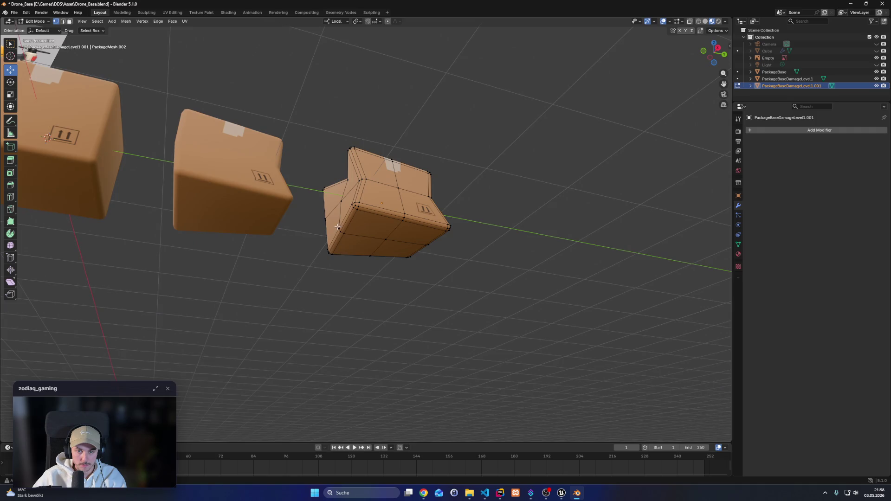
mouse_move(338, 230)
left_mouse_down()
mouse_move(358, 218)
mouse_move(377, 230)
left_mouse_up()
left_click(487, 263)
Slide the third box's near top corner vertex along Y, then vertically
left_click_drag(487, 262, 439, 305)
left_click_drag(431, 234, 451, 229)
left_click(408, 190)
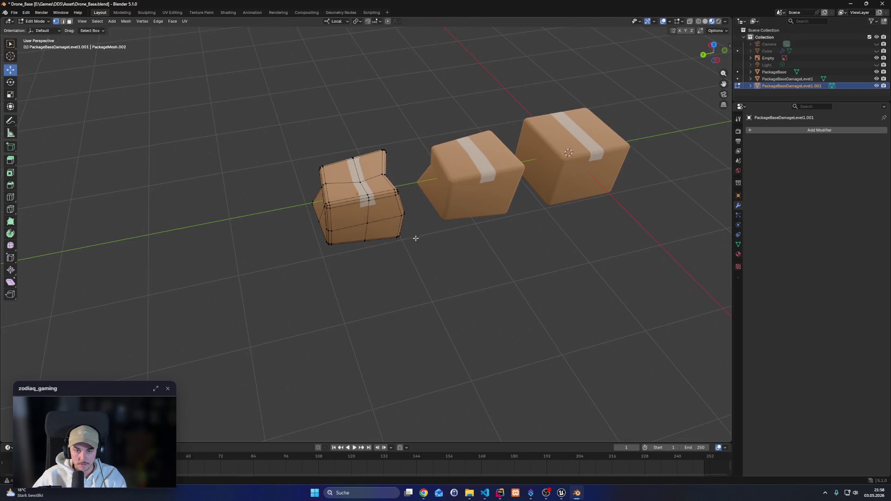
left_click_drag(416, 237, 435, 225)
left_click(323, 265)
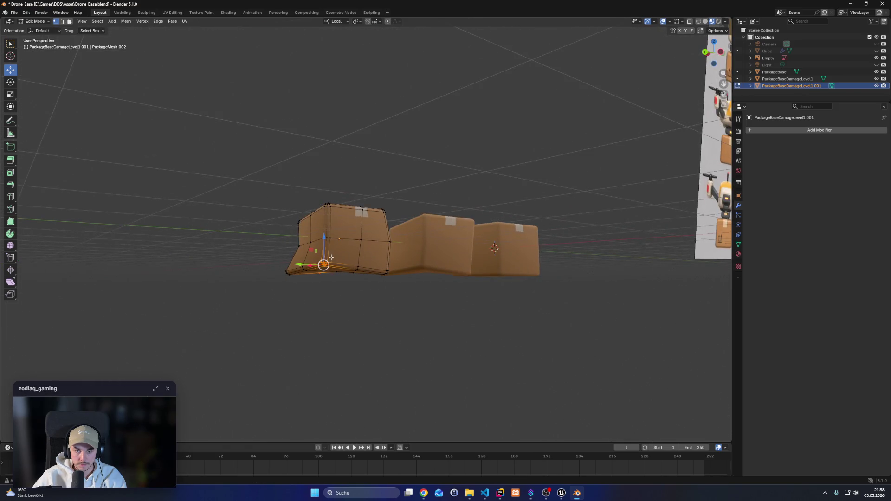
left_click(328, 307)
left_click_drag(350, 313, 377, 260)
left_click(324, 241)
mouse_move(324, 241)
left_mouse_down()
mouse_move(398, 285)
mouse_move(387, 227)
left_mouse_up()
left_click_drag(405, 197, 365, 198)
mouse_move(446, 265)
left_mouse_down()
mouse_move(347, 304)
mouse_move(334, 330)
mouse_move(348, 247)
mouse_move(341, 236)
mouse_move(320, 254)
mouse_move(469, 361)
mouse_move(424, 342)
mouse_move(450, 386)
mouse_move(437, 346)
mouse_move(445, 360)
mouse_move(436, 362)
mouse_move(427, 342)
left_mouse_up()
Select every vertex of the third box and return to Object Mode
left_click(347, 247)
mouse_move(424, 297)
left_mouse_down()
mouse_move(440, 290)
mouse_move(325, 190)
left_mouse_up()
key("Tab")
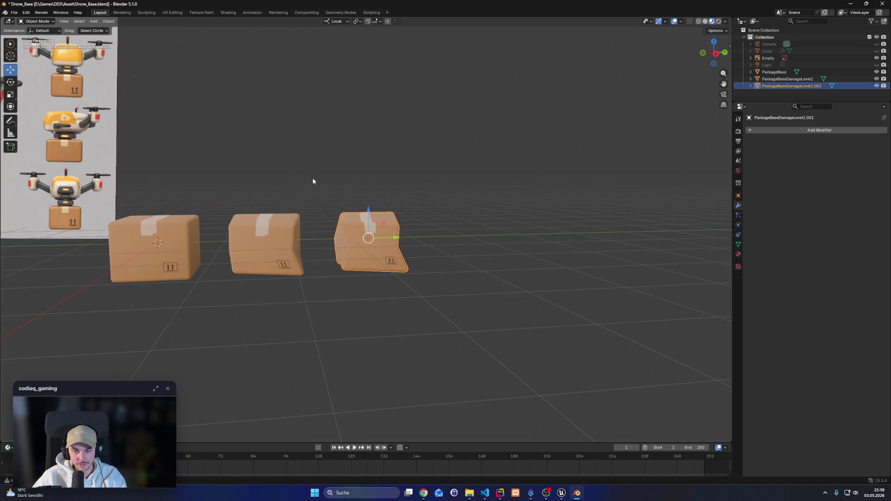
Paste a fourth box copy and place it along Y at the end of the row
key("ctrl+v")
key("g")
key("y")
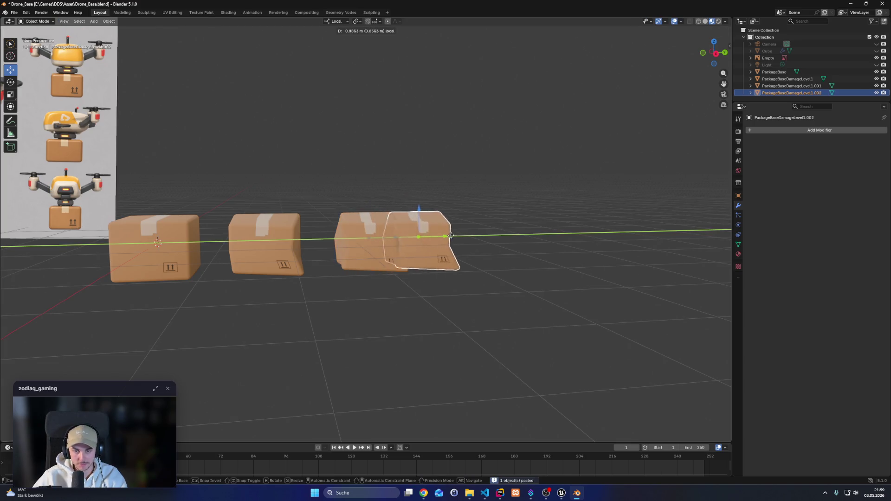
left_click(488, 235)
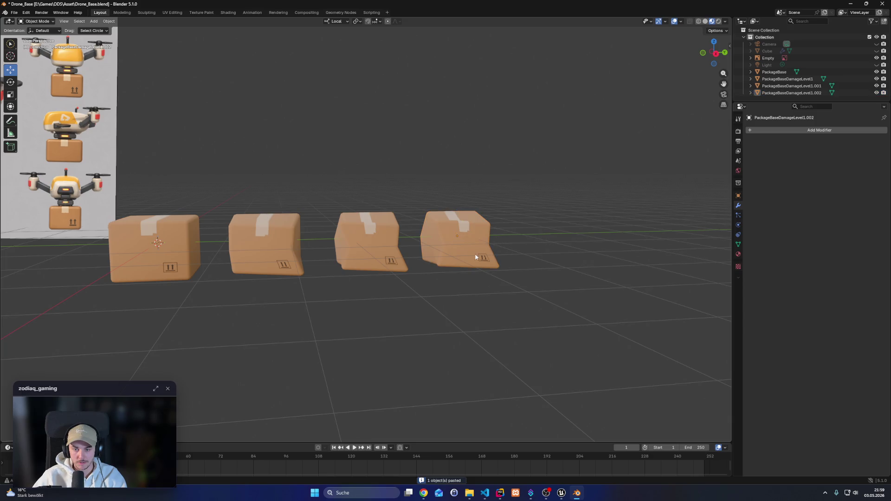
In Edit Mode, raise one corner vertex of the fourth box
key("Tab")
scroll(494, 262, "up", 5)
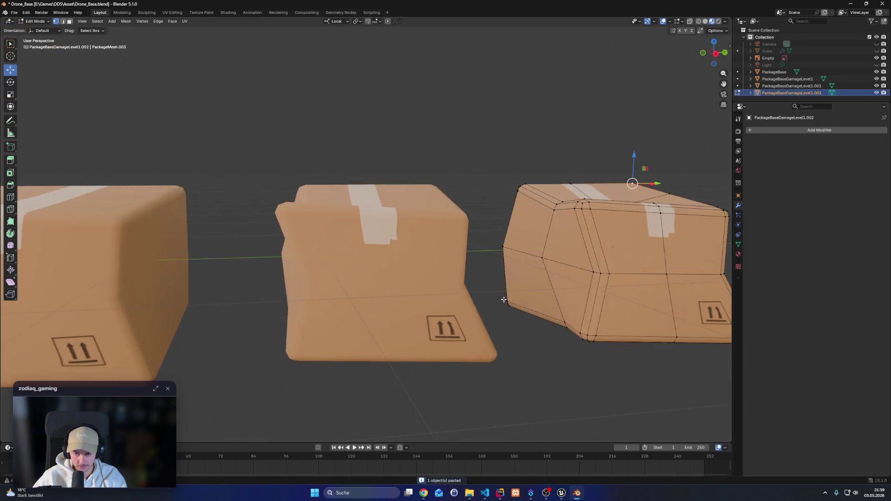
scroll(494, 263, "down", 4)
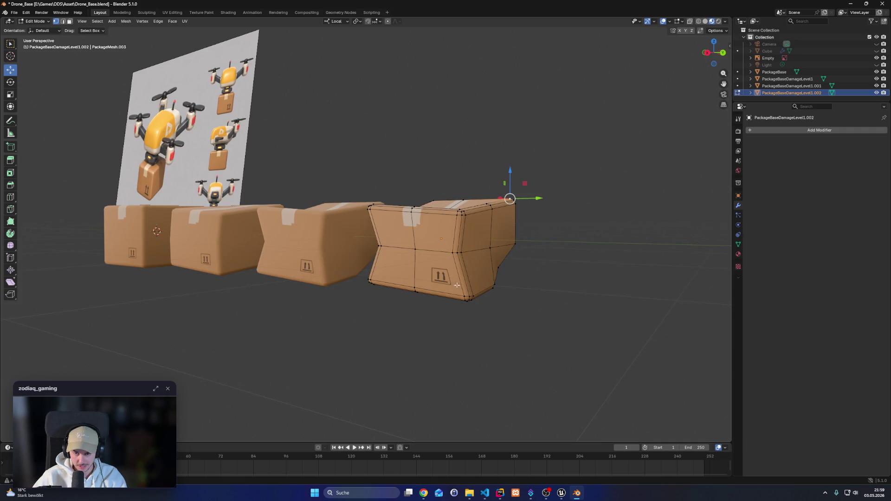
mouse_move(483, 327)
left_mouse_down()
mouse_move(426, 155)
mouse_move(464, 181)
mouse_move(553, 214)
mouse_move(521, 207)
left_mouse_up()
left_click(440, 167)
left_click_drag(499, 204, 493, 193)
mouse_move(404, 207)
left_mouse_down()
mouse_move(435, 234)
mouse_move(476, 219)
left_mouse_up()
right_click(462, 218)
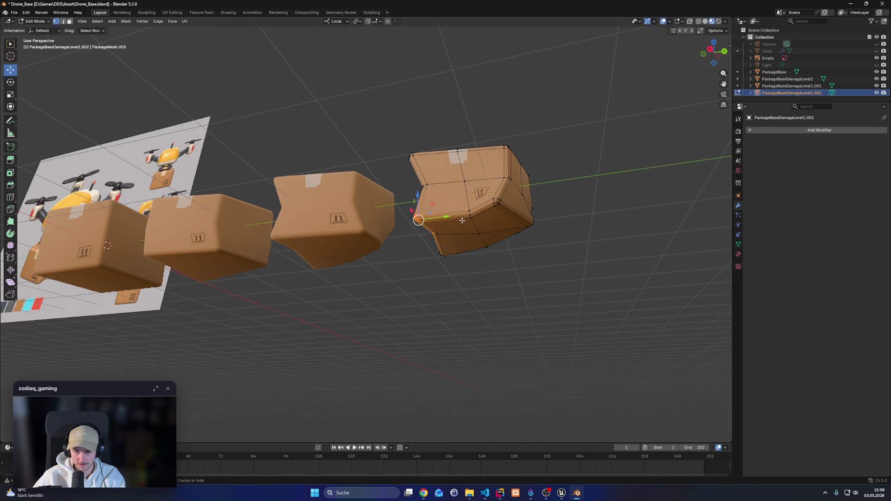
Pull the fourth box's left corner along Y and lift its bottom vertex vertically
left_click(405, 204)
mouse_move(405, 205)
left_mouse_down()
mouse_move(511, 197)
mouse_move(487, 170)
left_mouse_up()
left_click_drag(539, 287, 546, 207)
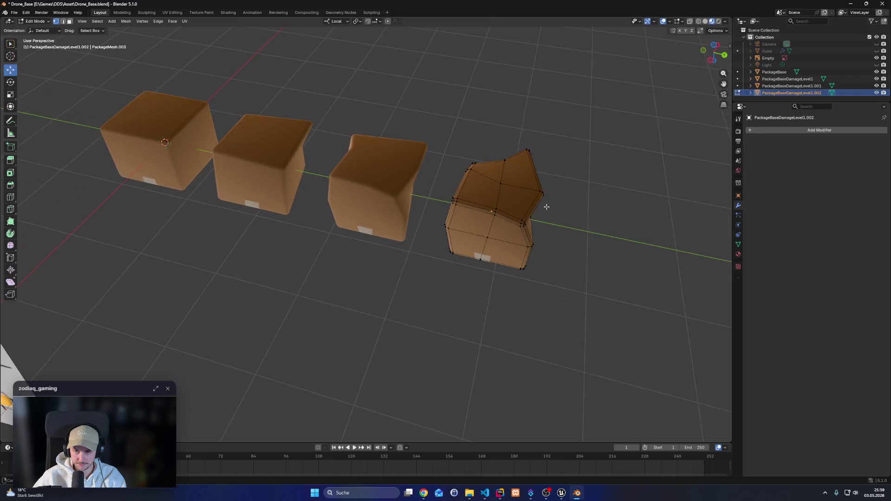
left_click(455, 200)
mouse_move(480, 206)
left_mouse_down()
mouse_move(577, 255)
mouse_move(563, 342)
mouse_move(551, 282)
mouse_move(513, 337)
mouse_move(457, 328)
mouse_move(434, 350)
mouse_move(342, 292)
mouse_move(366, 304)
mouse_move(344, 269)
left_mouse_up()
left_click(332, 313)
left_click_drag(282, 187, 281, 184)
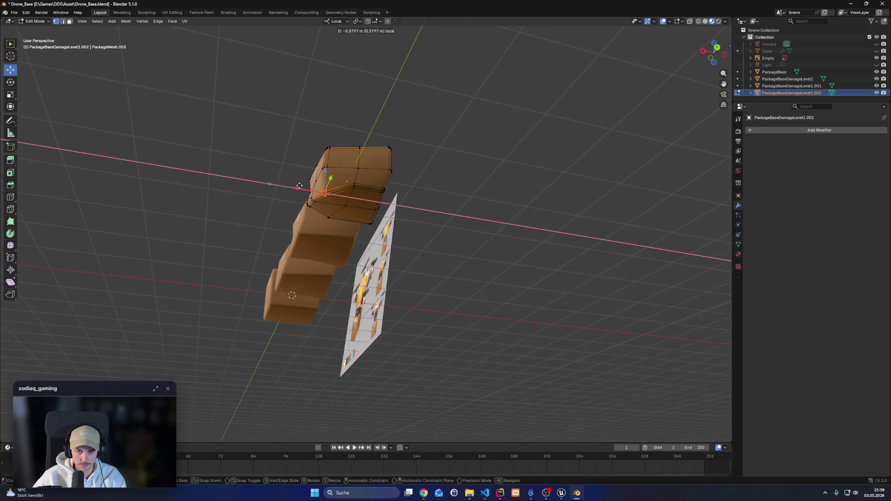
key("z")
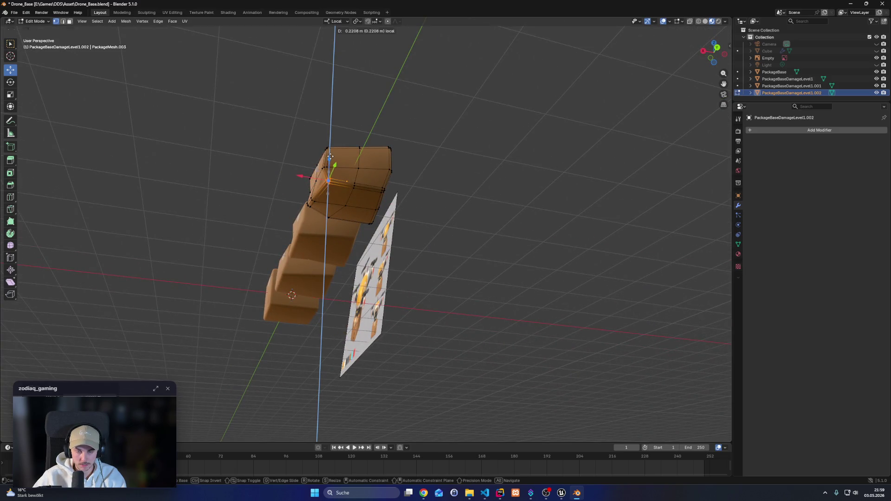
left_click(330, 157)
Push the selection along Z and Y, then move a single corner vertex along Z
mouse_move(490, 280)
left_mouse_down()
mouse_move(474, 265)
mouse_move(501, 299)
mouse_move(512, 282)
mouse_move(488, 254)
left_mouse_up()
left_click_drag(426, 210, 426, 211)
left_click_drag(547, 247, 489, 275)
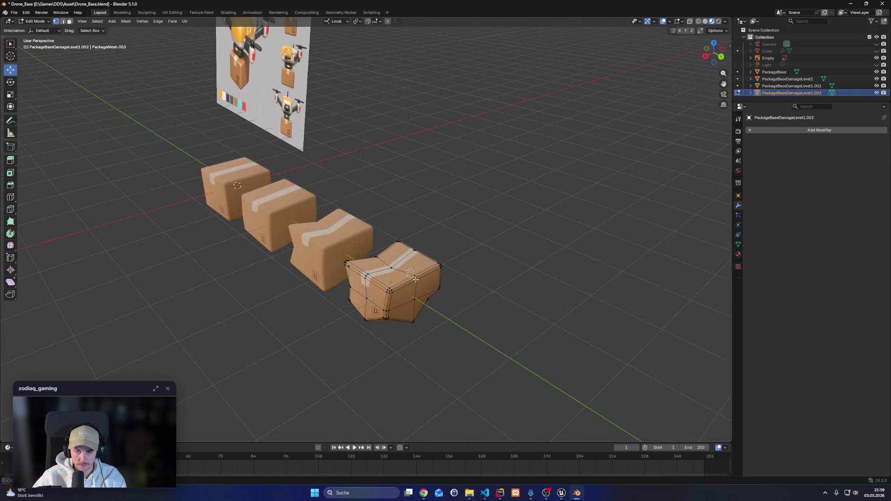
left_click_drag(416, 257, 427, 293)
mouse_move(420, 260)
left_mouse_down()
mouse_move(388, 260)
mouse_move(378, 235)
mouse_move(411, 247)
left_mouse_up()
left_click(402, 234)
key("g")
key("x")
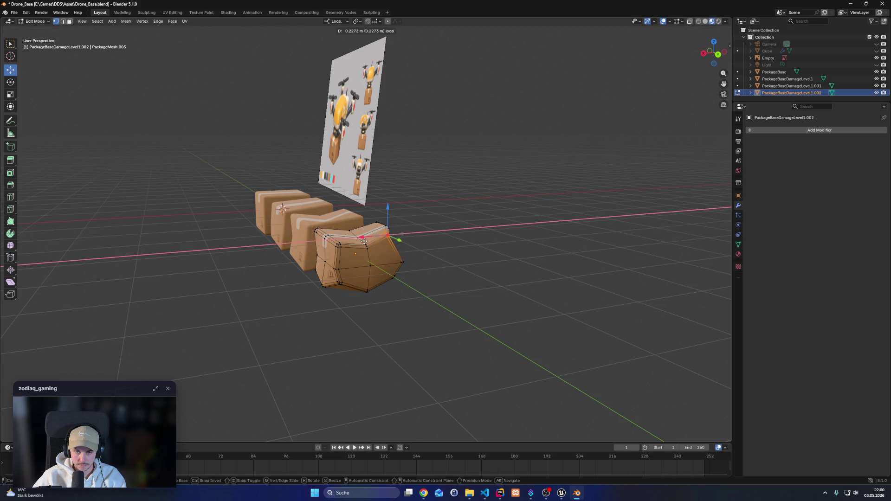
key("z")
left_click(403, 247)
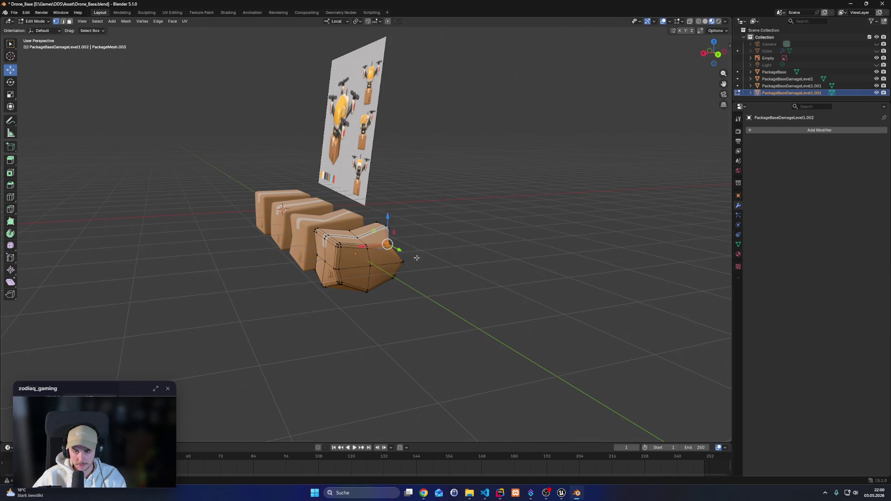
Try pushing a top corner vertex of the fourth box along Y, then cancel it
scroll(434, 274, "up", 3)
mouse_move(434, 274)
left_mouse_down()
mouse_move(458, 259)
mouse_move(408, 262)
mouse_move(371, 284)
mouse_move(245, 277)
left_mouse_up()
left_click_drag(121, 254, 122, 255)
mouse_move(122, 255)
left_mouse_down()
mouse_move(139, 278)
mouse_move(112, 263)
mouse_move(169, 255)
left_mouse_up()
mouse_move(259, 324)
left_mouse_down()
mouse_move(385, 342)
mouse_move(406, 368)
mouse_move(472, 339)
mouse_move(410, 312)
left_mouse_up()
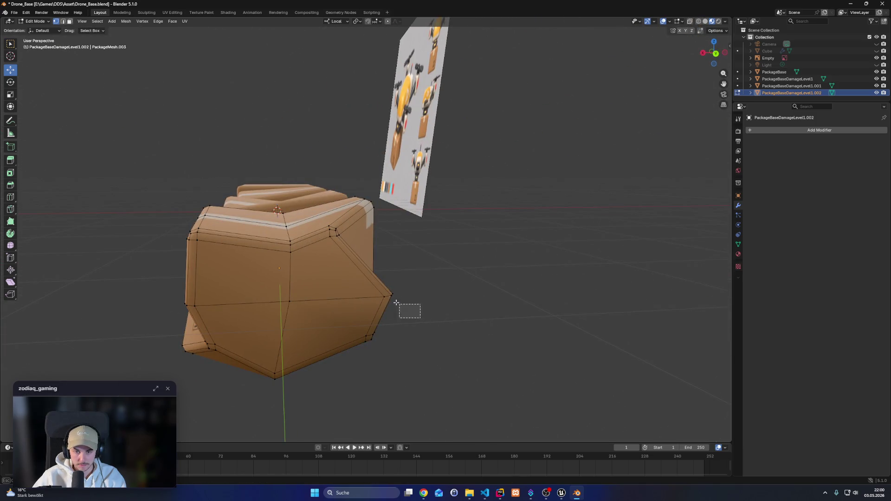
mouse_move(369, 285)
left_mouse_down()
mouse_move(381, 315)
mouse_move(348, 318)
mouse_move(358, 313)
mouse_move(450, 350)
mouse_move(440, 334)
mouse_move(520, 352)
mouse_move(490, 332)
mouse_move(528, 362)
left_mouse_up()
scroll(527, 363, "up", 4)
scroll(611, 284, "down", 3)
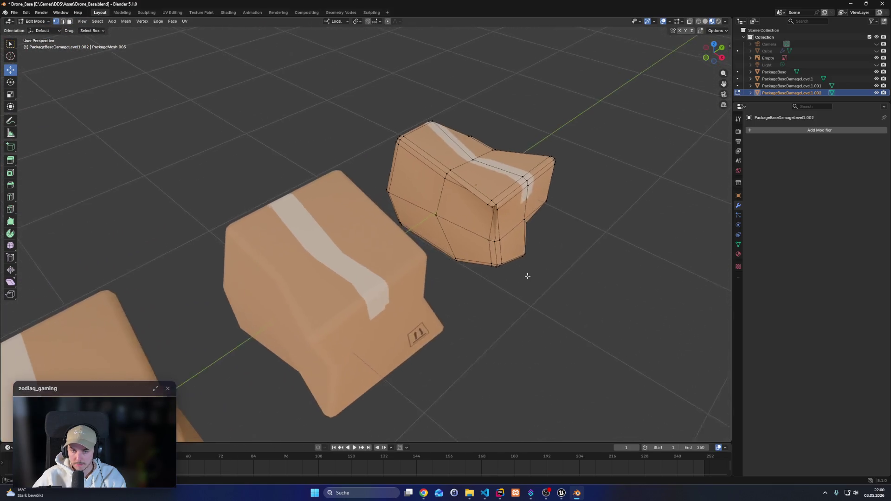
left_click_drag(527, 272, 464, 260)
scroll(327, 240, "up", 6)
mouse_move(328, 240)
left_mouse_down()
mouse_move(316, 253)
mouse_move(187, 222)
mouse_move(251, 210)
left_mouse_up()
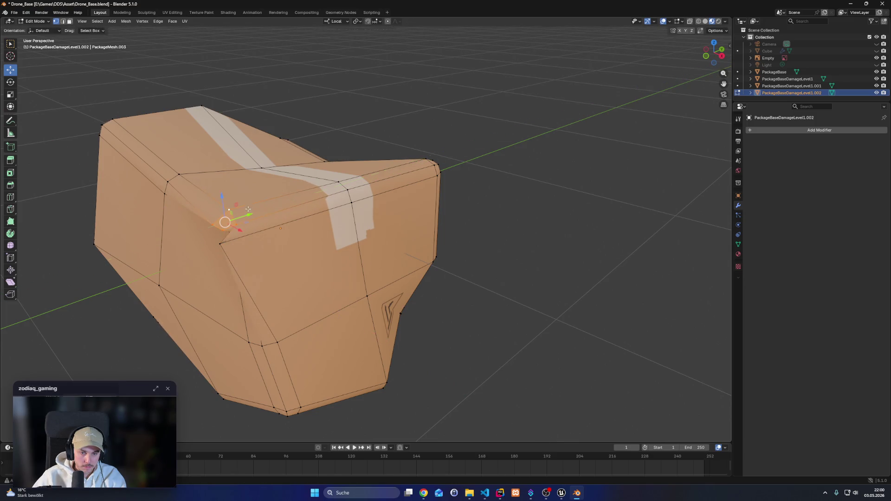
right_click(254, 223)
Move the corner vertex along Y to start folding the top corner inward
mouse_move(307, 269)
left_mouse_down()
mouse_move(506, 292)
mouse_move(468, 265)
mouse_move(478, 286)
mouse_move(460, 288)
mouse_move(320, 245)
mouse_move(342, 200)
left_mouse_up()
scroll(469, 286, "up", 3)
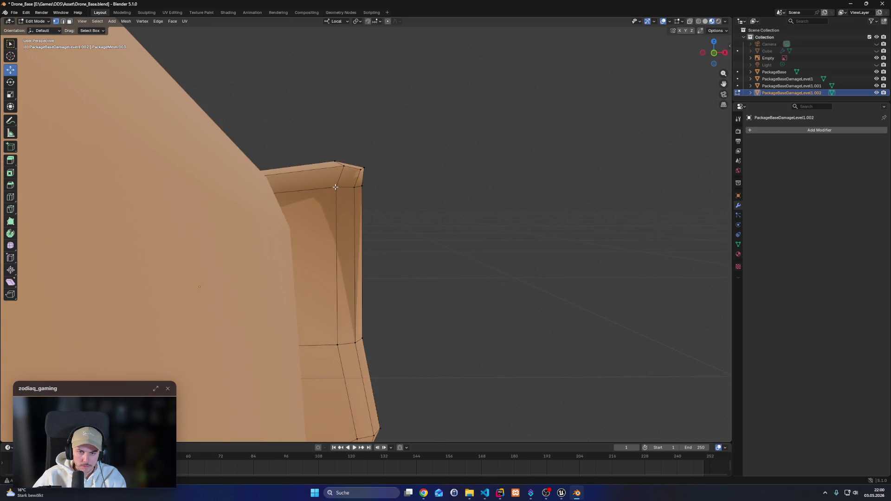
scroll(376, 196, "down", 5)
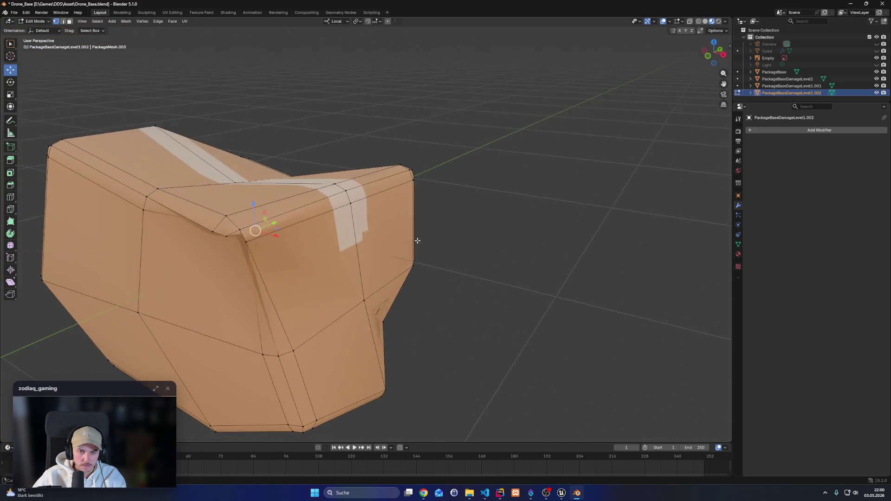
key("g")
key("y")
left_click(242, 239)
left_click(364, 301)
Slide the corner vertices back and forth along Y to shape the fold
left_click_drag(258, 257, 259, 257)
left_click_drag(249, 228, 238, 197)
left_click_drag(268, 171, 283, 174)
mouse_move(707, 245)
left_mouse_down()
mouse_move(608, 219)
mouse_move(617, 205)
mouse_move(250, 198)
left_mouse_up()
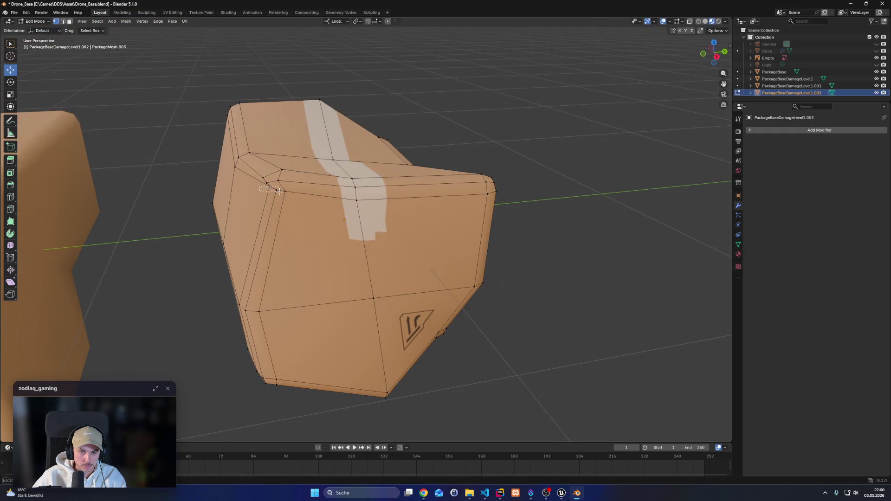
left_click_drag(308, 190, 293, 192)
mouse_move(562, 293)
left_mouse_down()
mouse_move(547, 302)
mouse_move(553, 270)
mouse_move(561, 309)
mouse_move(539, 309)
mouse_move(543, 328)
mouse_move(553, 288)
mouse_move(415, 291)
left_mouse_up()
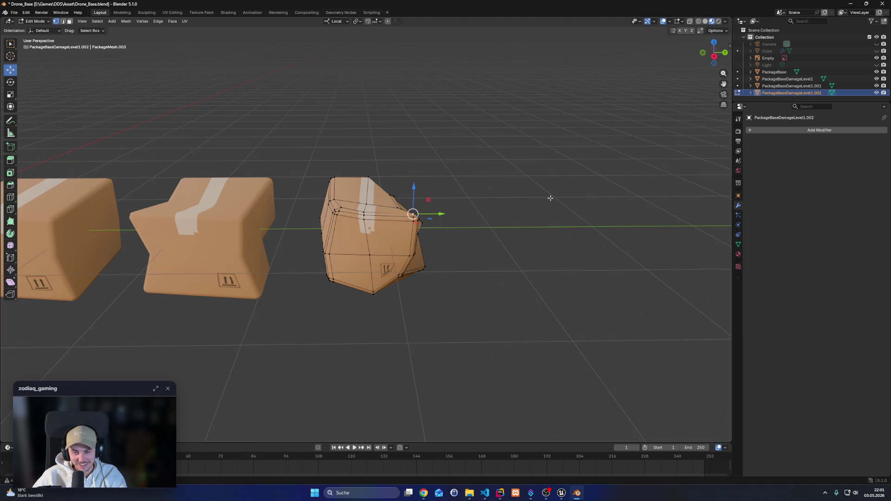
Drop to Object Mode, deselect, and re-enter Edit Mode on the crushed box
key("Tab")
left_click(496, 253)
mouse_move(526, 241)
left_mouse_down()
mouse_move(464, 222)
mouse_move(343, 245)
mouse_move(370, 258)
mouse_move(452, 246)
mouse_move(422, 263)
mouse_move(492, 251)
mouse_move(457, 278)
mouse_move(474, 290)
mouse_move(439, 277)
left_mouse_up()
key("Tab")
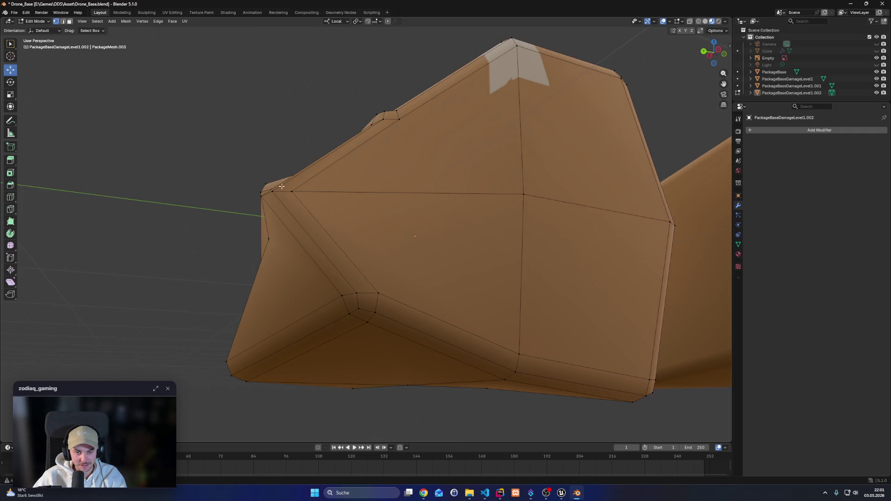
Move the box's edge loop sideways, clear the selection, and return to Object Mode
left_click_drag(276, 185, 418, 221)
left_click_drag(500, 240, 308, 337)
key("g")
key("g")
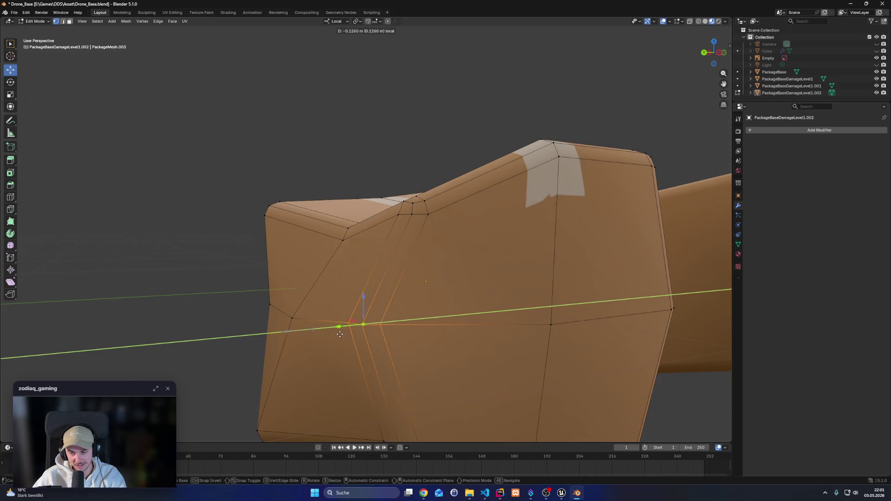
left_click(404, 341)
scroll(405, 342, "down", 5)
mouse_move(693, 303)
left_mouse_down()
mouse_move(450, 314)
mouse_move(441, 334)
mouse_move(542, 349)
left_mouse_up()
scroll(608, 306, "up", 5)
key("alt+a")
scroll(607, 307, "down", 5)
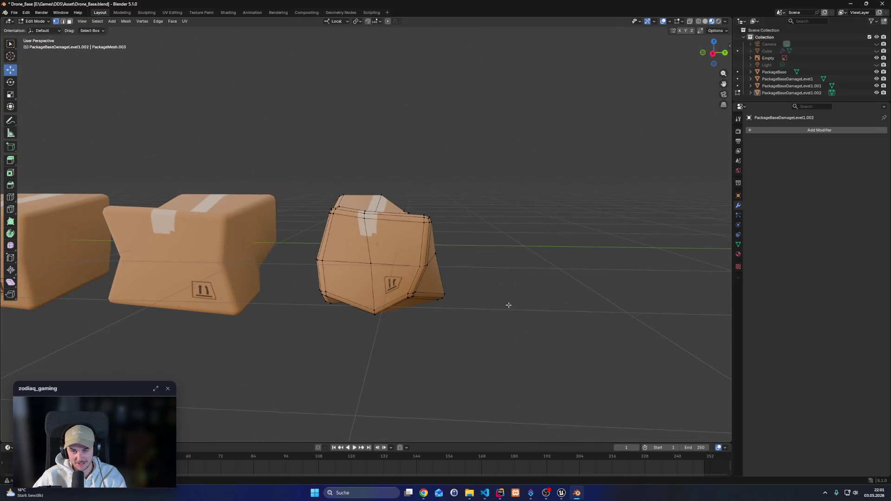
key("Tab")
scroll(491, 312, "down", 3)
mouse_move(492, 313)
left_mouse_down()
mouse_move(419, 307)
mouse_move(390, 320)
left_mouse_up()
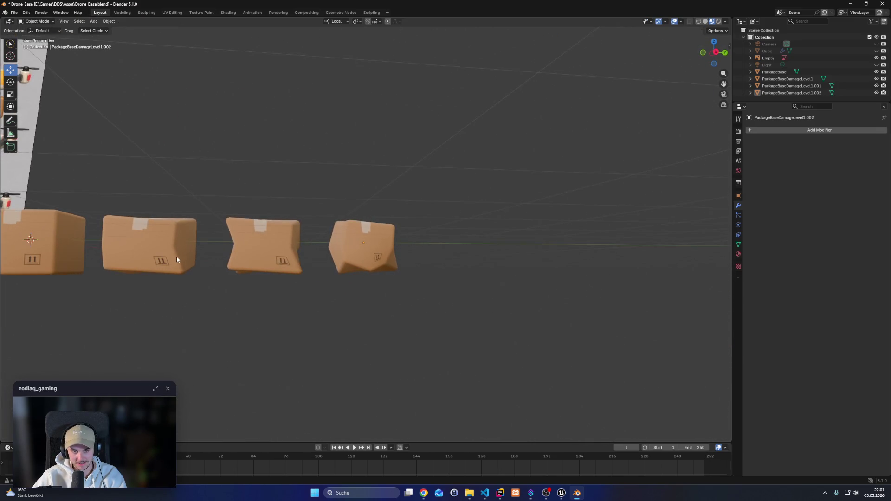
Rename PackageBaseDamageLevel1.001 to PackageBaseDamageLevel2 in the outliner
left_click_drag(229, 332, 415, 329)
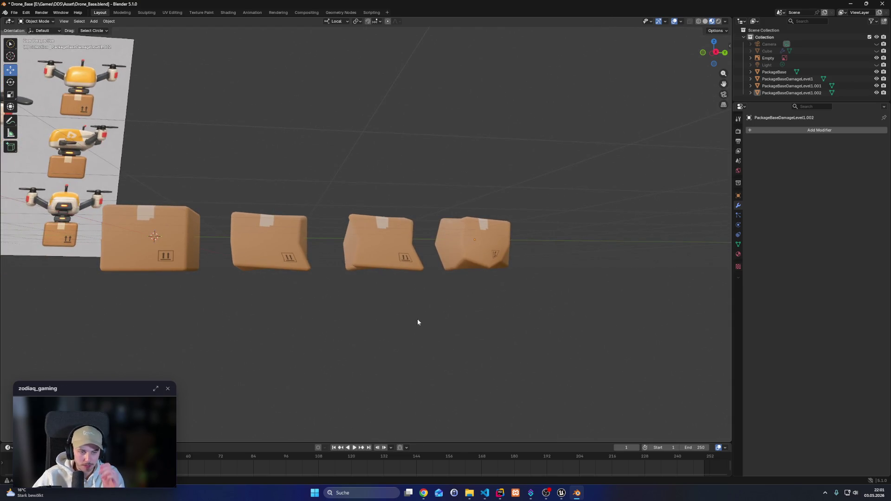
mouse_move(474, 267)
left_mouse_down()
mouse_move(446, 302)
mouse_move(458, 327)
mouse_move(441, 305)
mouse_move(412, 338)
mouse_move(378, 304)
mouse_move(475, 331)
mouse_move(458, 301)
mouse_move(480, 280)
left_mouse_up()
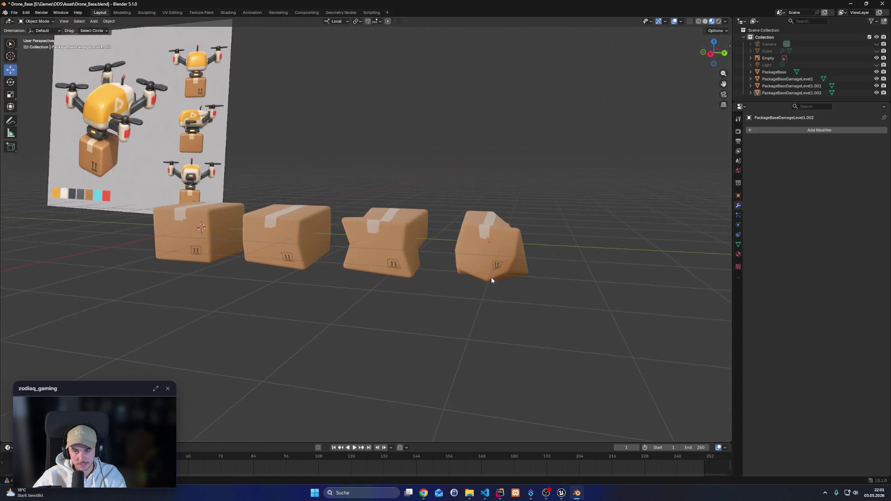
left_click_drag(600, 271, 534, 256)
double_click(800, 86)
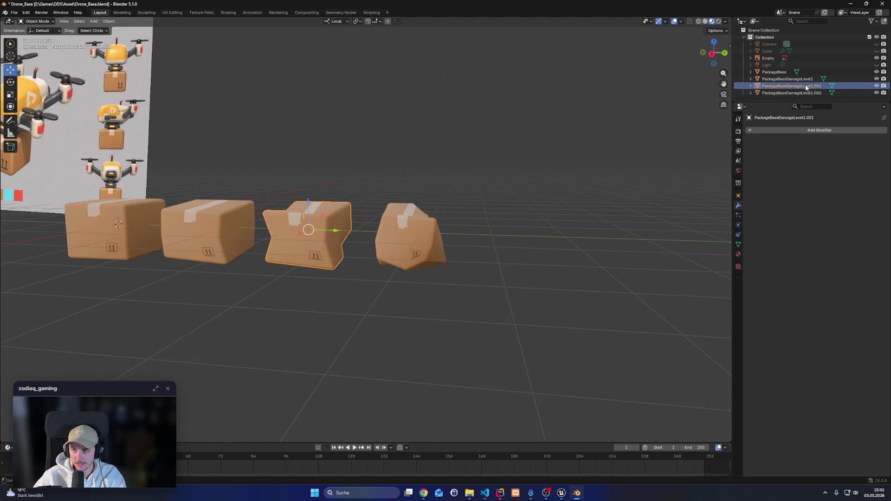
type("2")
key("Return")
Rename PackageBaseDamageLevel1.002 to PackageBaseDamageLevel3 and paste a duplicate of it
double_click(814, 87)
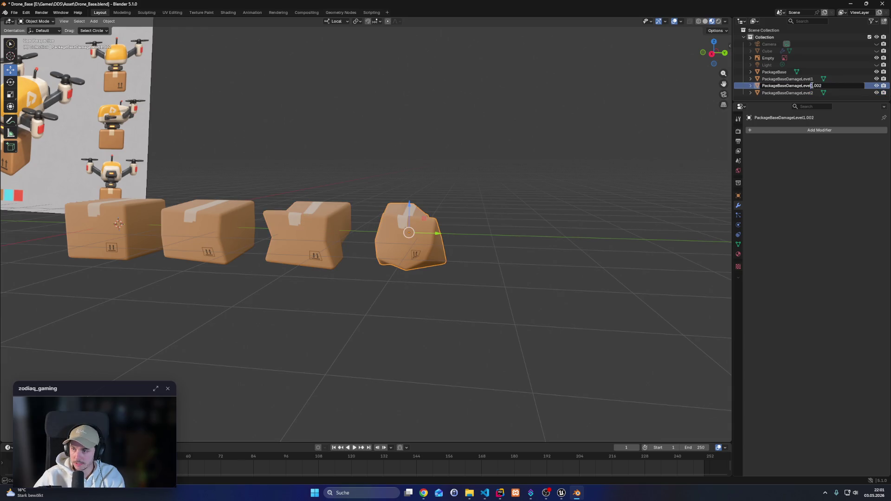
type("3")
key("Return")
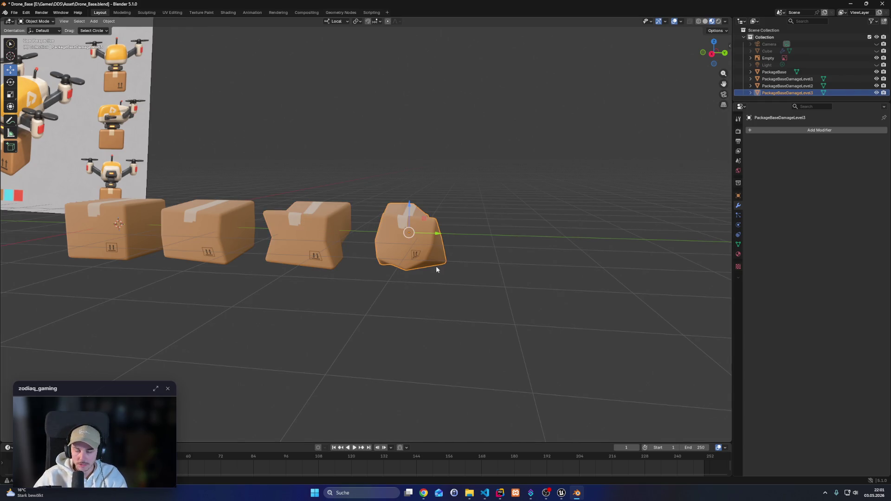
key("ctrl+c")
key("ctrl+v")
Move the pasted copy along Y to the right of the row and enter Edit Mode
key("g")
key("y")
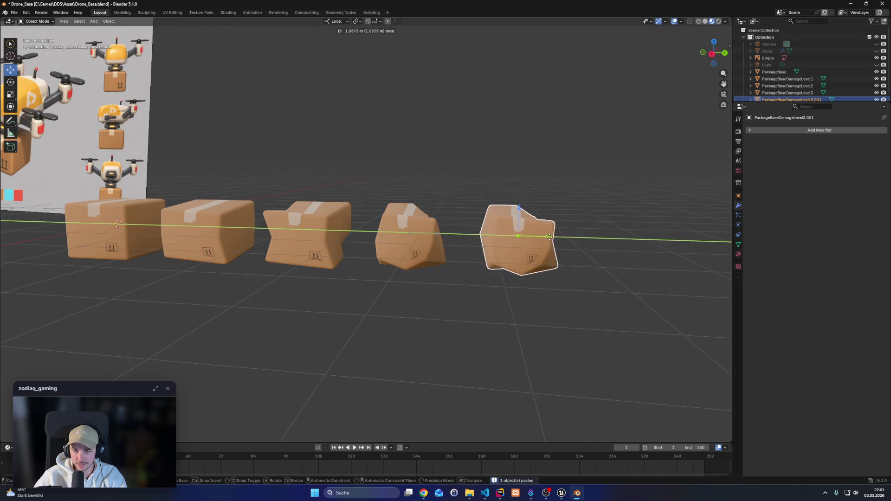
left_click(550, 238)
key("Tab")
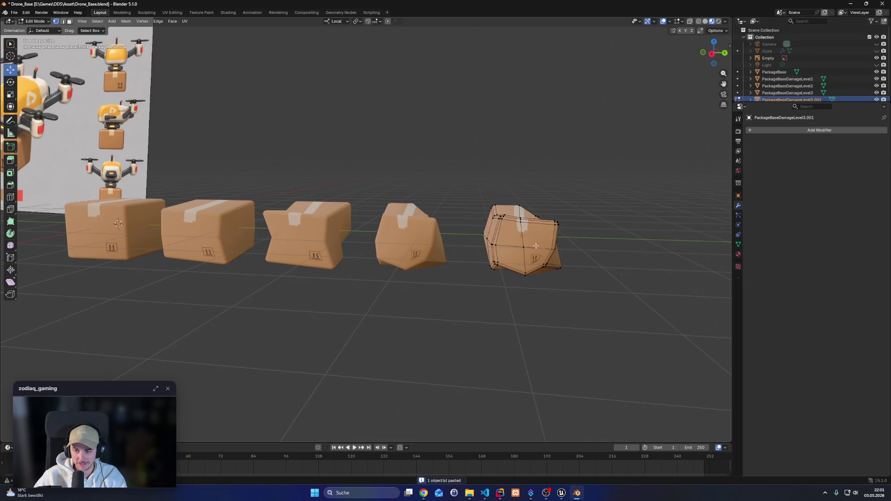
Pull a vertex on the copy's top down along Z, then shift it along Y and X
scroll(576, 285, "up", 3)
scroll(576, 285, "down", 3)
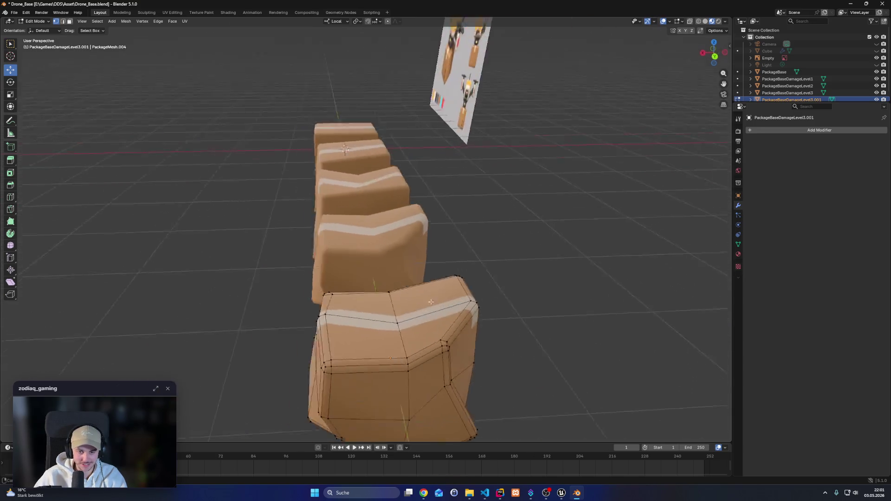
right_click(400, 312)
key("Escape")
mouse_move(524, 301)
left_mouse_down()
mouse_move(418, 294)
mouse_move(197, 194)
left_mouse_up()
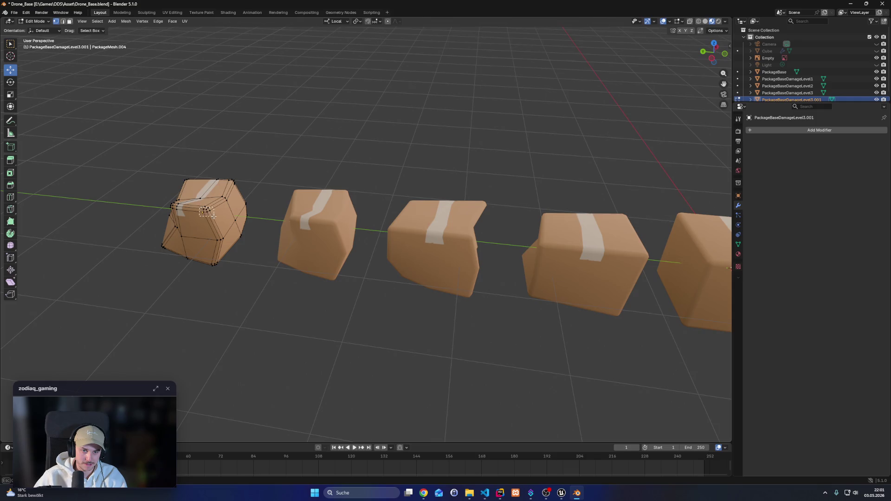
left_click(217, 200)
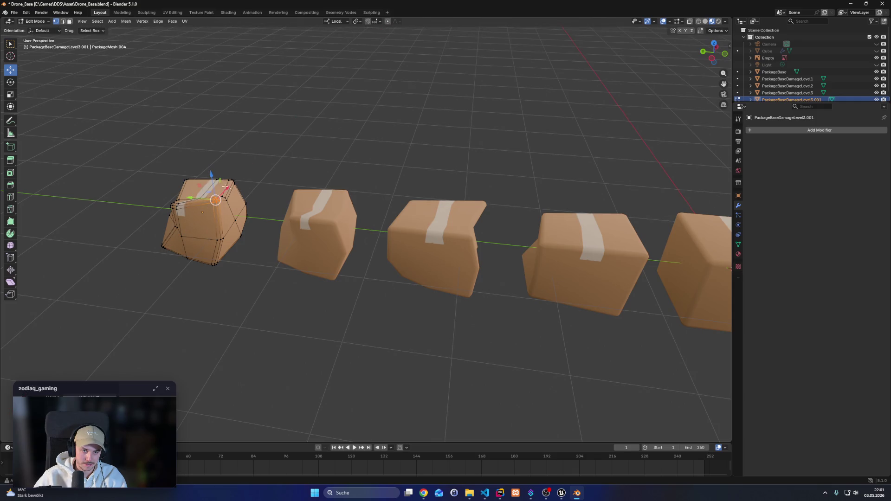
mouse_move(212, 176)
left_mouse_down()
mouse_move(208, 221)
mouse_move(188, 214)
left_mouse_up()
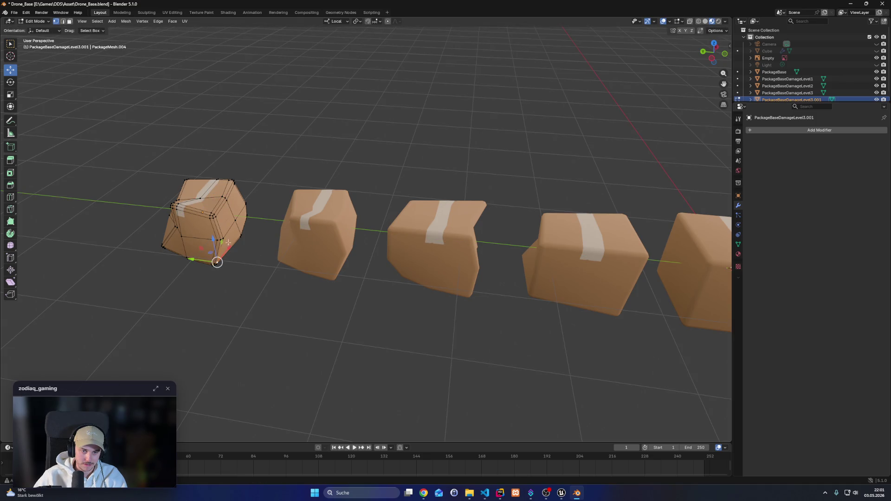
mouse_move(194, 239)
left_mouse_down()
mouse_move(184, 236)
mouse_move(217, 219)
mouse_move(201, 217)
left_mouse_up()
left_click_drag(255, 247, 210, 233)
Turn on the see-through display and select a vertex on the box's underside
scroll(139, 269, "up", 6)
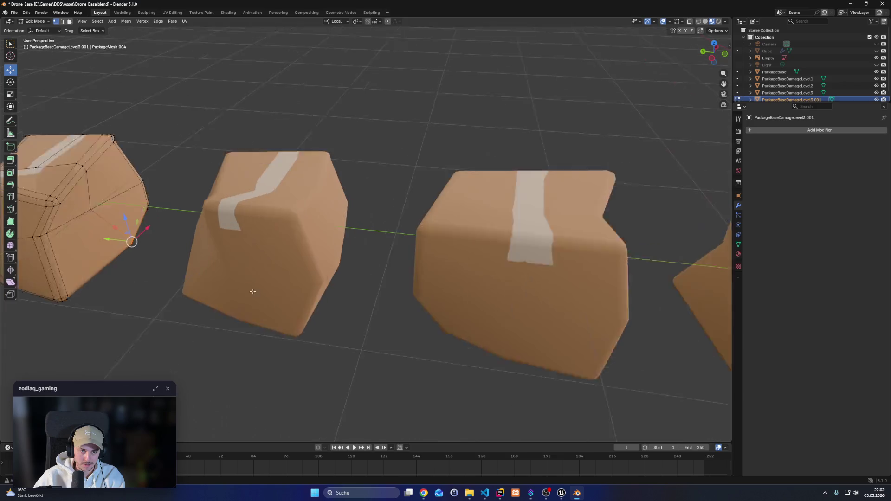
scroll(139, 269, "down", 6)
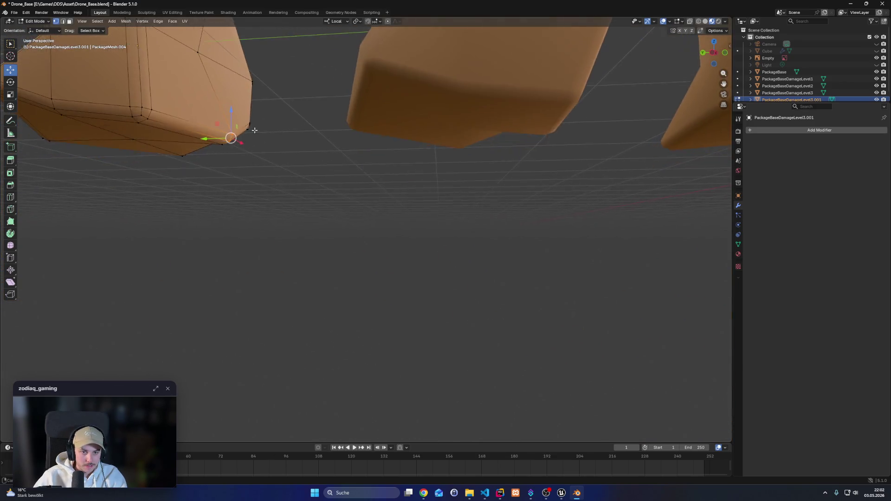
left_click(720, 22)
left_click(713, 21)
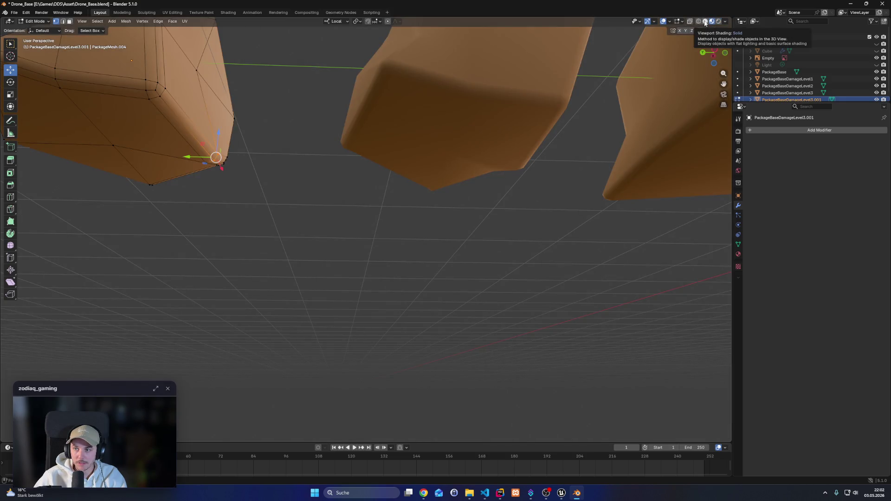
left_click(690, 22)
mouse_move(163, 226)
left_mouse_down()
mouse_move(123, 245)
mouse_move(199, 194)
left_mouse_up()
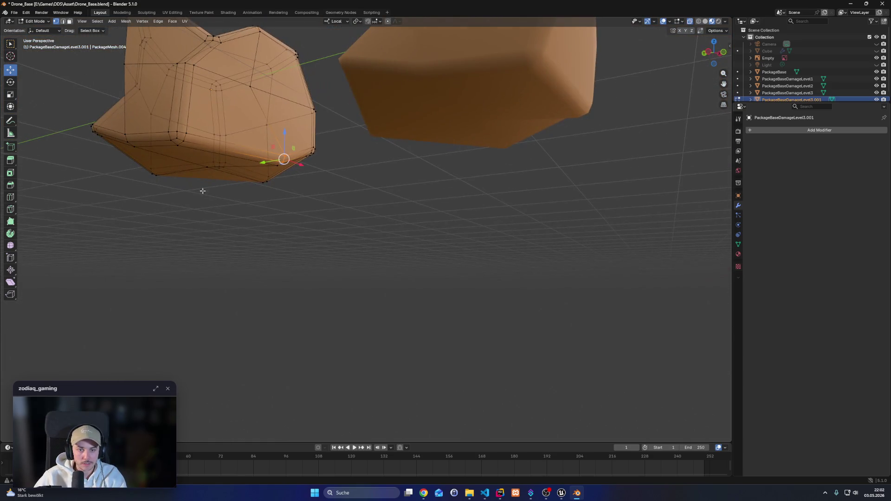
left_click_drag(286, 169, 286, 169)
Raise the underside vertex along Z and confirm its new position
key("g")
key("y")
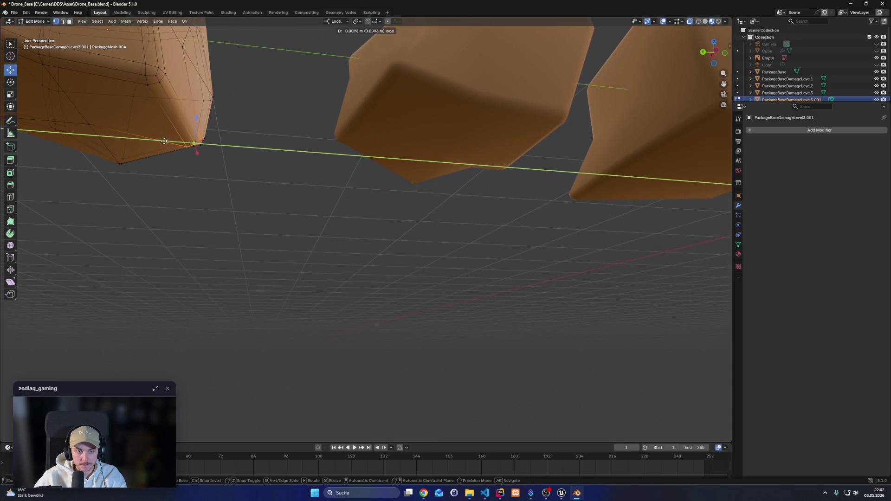
key("y")
key("z")
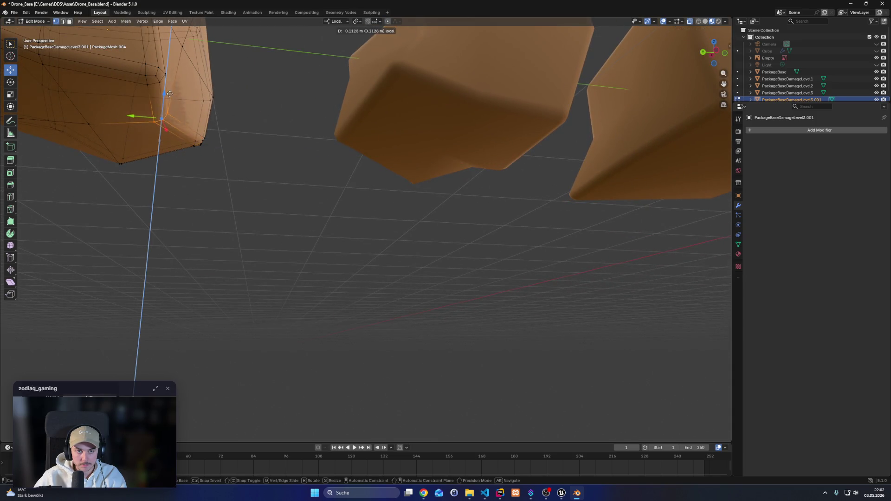
left_click(168, 98)
mouse_move(163, 104)
left_mouse_down()
mouse_move(154, 197)
mouse_move(209, 184)
mouse_move(291, 225)
mouse_move(520, 199)
mouse_move(302, 298)
mouse_move(397, 286)
mouse_move(473, 318)
mouse_move(422, 346)
mouse_move(418, 334)
mouse_move(442, 315)
mouse_move(424, 255)
mouse_move(454, 290)
mouse_move(417, 280)
mouse_move(389, 242)
mouse_move(291, 246)
mouse_move(313, 253)
mouse_move(316, 245)
mouse_move(284, 176)
mouse_move(314, 173)
left_mouse_up()
left_click(314, 249)
Shift the top-left corner vertices along X, inward along Y and down along Z
left_click_drag(266, 160, 318, 159)
left_click_drag(306, 188, 400, 206)
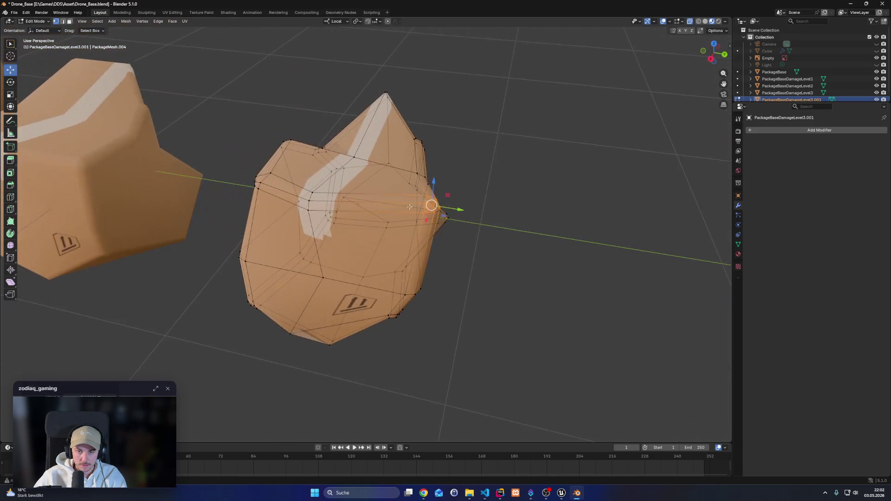
left_click_drag(457, 212, 401, 214)
left_click_drag(379, 172, 381, 182)
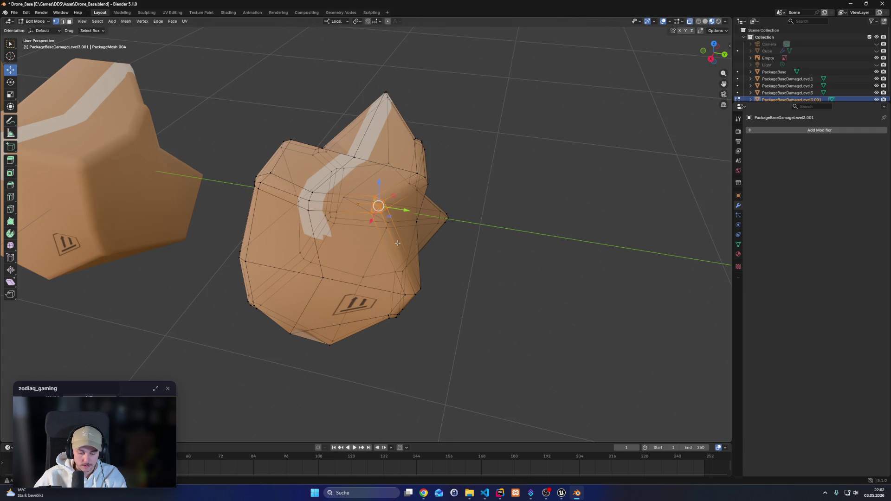
Rotate the selected vertices about 23° around local Y and check the result in side view
key("r")
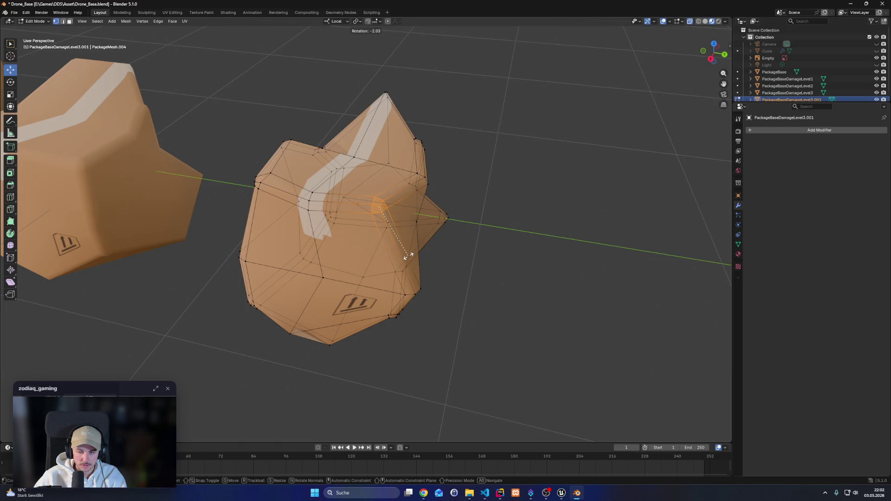
key("y")
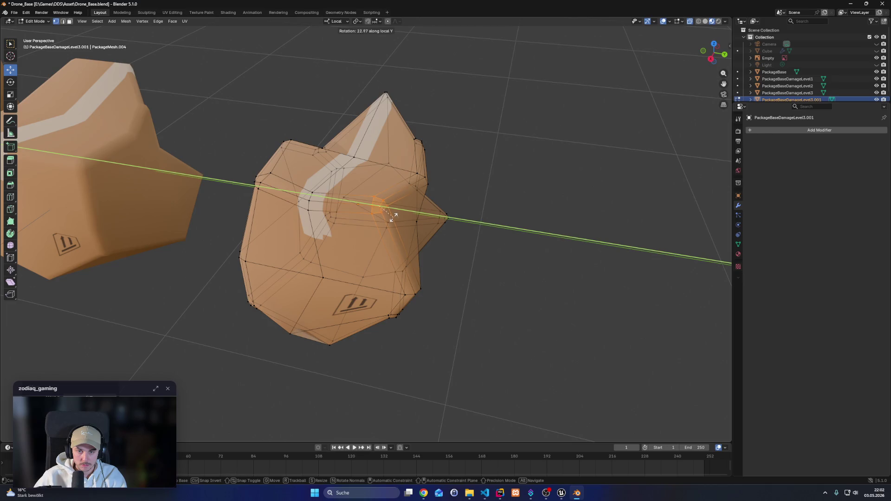
left_click(391, 211)
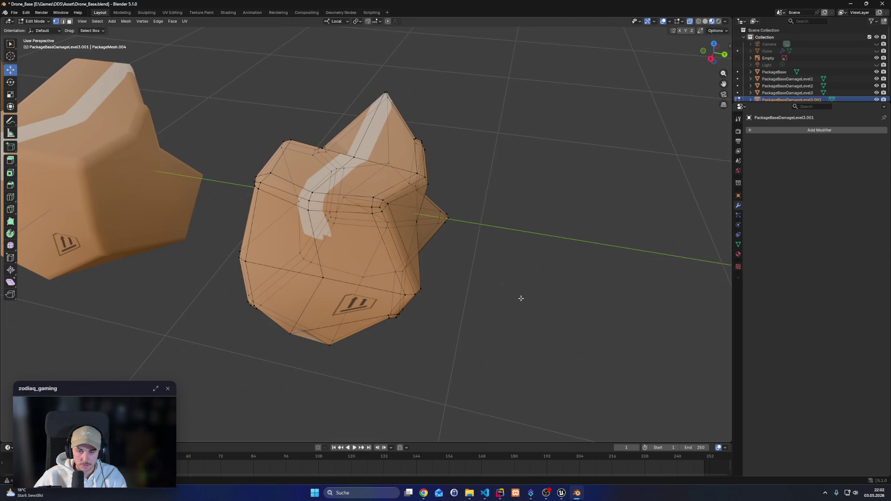
key("KP_3")
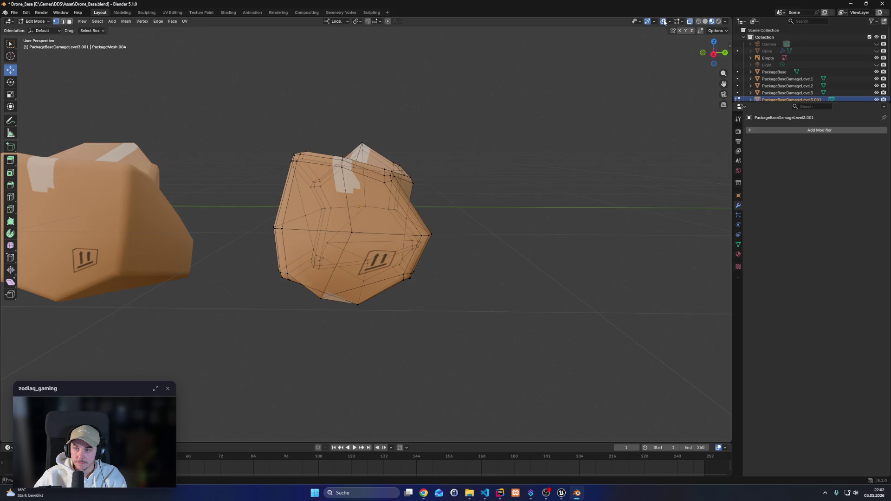
left_click(663, 22)
Raise a bottom edge of the box about 0.07 m along Z
mouse_move(557, 149)
left_mouse_down()
mouse_move(496, 227)
mouse_move(450, 209)
mouse_move(495, 186)
mouse_move(524, 151)
mouse_move(497, 217)
mouse_move(500, 245)
mouse_move(531, 173)
mouse_move(431, 235)
left_mouse_up()
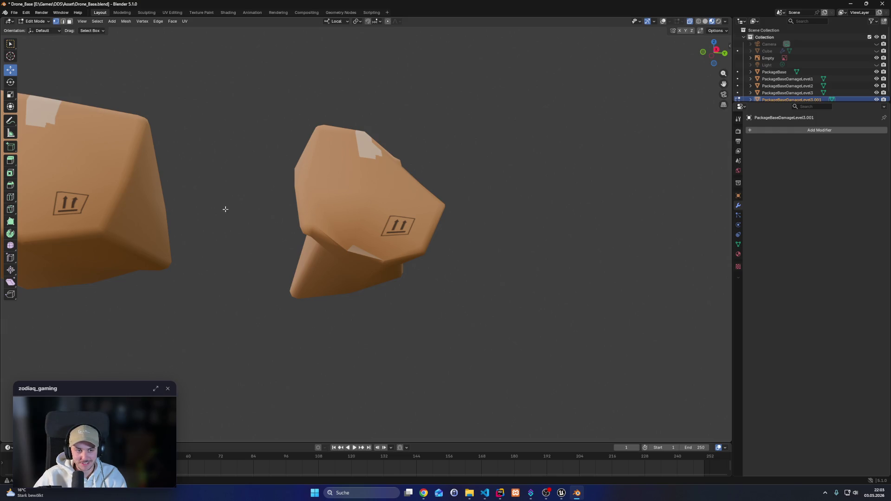
left_click(668, 21)
mouse_move(583, 55)
left_mouse_down()
mouse_move(360, 215)
mouse_move(353, 242)
mouse_move(409, 248)
mouse_move(469, 228)
left_mouse_up()
left_click(369, 267)
key("g")
key("x")
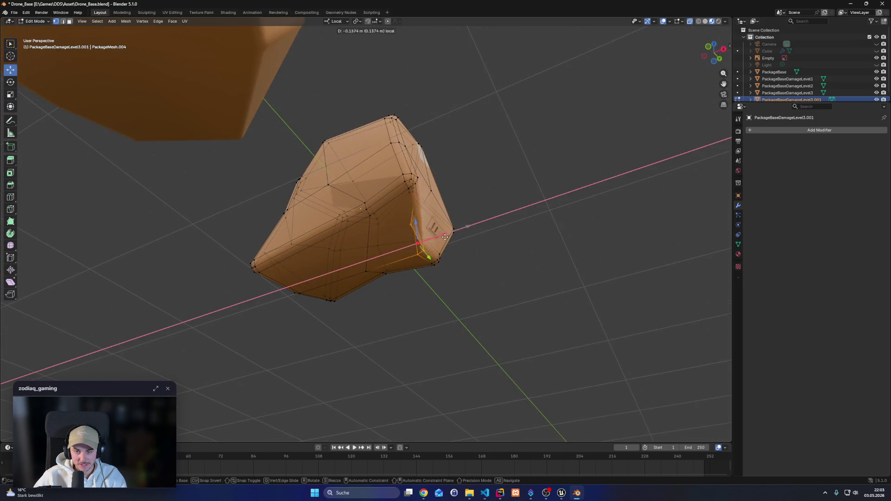
key("x")
key("z")
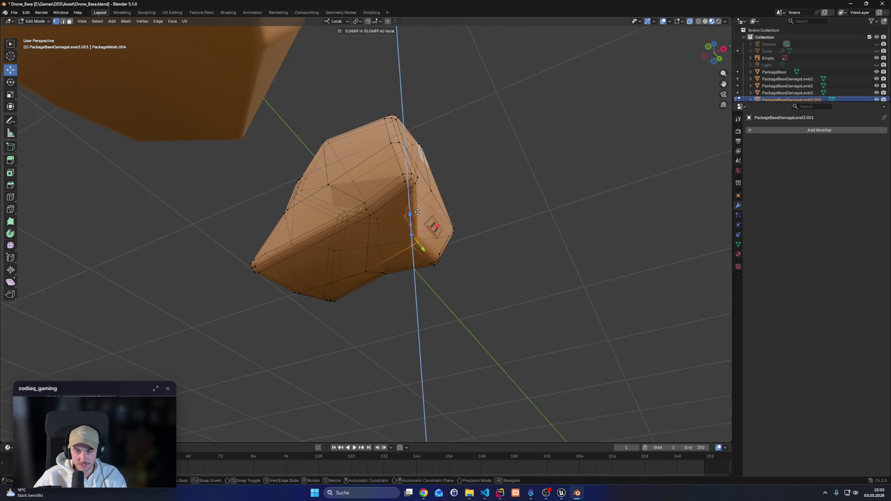
left_click(417, 213)
Slide a vertex near the box's lower corner sideways along X
mouse_move(489, 251)
left_mouse_down()
mouse_move(280, 311)
mouse_move(437, 288)
left_mouse_up()
left_click(267, 317)
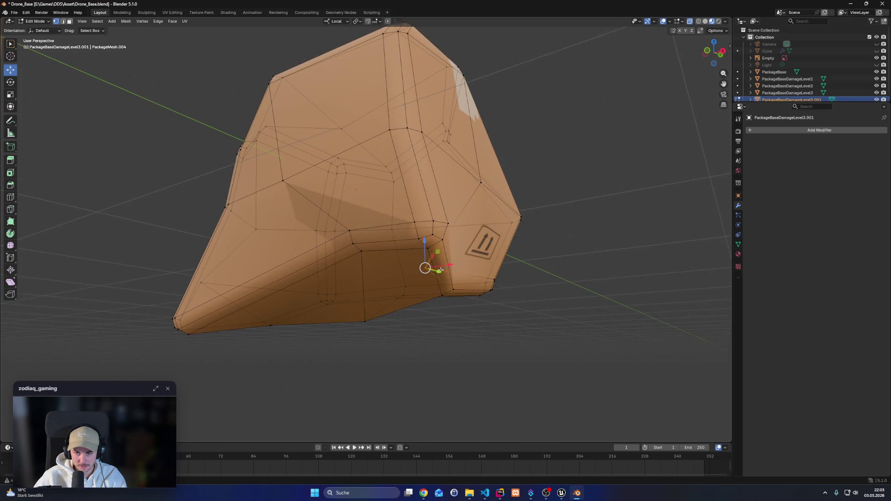
key("g")
key("x")
left_click(541, 303)
mouse_move(541, 302)
left_mouse_down()
mouse_move(529, 323)
mouse_move(424, 340)
mouse_move(556, 223)
left_mouse_up()
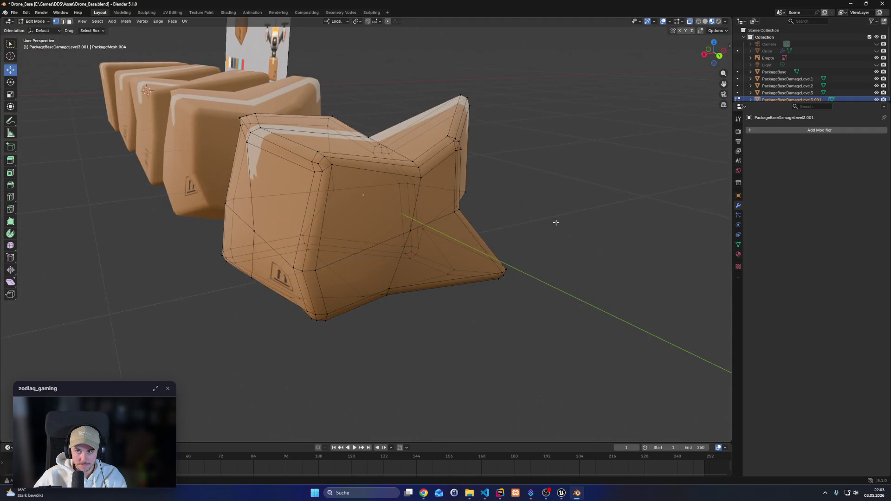
Hide the overlays and zoom in close to preview the crumpled box
left_click(663, 21)
mouse_move(553, 159)
left_mouse_down()
mouse_move(606, 113)
mouse_move(565, 154)
mouse_move(497, 185)
mouse_move(291, 211)
mouse_move(325, 214)
left_mouse_up()
scroll(353, 215, "up", 2)
scroll(381, 215, "down", 3)
scroll(405, 215, "up", 4)
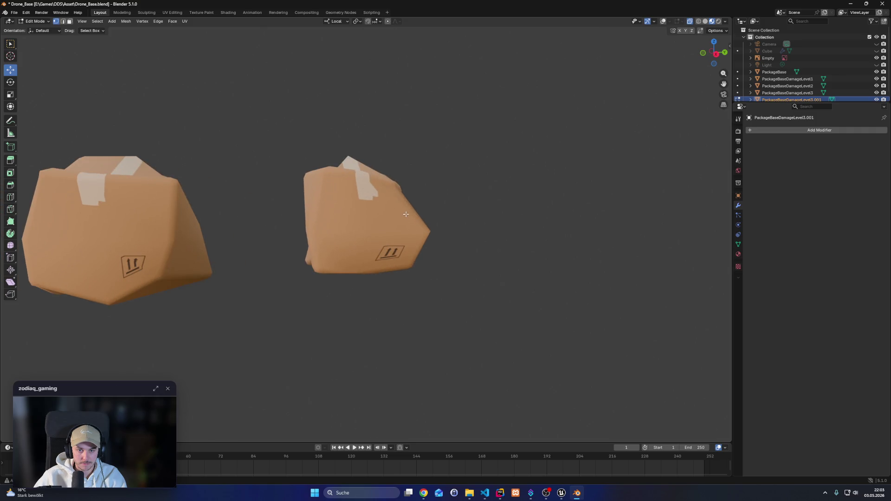
left_click(326, 173)
Select the fifth box's top-left vertex and lower it about 0.13 m
key("a")
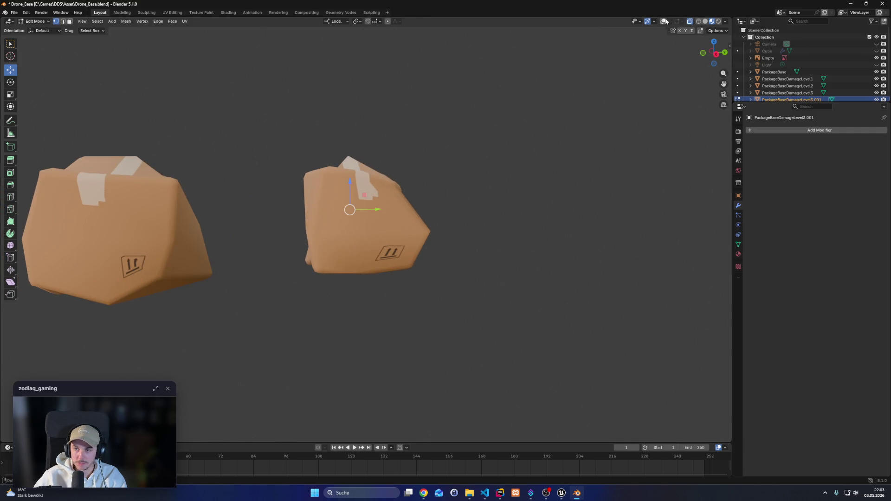
left_click(665, 21)
left_click(305, 176)
left_click_drag(303, 172, 295, 214)
left_click_drag(331, 253, 331, 190)
mouse_move(311, 151)
left_mouse_down()
mouse_move(341, 190)
mouse_move(339, 207)
mouse_move(342, 200)
left_mouse_up()
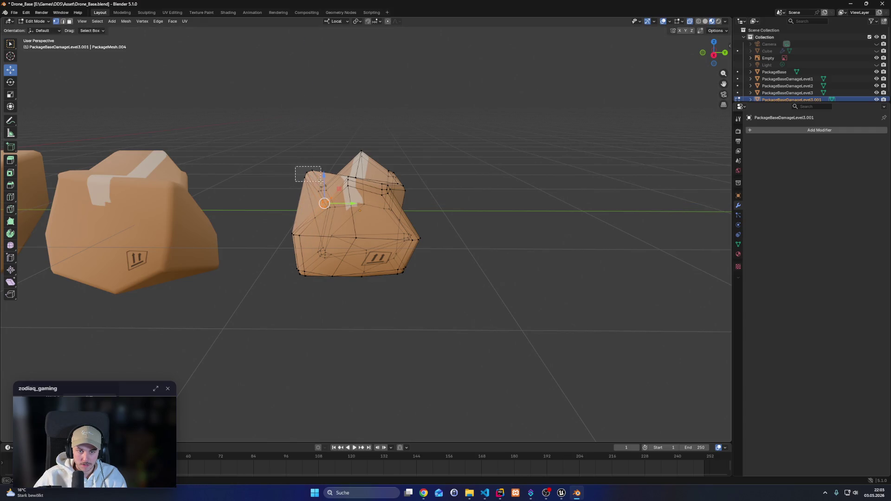
mouse_move(306, 156)
left_mouse_down()
mouse_move(336, 190)
mouse_move(354, 190)
left_mouse_up()
Select the right-side vertices, then clear the selection, zoom out and return to Object Mode
left_click_drag(445, 229, 389, 253)
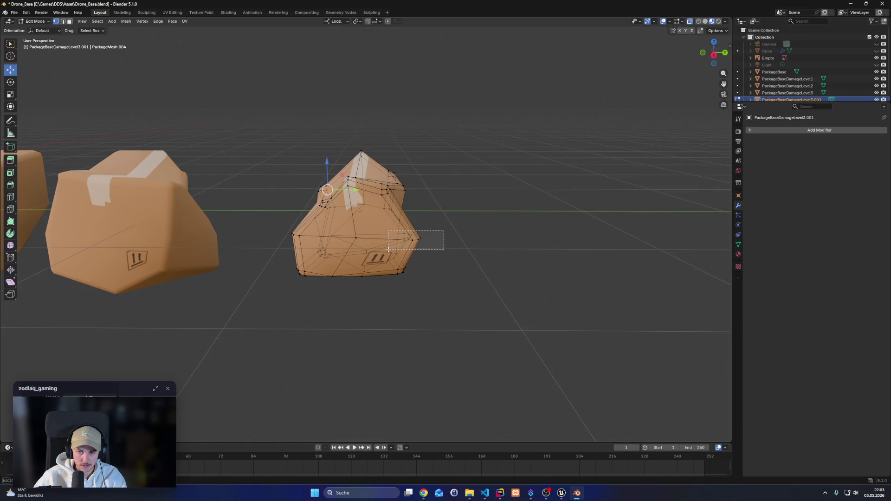
mouse_move(457, 263)
left_mouse_down()
mouse_move(445, 232)
mouse_move(379, 210)
mouse_move(383, 204)
mouse_move(418, 221)
mouse_move(407, 268)
mouse_move(425, 255)
left_mouse_up()
mouse_move(433, 202)
left_mouse_down()
mouse_move(390, 171)
mouse_move(414, 188)
left_mouse_up()
left_click(422, 278)
scroll(442, 295, "down", 3)
scroll(438, 268, "down", 3)
mouse_move(487, 181)
left_mouse_down()
mouse_move(406, 225)
mouse_move(424, 227)
mouse_move(409, 277)
mouse_move(404, 248)
mouse_move(366, 238)
left_mouse_up()
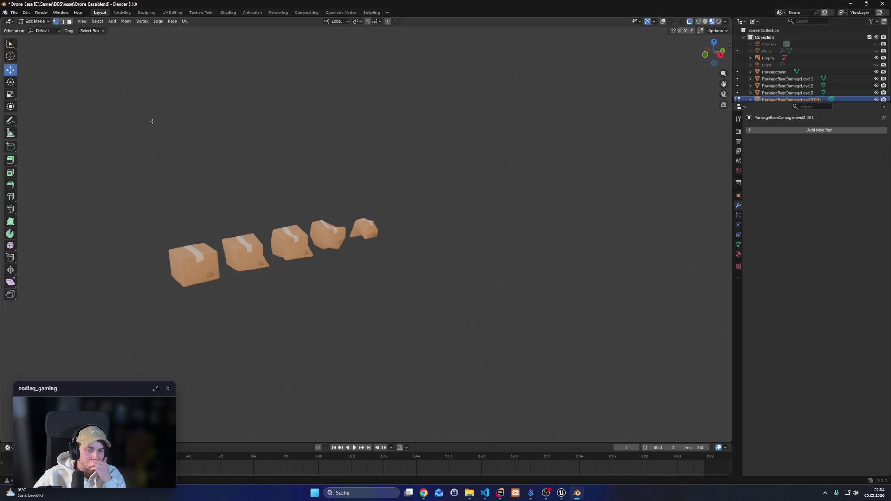
left_click_drag(205, 163, 183, 167)
key("Tab")
Rename PackageBaseDamageLevel3.001 to PackageBaseDamageLevel4 in the Outliner
left_click(275, 194)
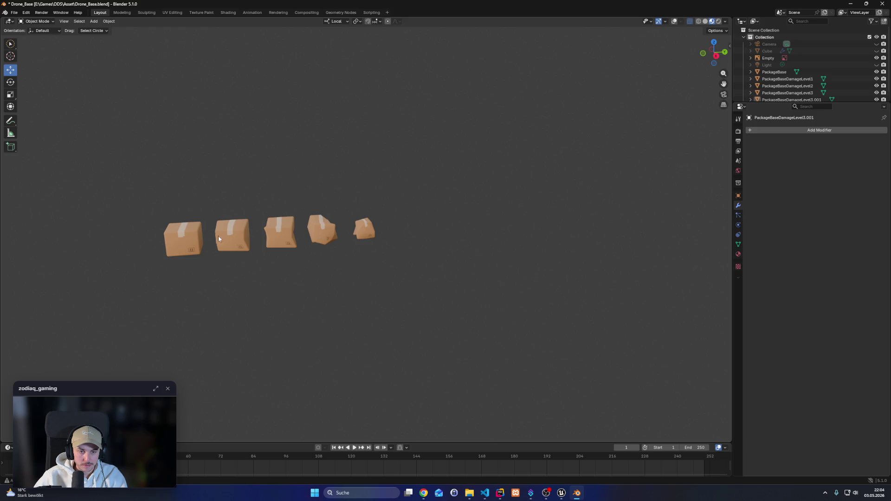
left_click(217, 235)
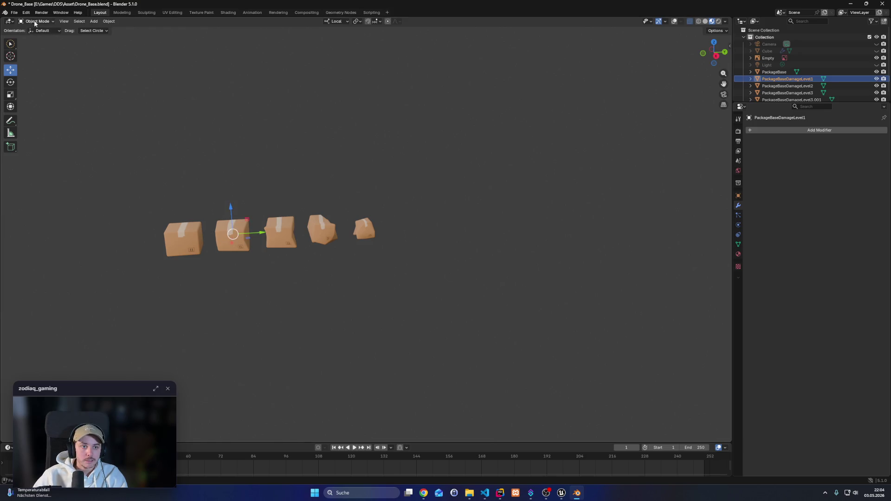
left_click_drag(210, 195, 260, 183)
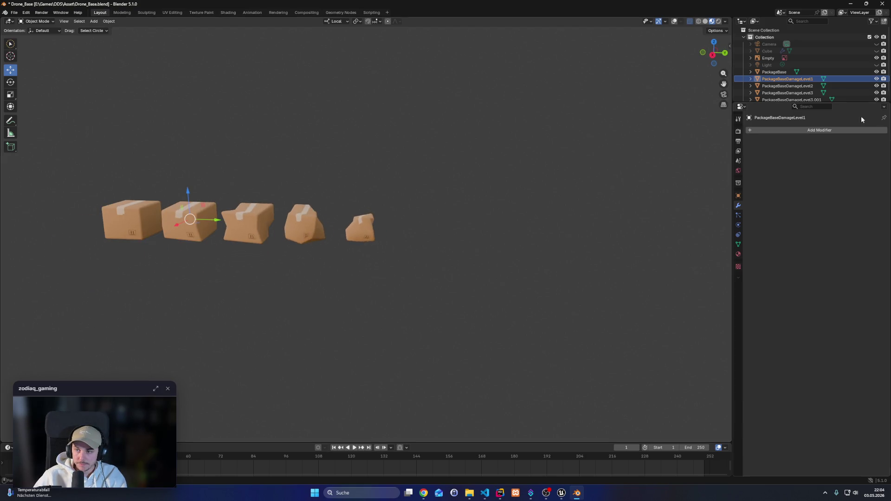
left_click(813, 98)
type("4")
key("Return")
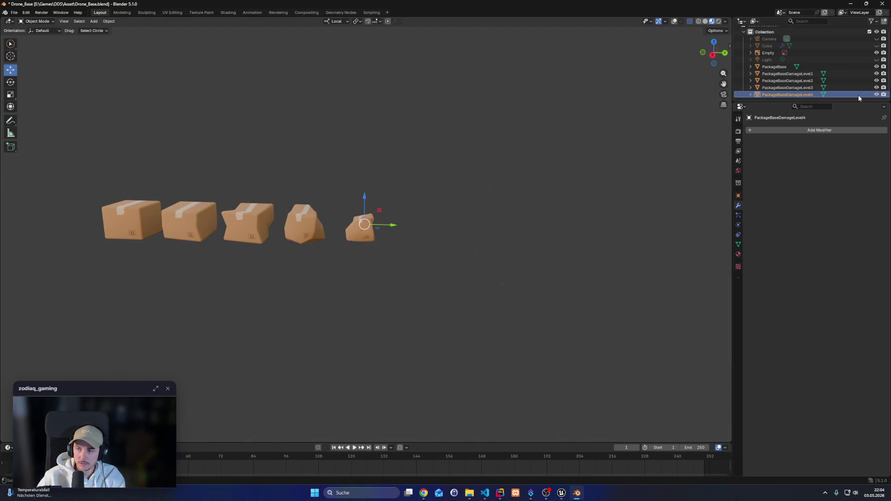
Save Drone_Base.blend and view the five boxes from the front and side
left_click(789, 73)
left_click(14, 12)
key("ctrl+s")
left_click(27, 17)
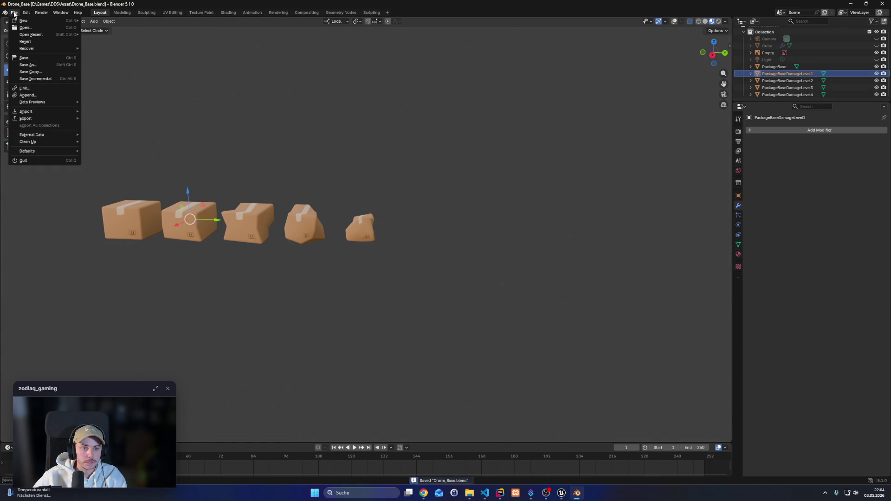
key("KP_1")
key("KP_3")
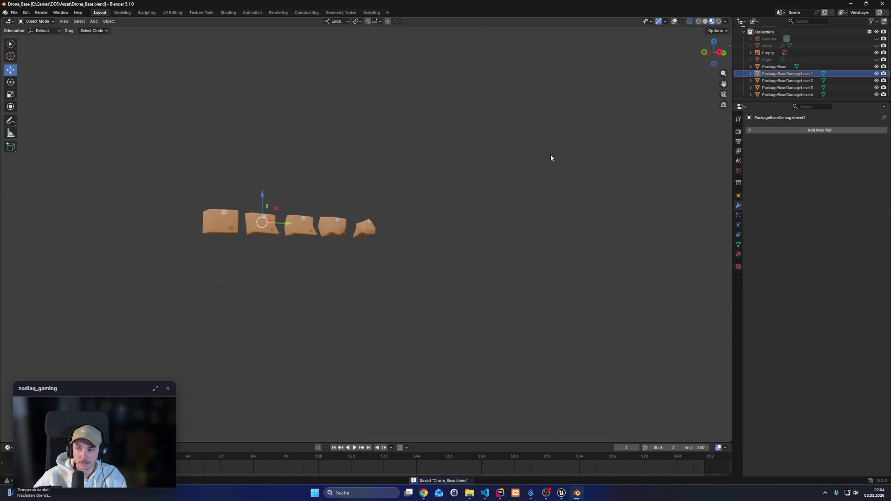
left_click(767, 54)
Frame the boxes, return shading to Material Preview and show the grid and drone reference again
mouse_move(464, 177)
left_mouse_down()
mouse_move(354, 179)
mouse_move(356, 188)
mouse_move(187, 165)
mouse_move(407, 202)
mouse_move(434, 165)
mouse_move(317, 177)
mouse_move(400, 173)
mouse_move(420, 193)
left_mouse_up()
scroll(380, 182, "up", 6)
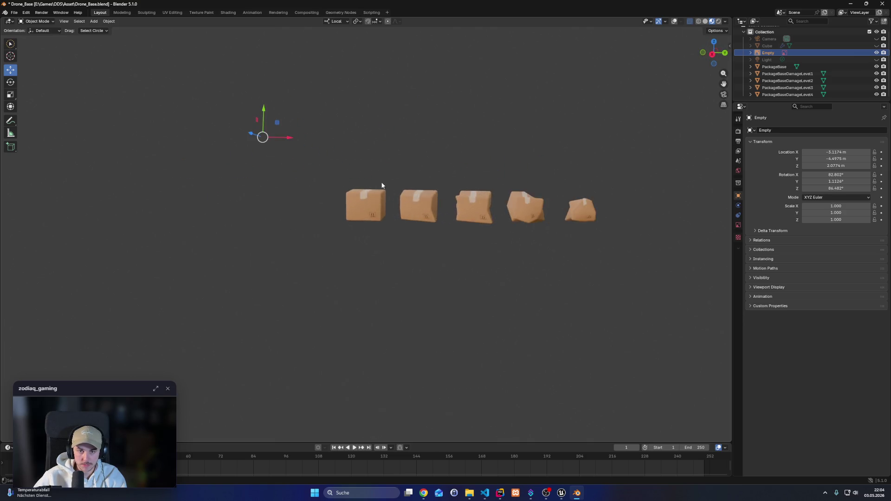
left_click_drag(389, 131, 400, 259)
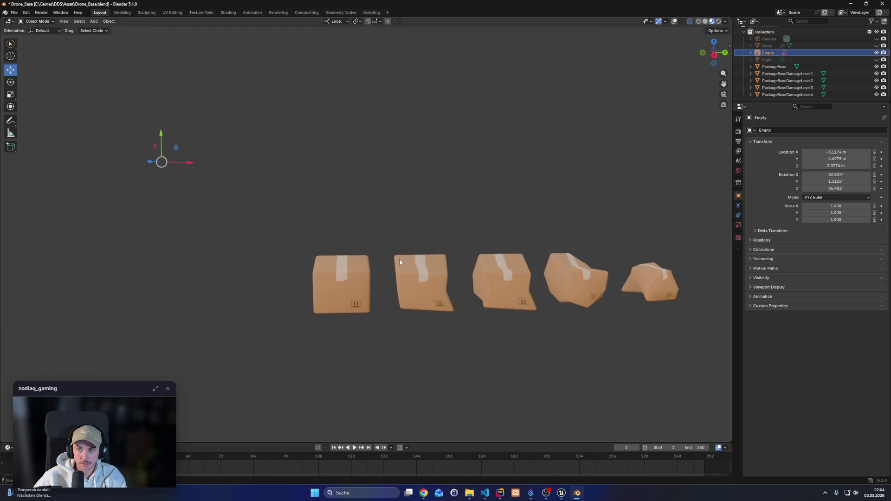
left_click(719, 20)
left_click(711, 21)
left_click(705, 21)
left_click(712, 21)
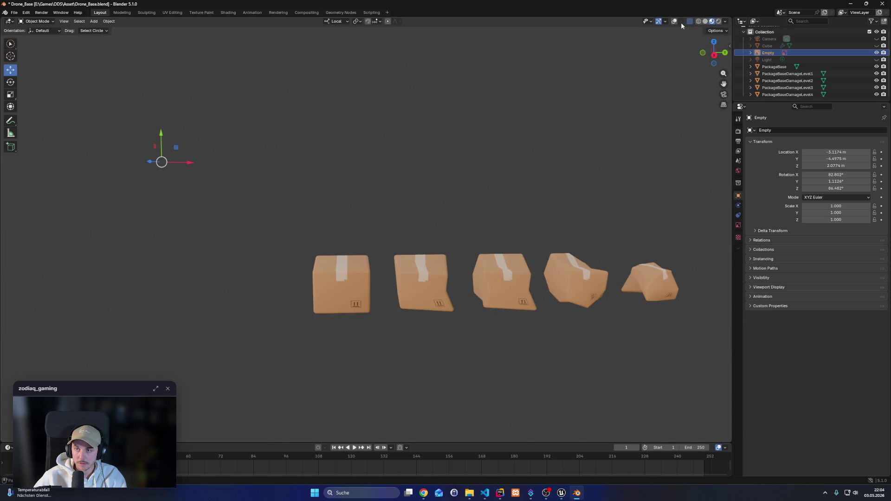
left_click(676, 23)
scroll(455, 239, "up", 5)
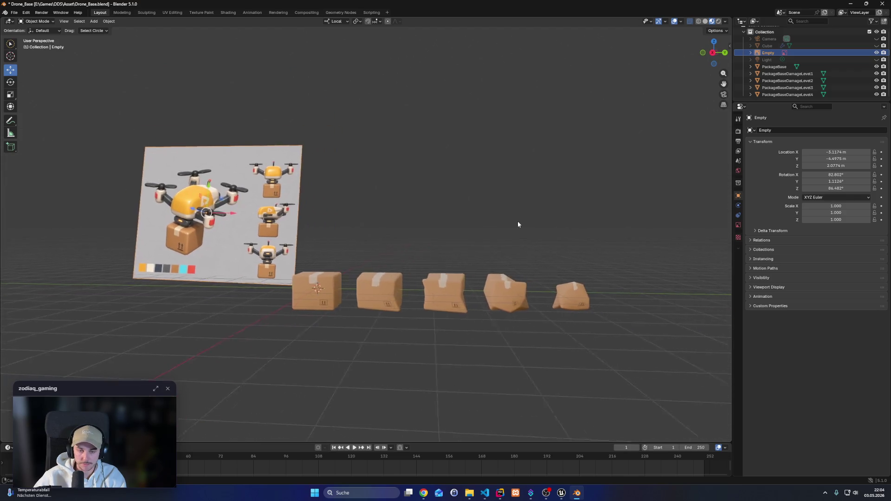
scroll(428, 276, "down", 2)
Select PackageBaseDamageLevel1 and save Drone_Base.blend
left_click(383, 332)
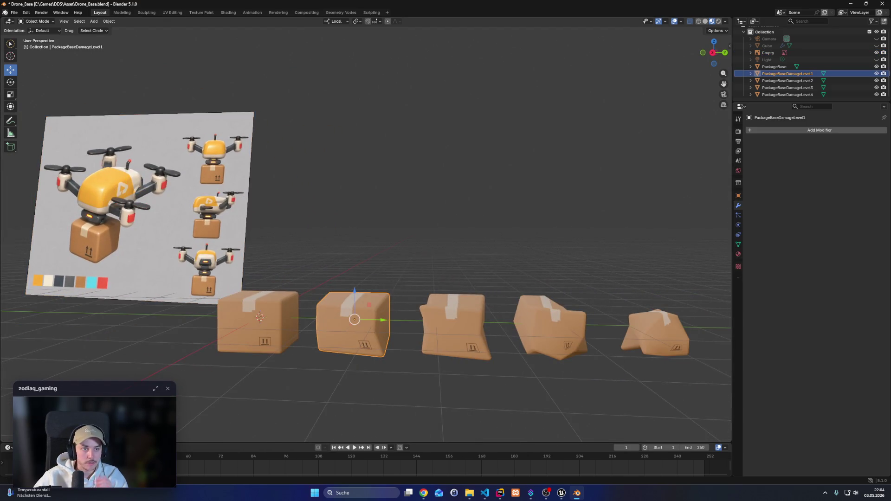
left_click(14, 12)
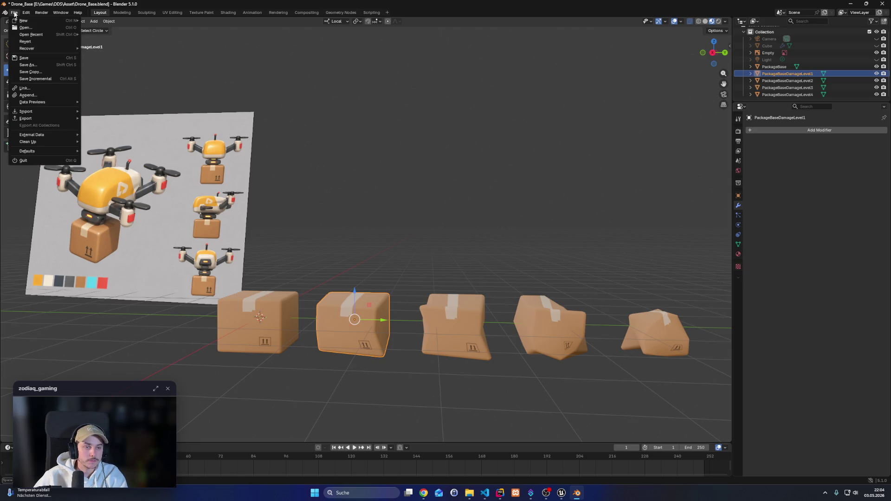
key("ctrl+s")
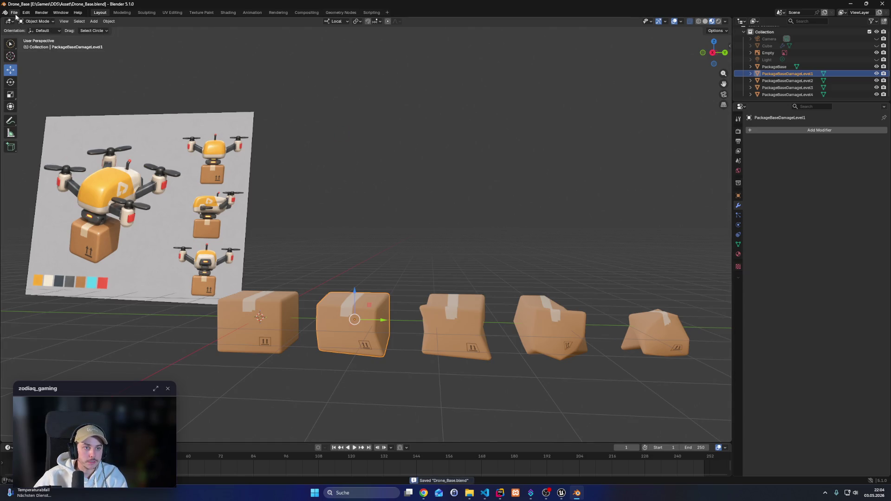
Start an FBX export named SM_Package_Base_DamageLvl01.fbx
left_click(15, 14)
mouse_move(40, 117)
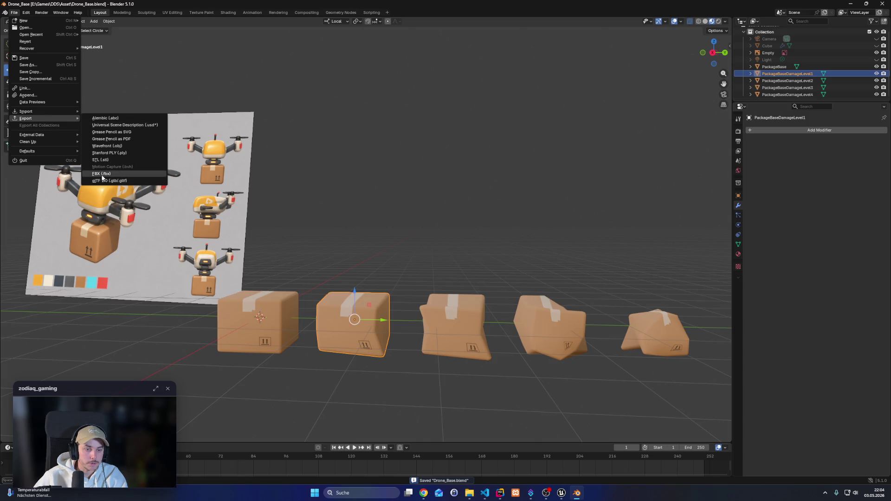
left_click(102, 174)
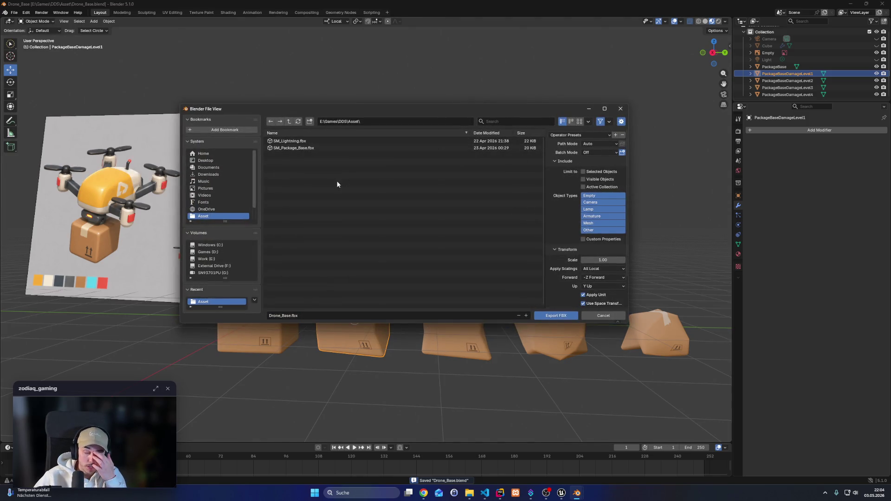
left_click(308, 148)
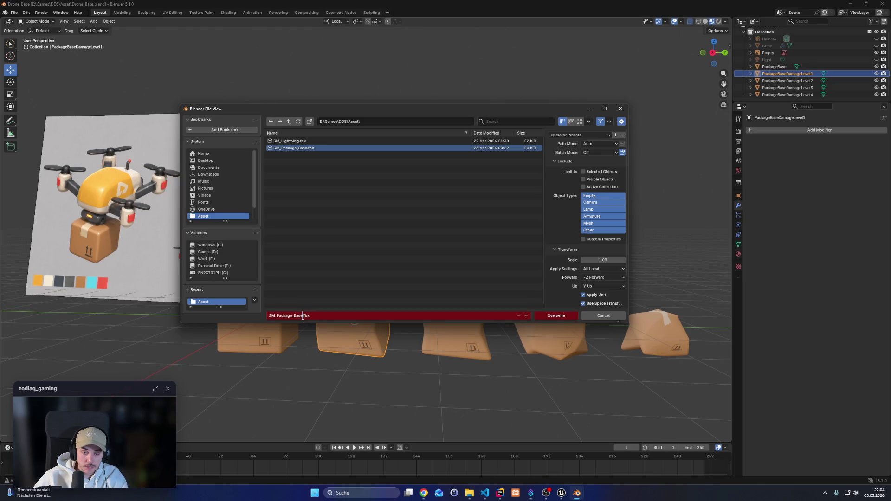
type("_Damage01")
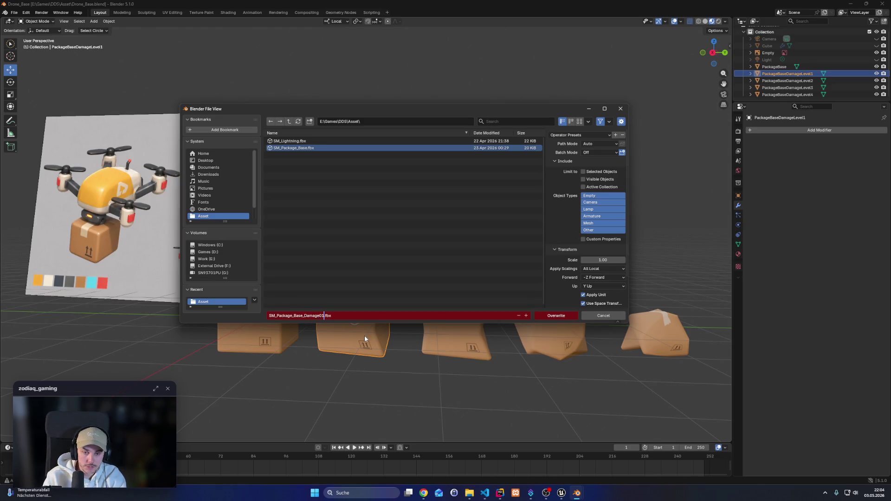
key("BackSpace")
key("BackSpace")
type("Lvl")
type("01")
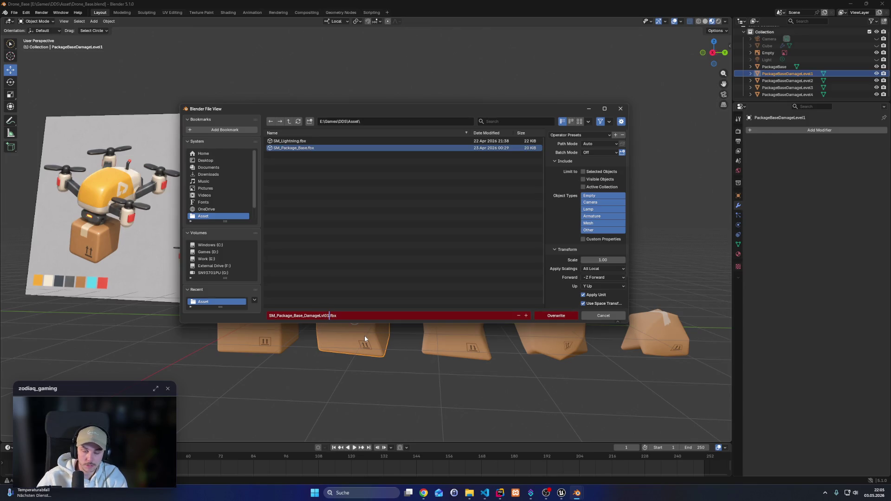
key("Return")
left_click(355, 315)
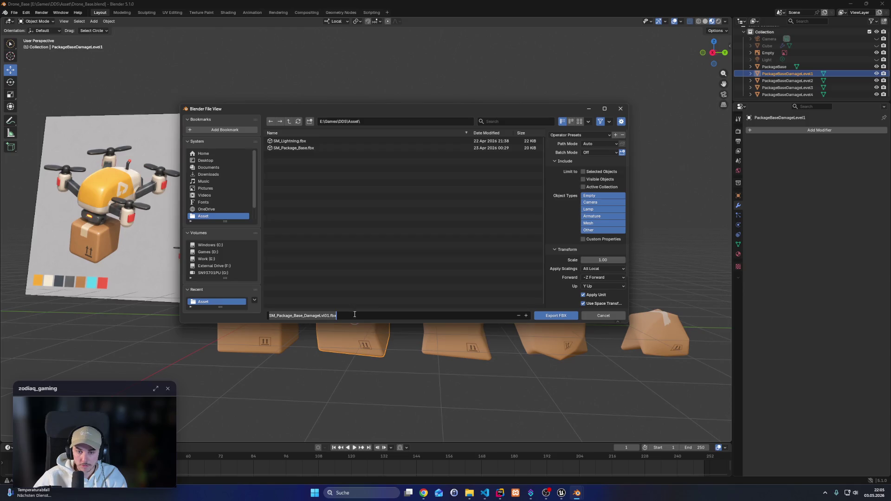
key("Return")
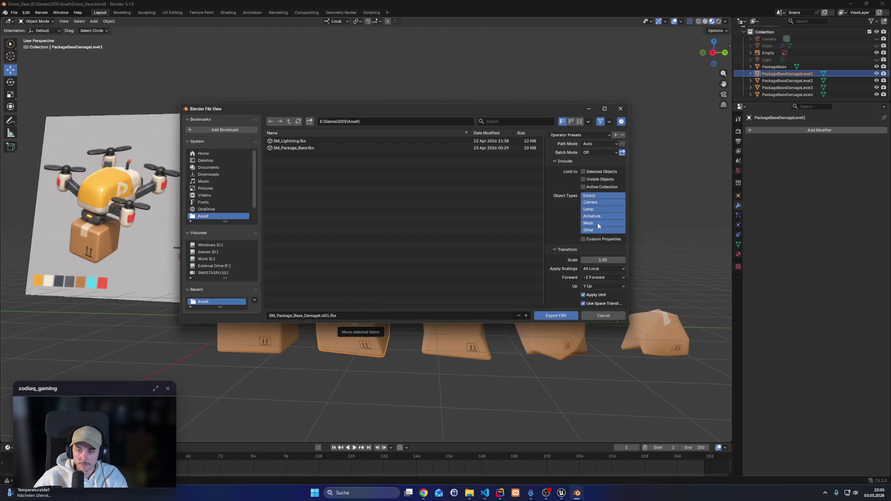
Restrict the export to Mesh objects only and export the FBX
left_click(593, 224)
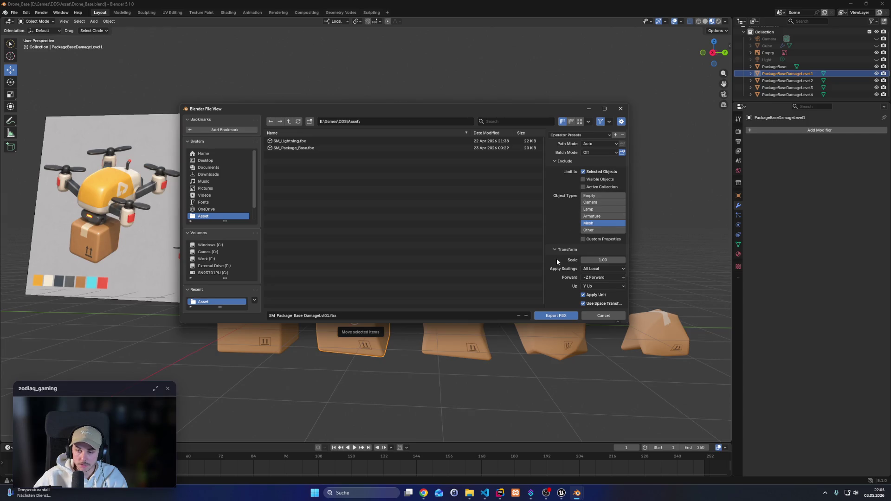
scroll(575, 251, "down", 2)
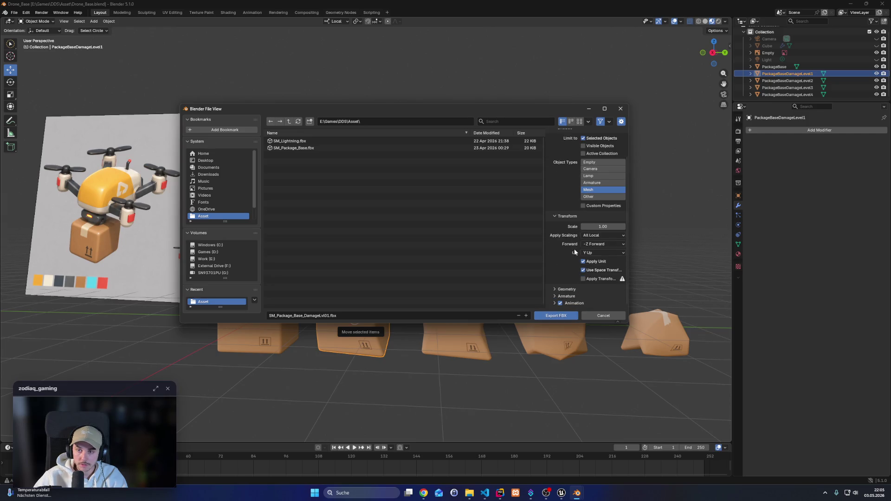
scroll(574, 253, "up", 2)
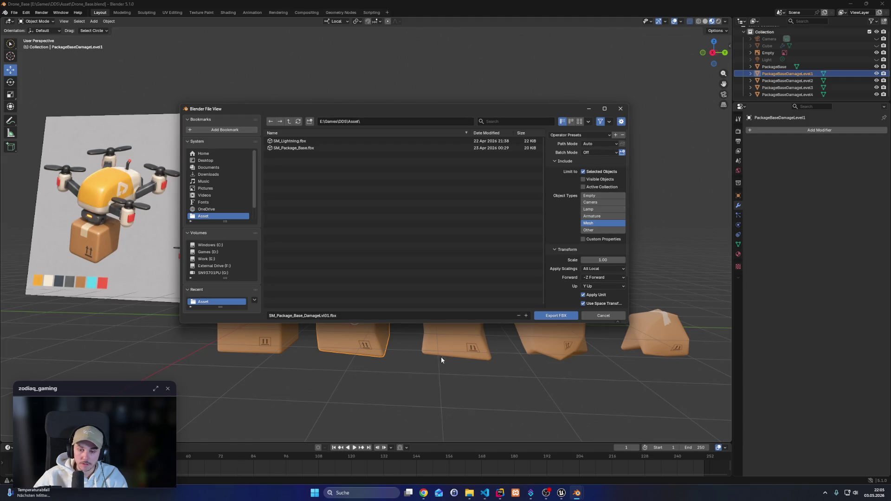
left_click(563, 318)
Select PackageBaseDamageLevel2 and open the FBX exporter with file name SM_Package_Base_DamageLvl02.fbx
left_click(458, 317)
left_click(14, 13)
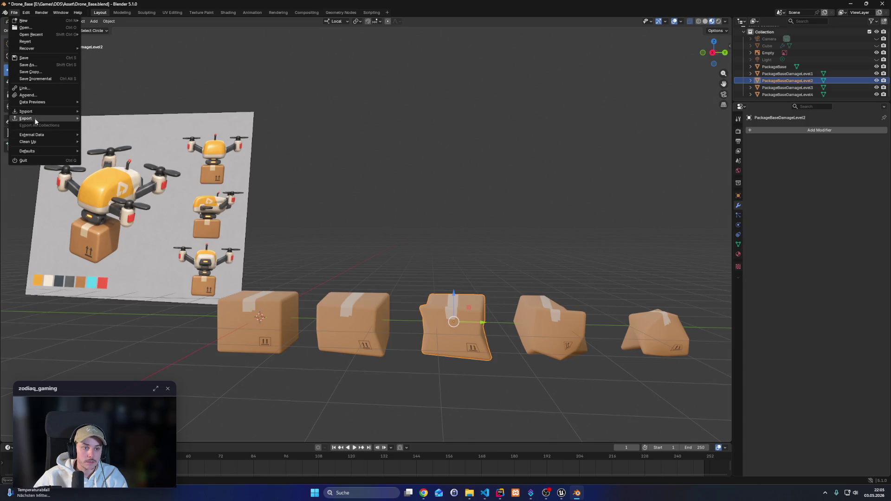
mouse_move(28, 119)
left_click(116, 178)
left_click(345, 318)
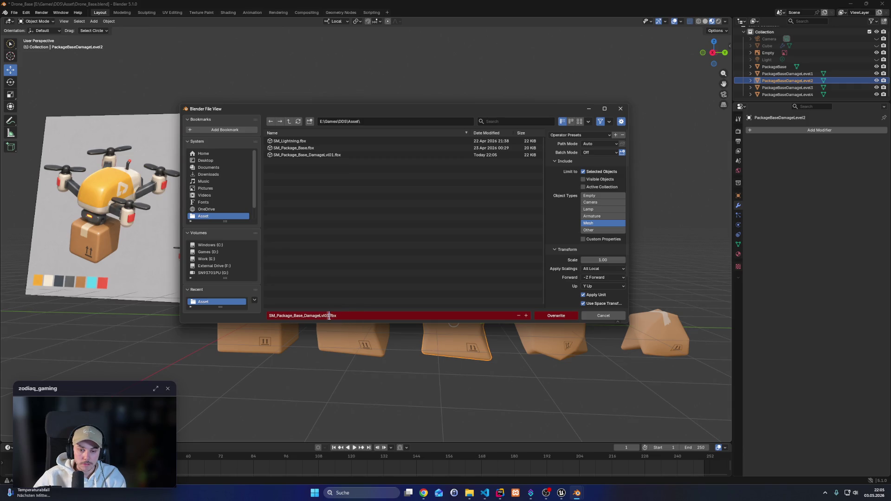
key("Return")
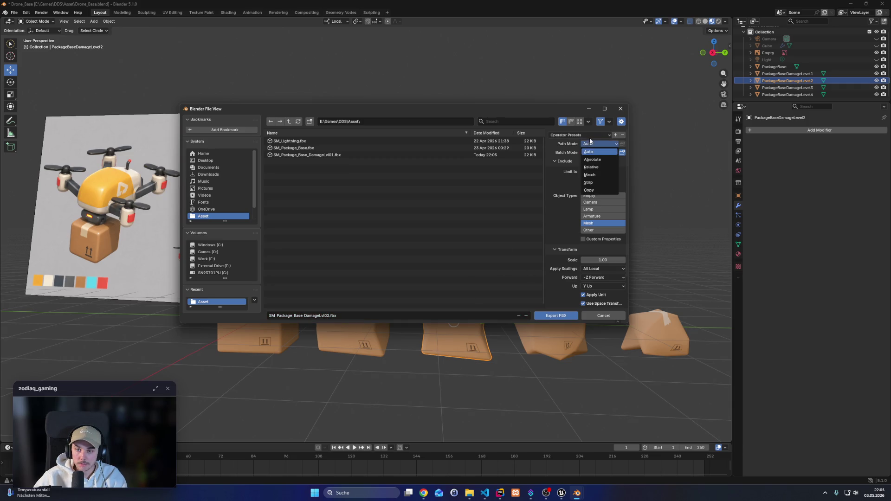
left_click(588, 135)
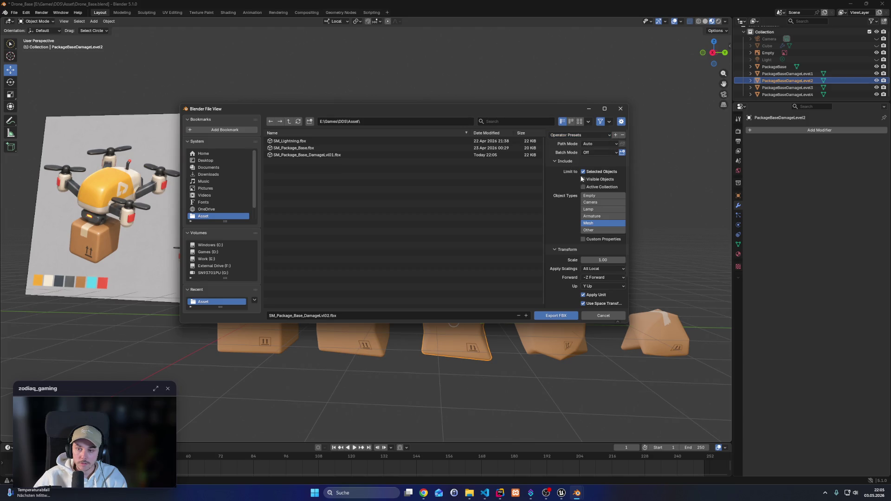
Export DamageLvl02, then export the third package as SM_Package_Base_DamageLvl03.fbx
left_click(556, 316)
left_click(552, 323)
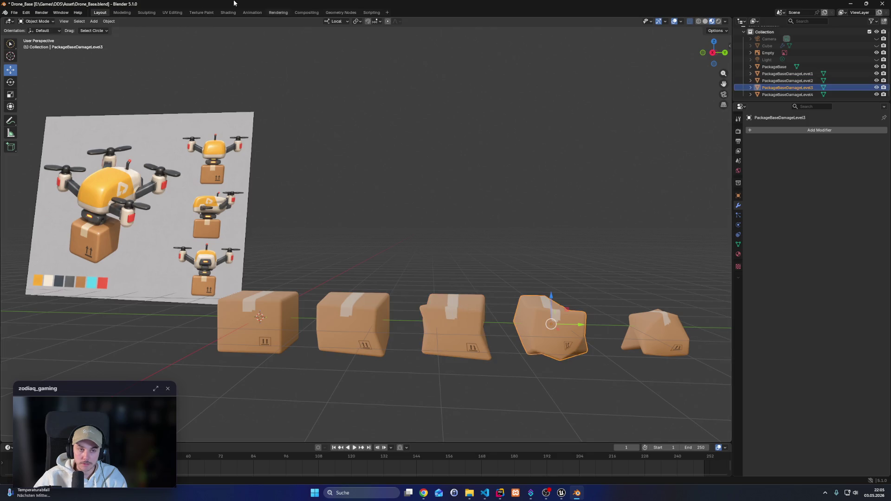
left_click(14, 12)
mouse_move(33, 118)
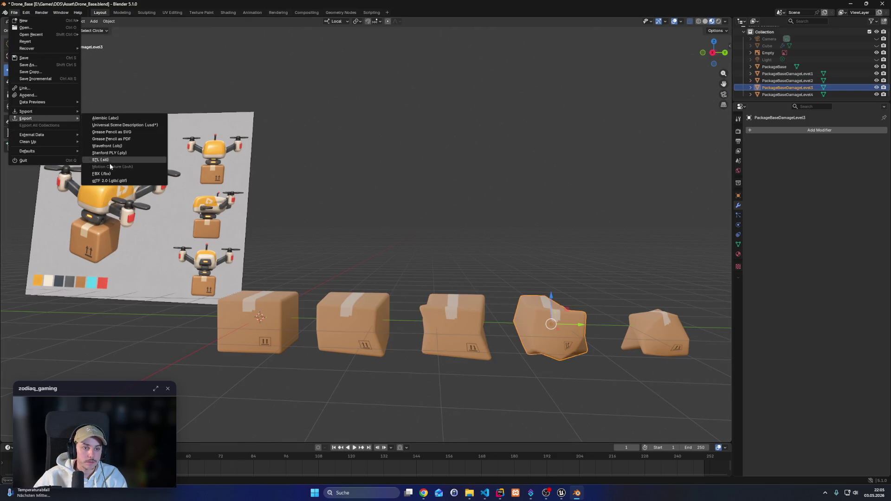
left_click(104, 174)
left_click(367, 316)
left_click(328, 316)
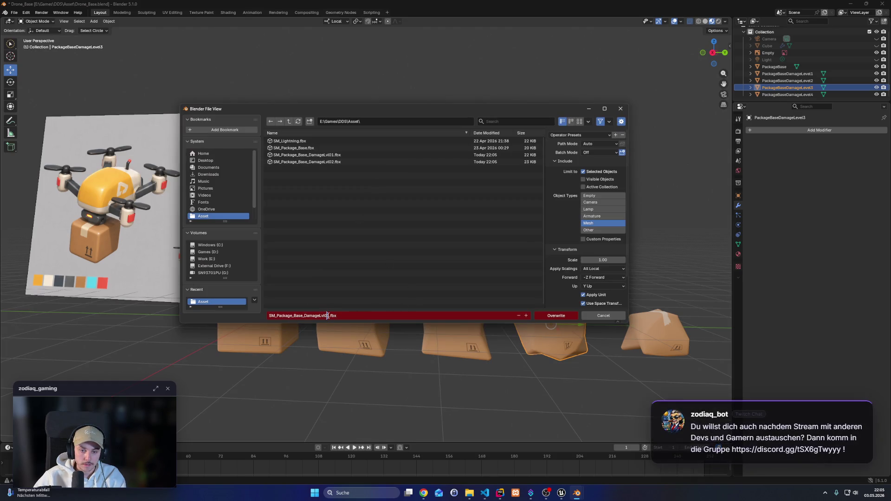
key("BackSpace")
type("3")
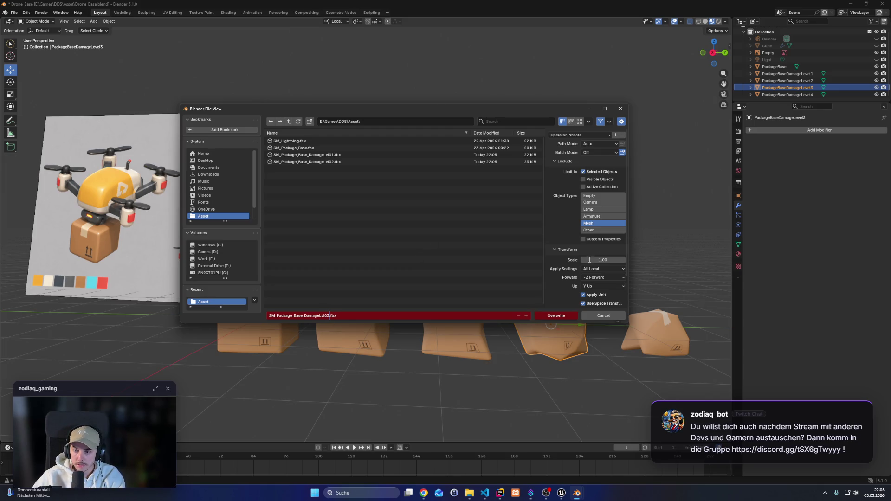
key("Return")
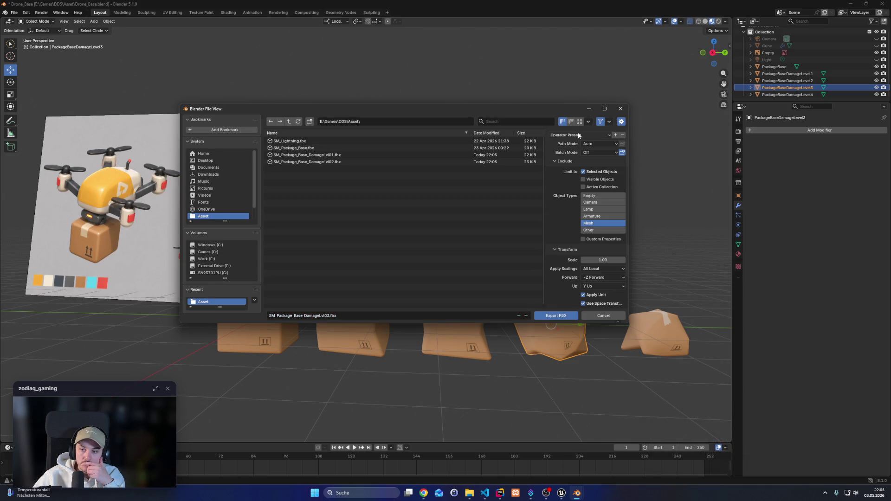
left_click(564, 316)
Export the most crushed fifth box as SM_Package_Base_DamageLvl04.fbx
left_click(659, 336)
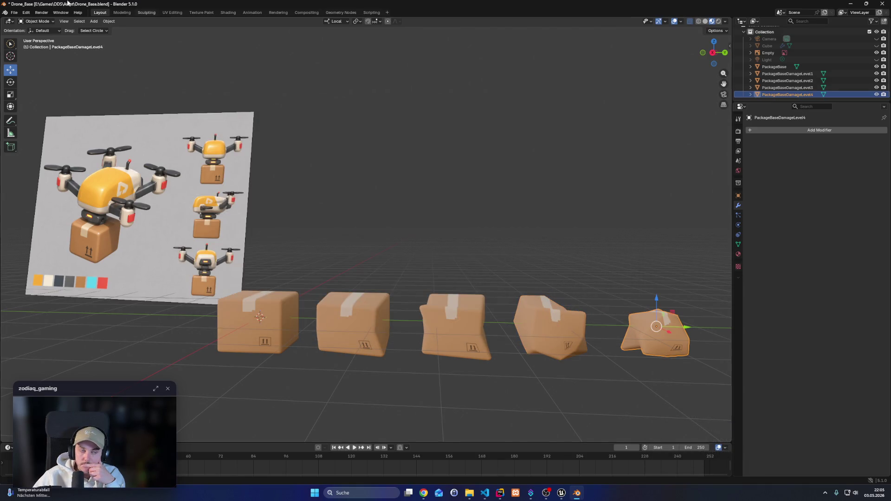
left_click(14, 12)
mouse_move(37, 118)
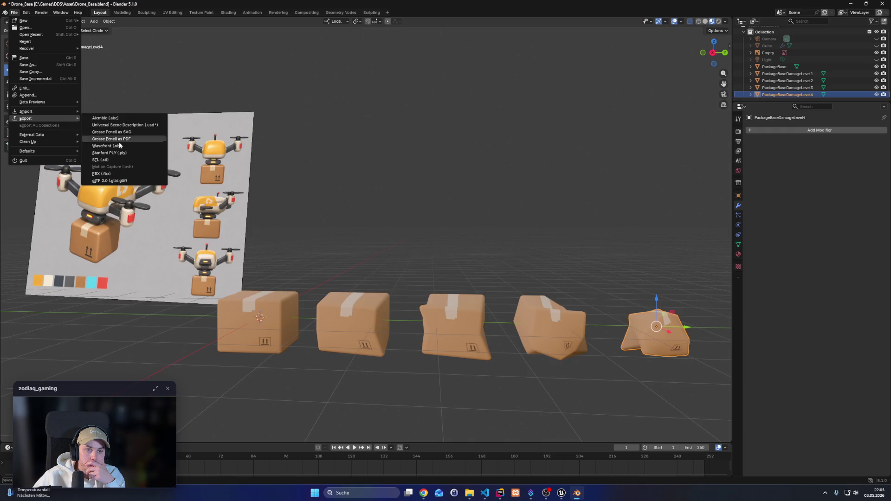
left_click(114, 174)
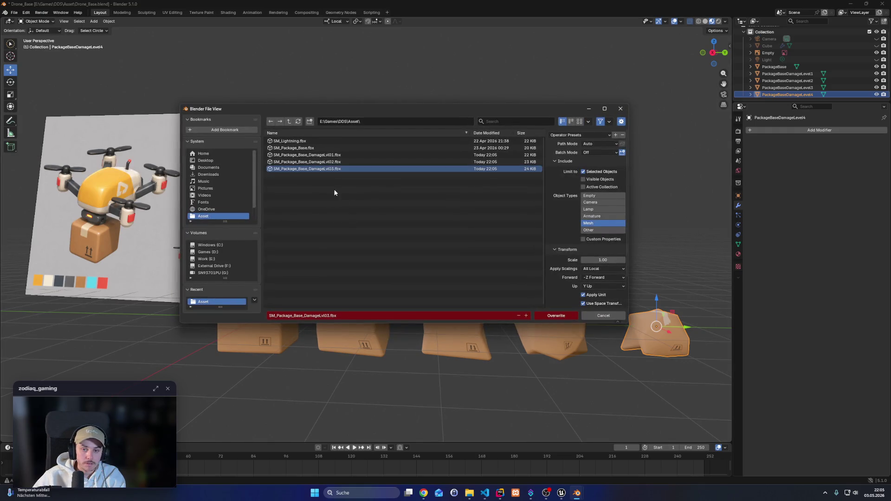
left_click(333, 318)
left_click(328, 316)
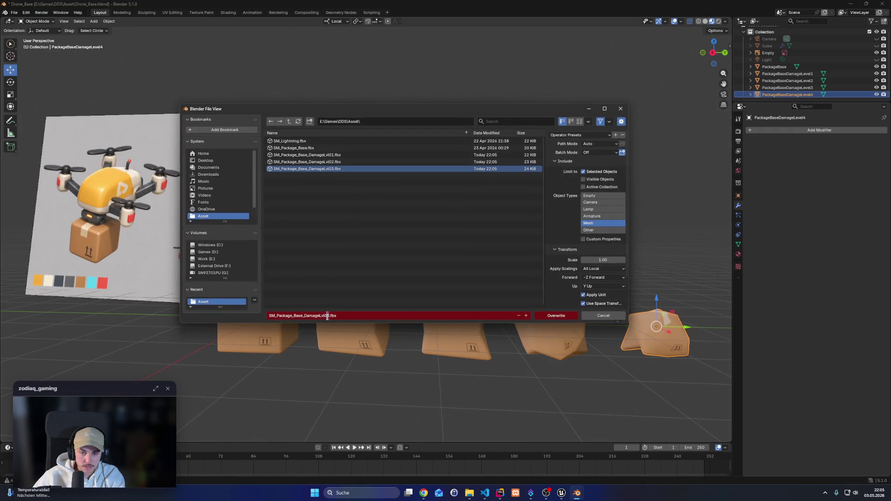
type("4")
left_click(568, 227)
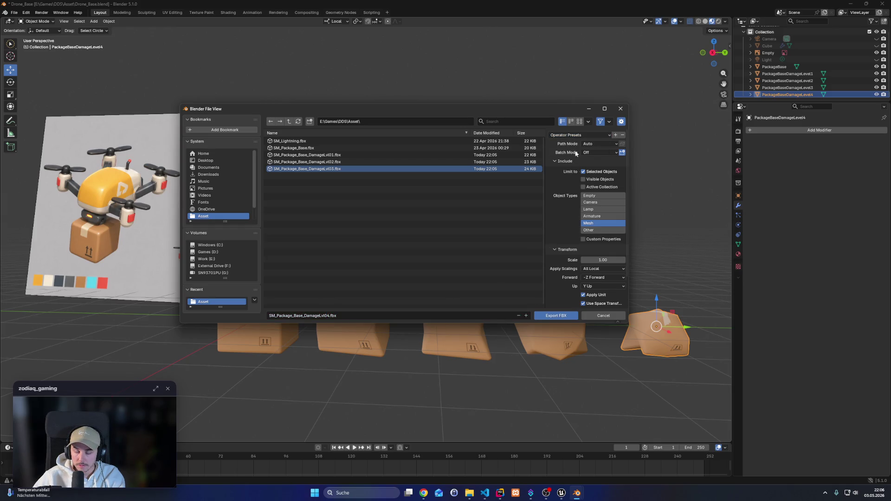
left_click(558, 316)
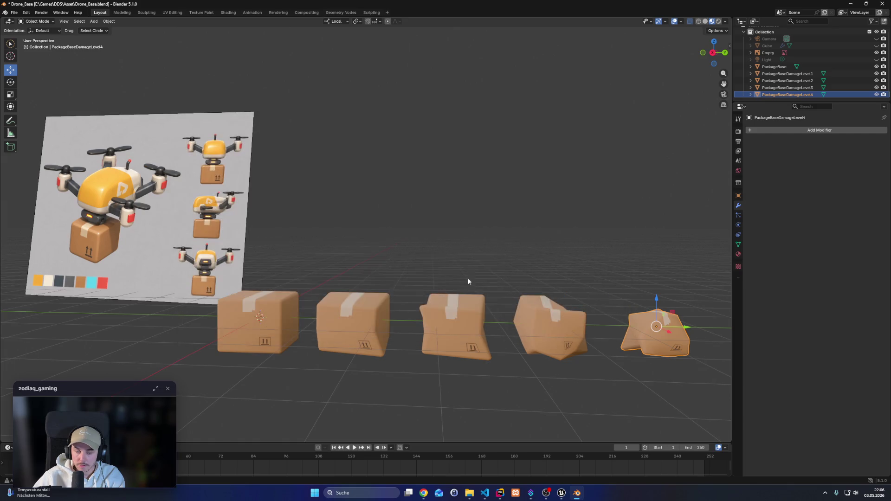
In Unreal's Content Browser, open the Content > Mission > Meshes folder
left_click(561, 493)
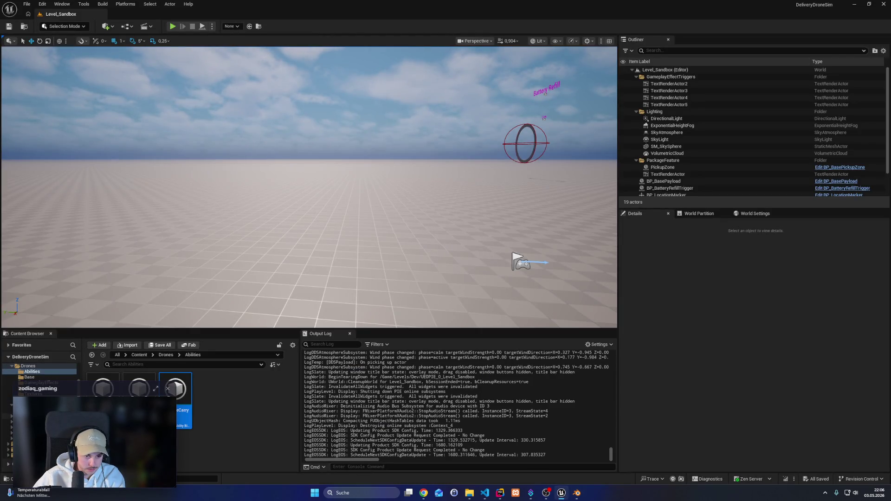
left_click(28, 416)
left_click(178, 393)
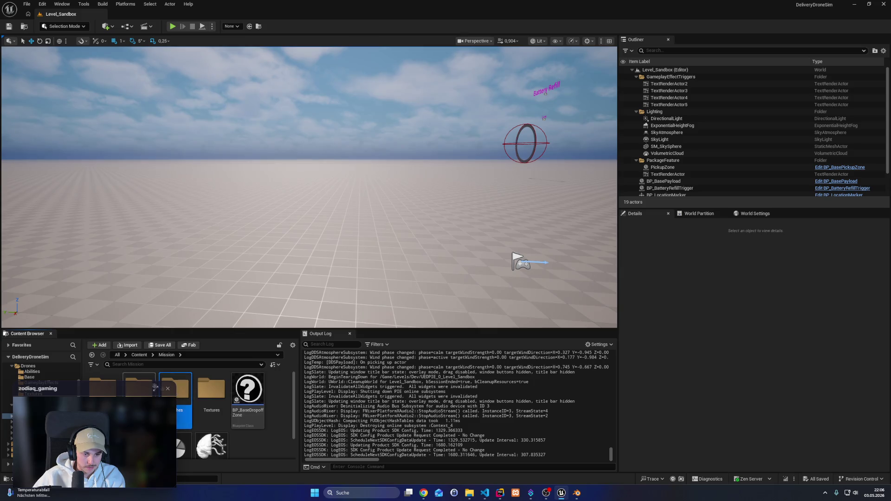
double_click(180, 395)
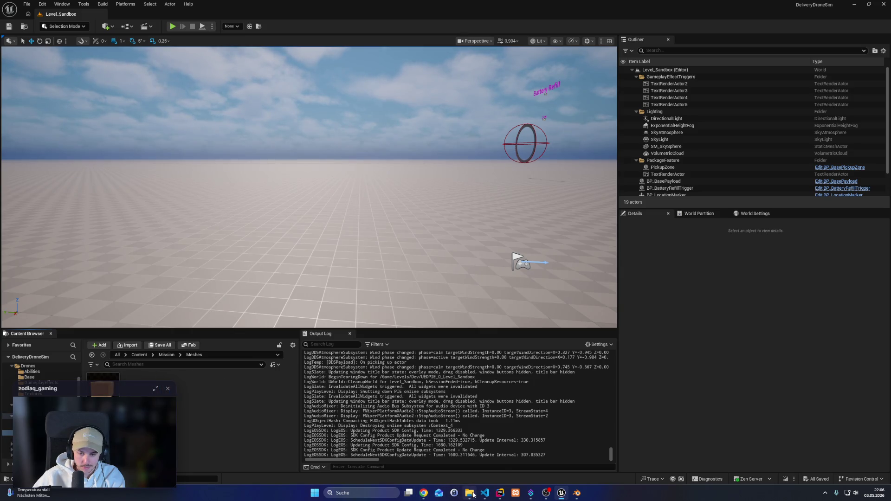
In Blender, check the FBX export folder for the damage-level files without exporting
mouse_move(471, 496)
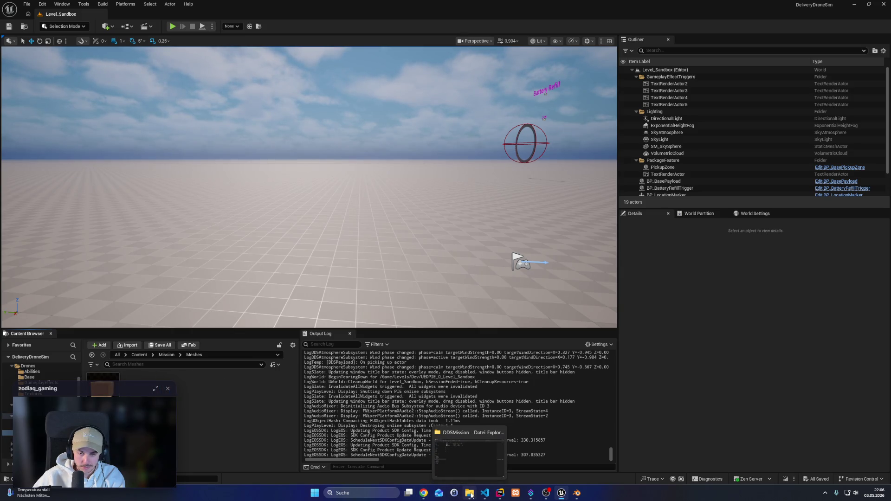
left_click(577, 493)
left_click(14, 12)
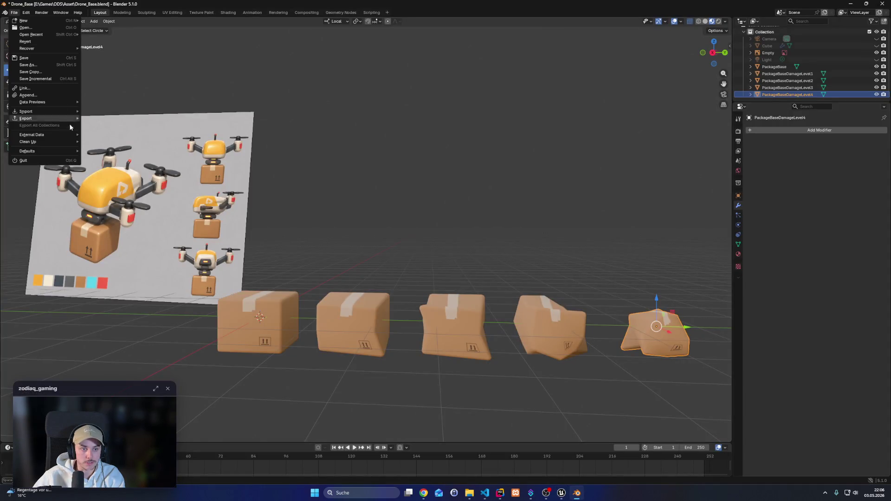
mouse_move(34, 117)
left_click(104, 176)
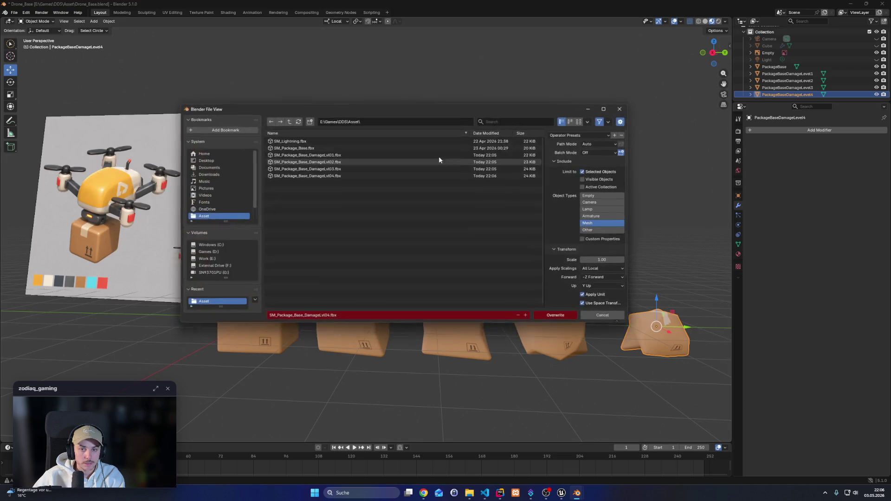
left_click(385, 122)
left_click(621, 109)
left_click(470, 493)
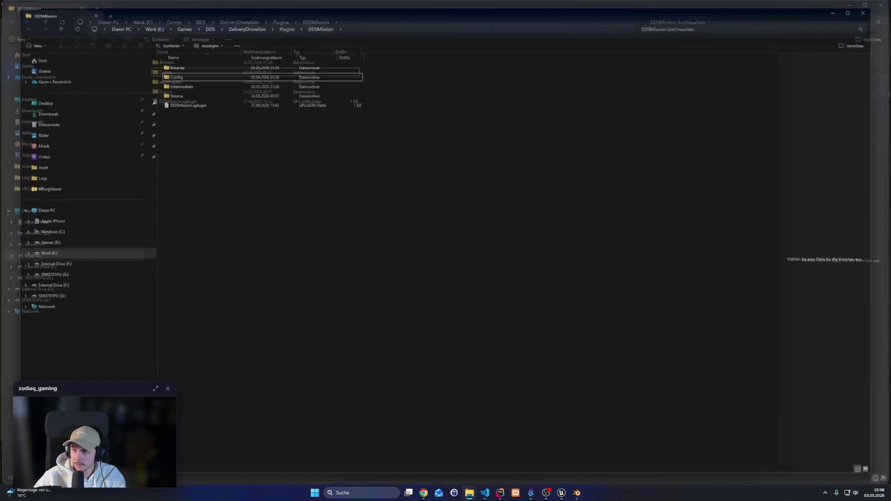
In File Explorer, open the DDS project's Asset folder with the exported FBX, then return to Unreal
left_click(201, 23)
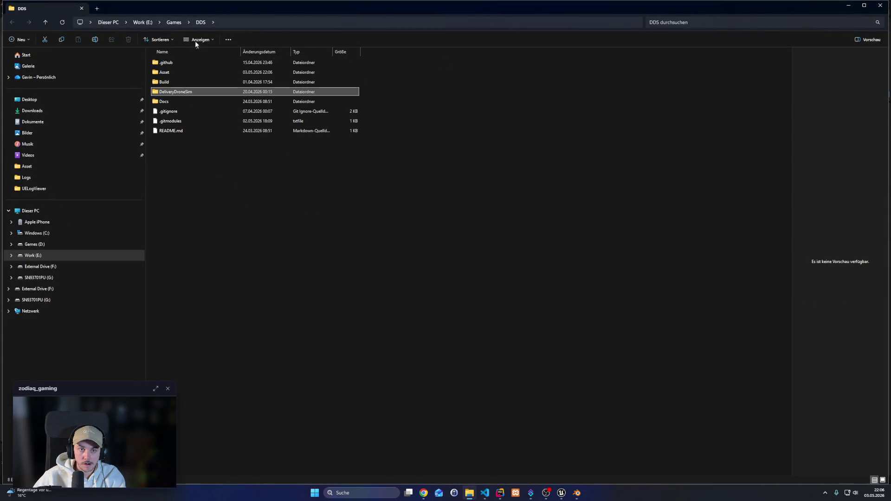
double_click(181, 63)
key("alt+Tab")
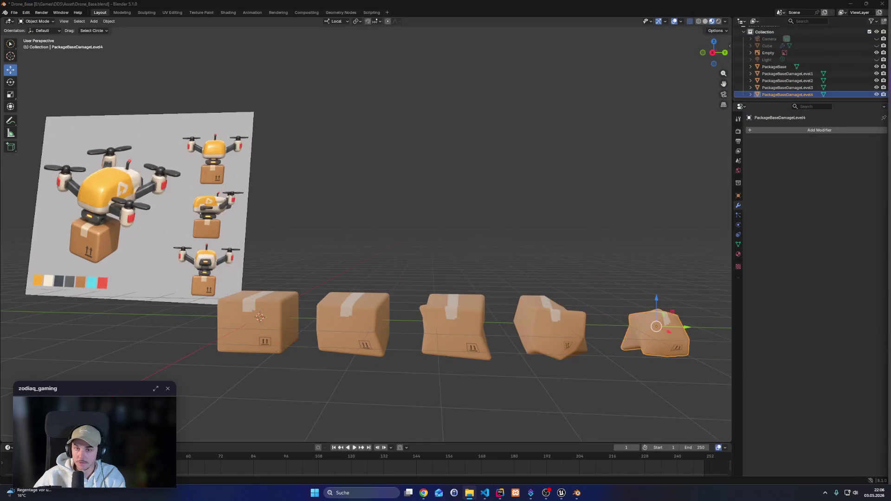
left_click(562, 493)
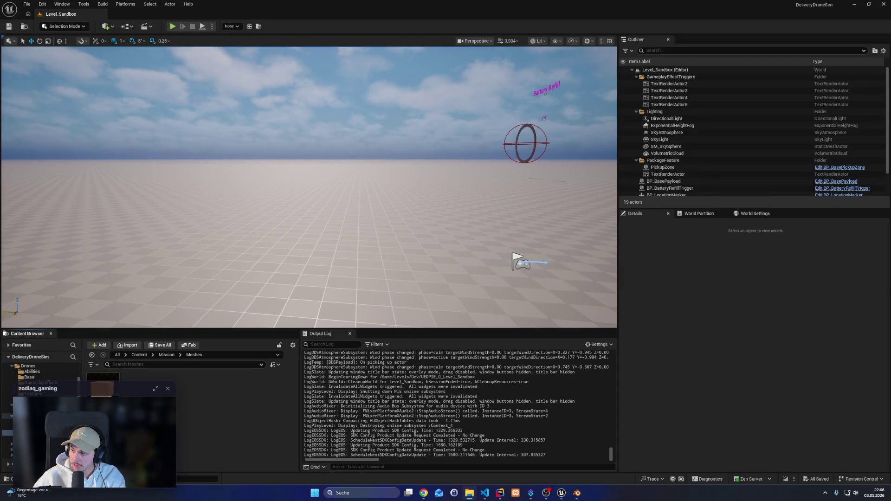
Drag the FBX into Mission Meshes, disable Import Materials with a local material search, and preview
left_click_drag(813, 228, 250, 405)
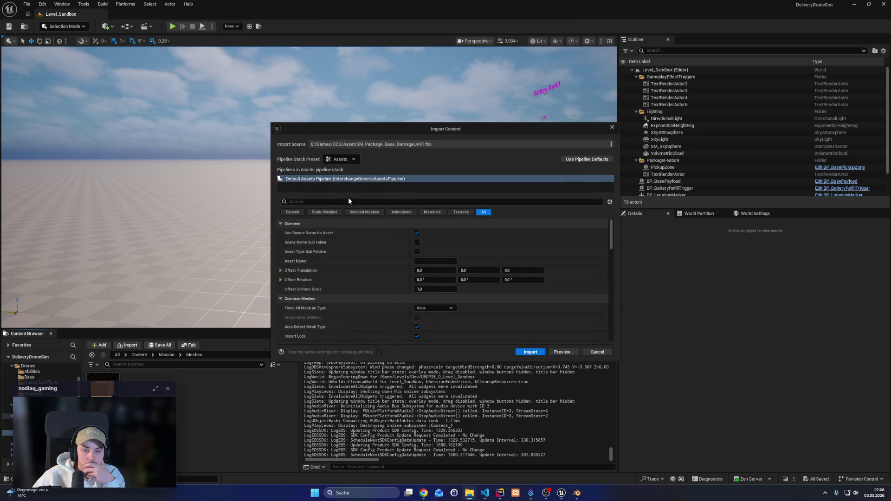
scroll(375, 292, "down", 3)
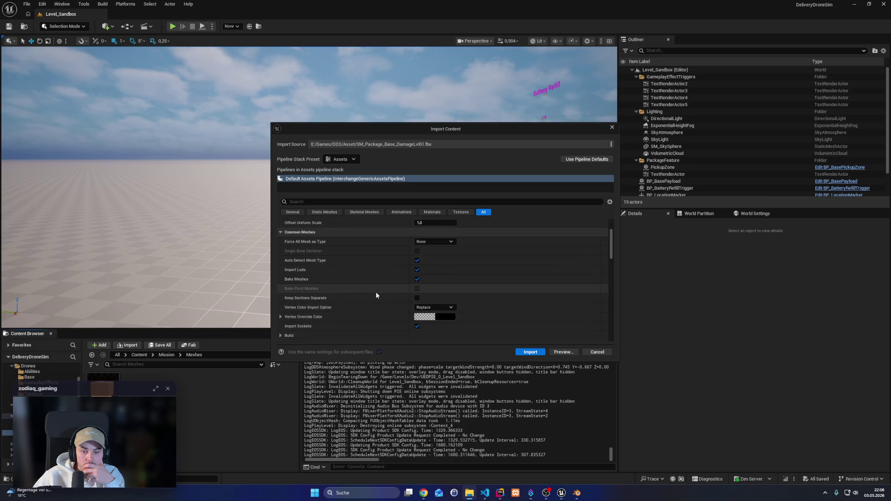
scroll(352, 285, "down", 5)
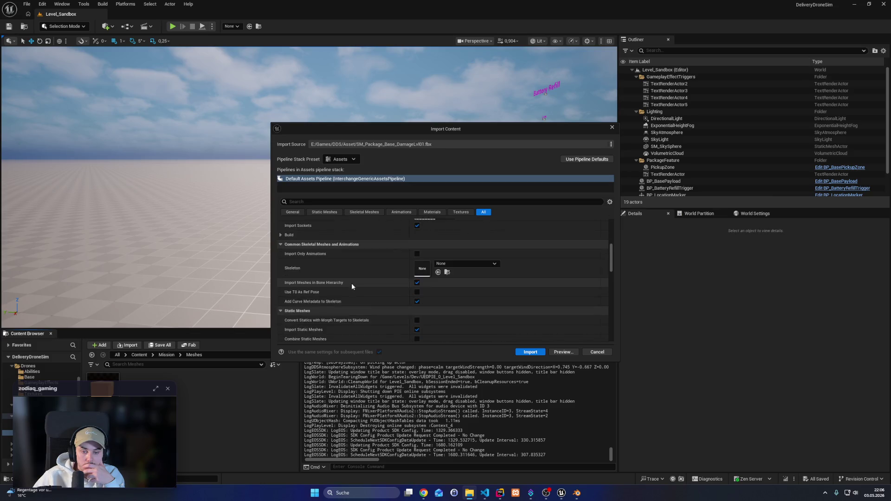
left_click(293, 213)
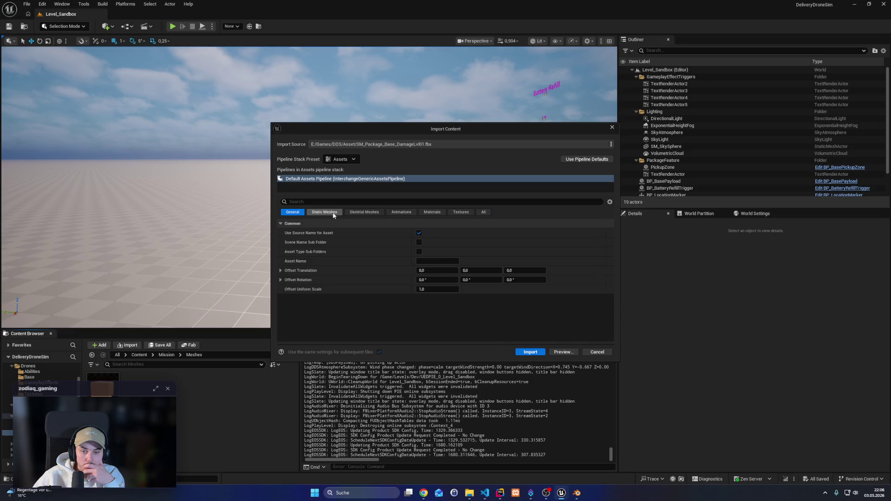
left_click(427, 214)
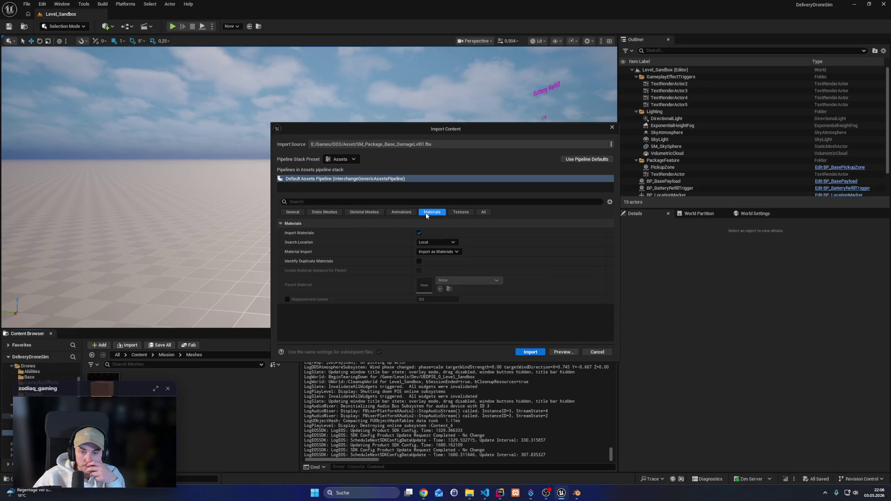
left_click(419, 233)
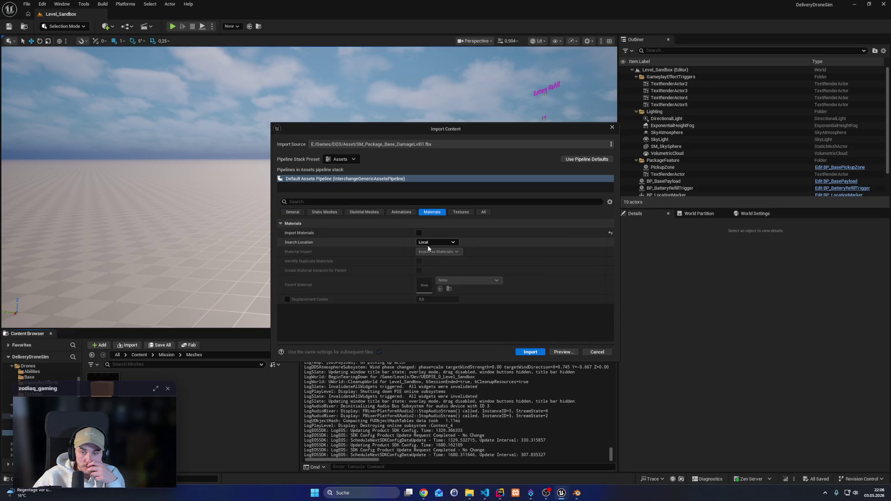
left_click(453, 243)
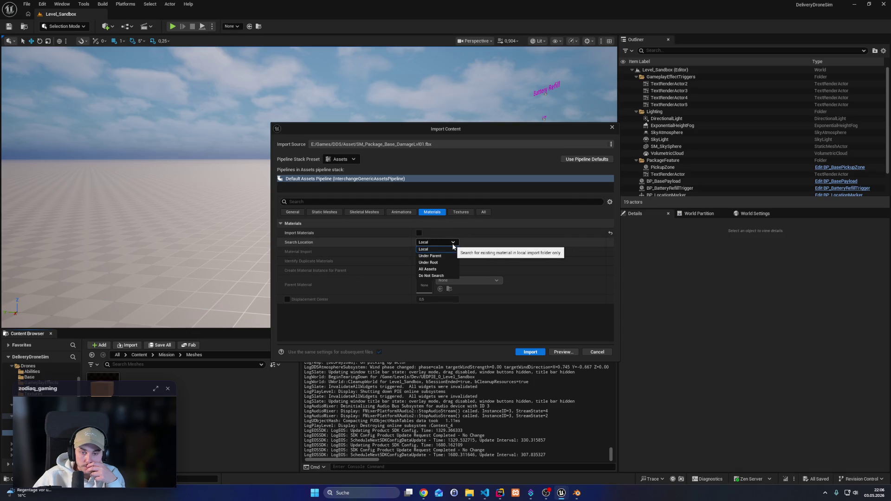
left_click(419, 250)
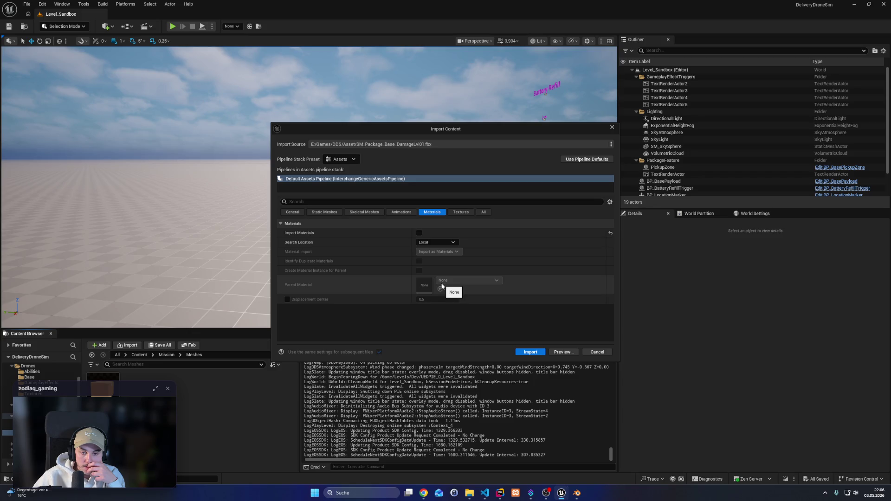
left_click(569, 353)
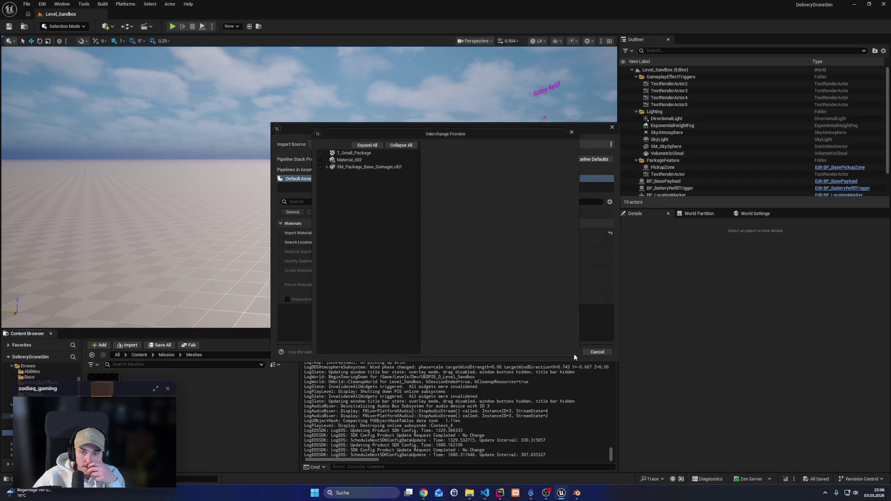
left_click(320, 149)
key("Escape")
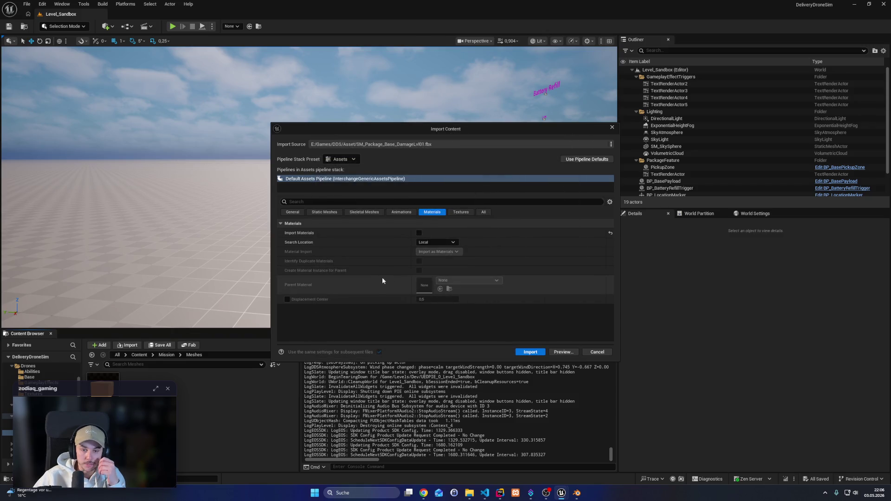
Disable Import Textures, review the static mesh settings and preview, then import the damaged package mesh
left_click(462, 213)
left_click(420, 233)
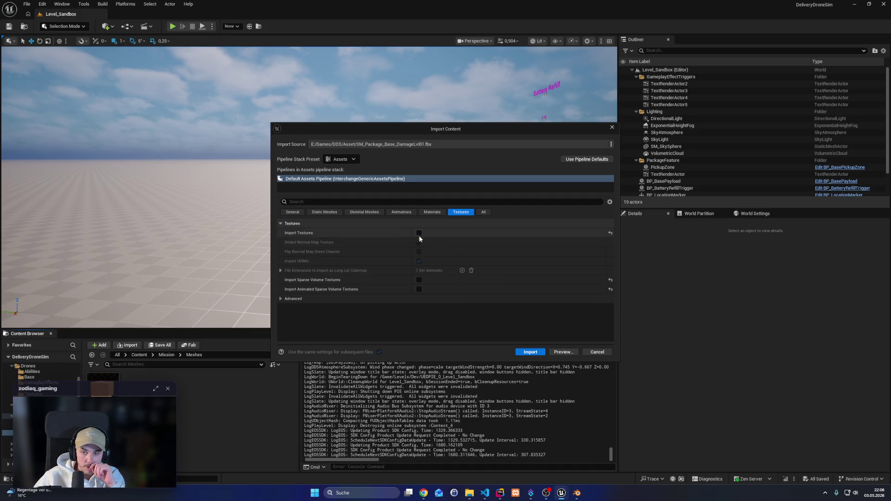
left_click(483, 212)
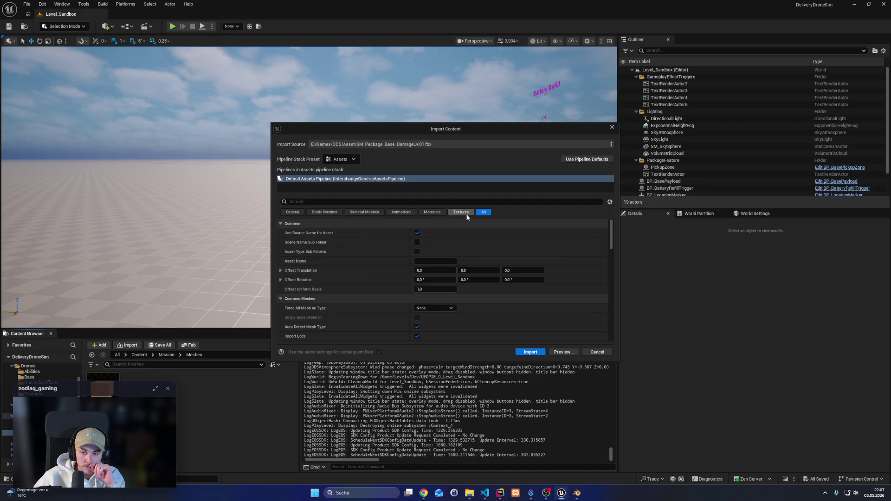
left_click(379, 215)
left_click(322, 213)
left_click(294, 213)
left_click(563, 352)
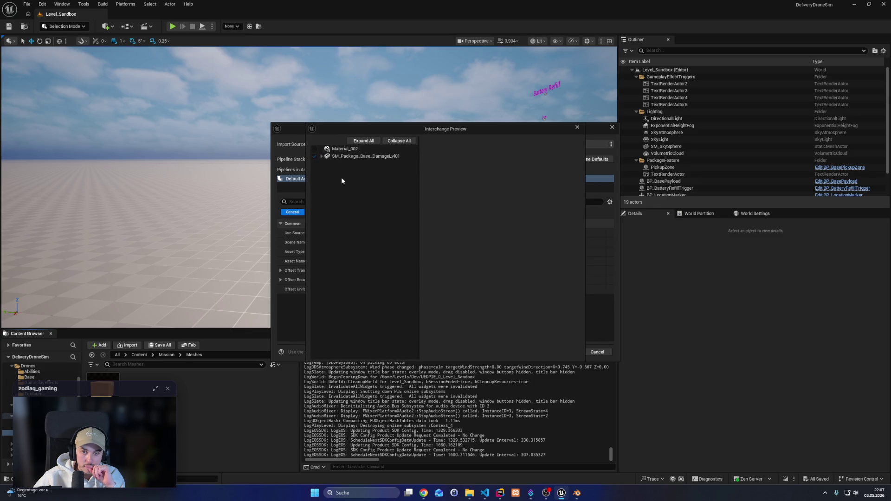
left_click(577, 127)
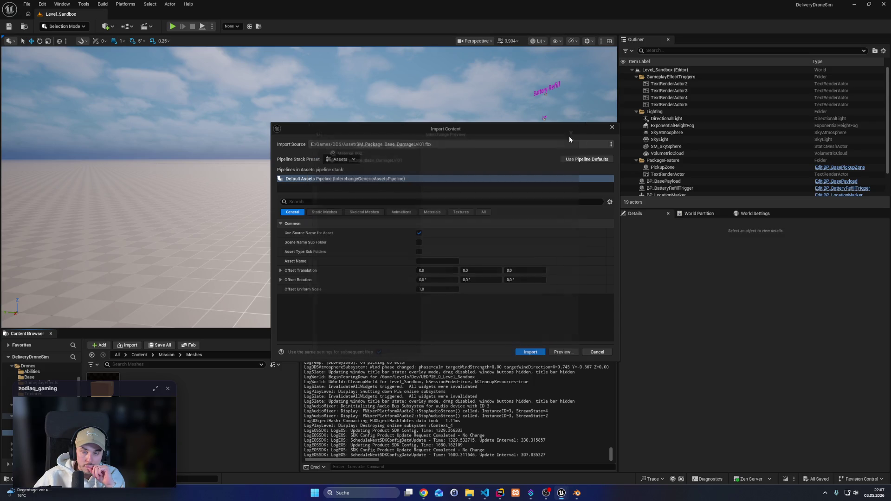
left_click(537, 352)
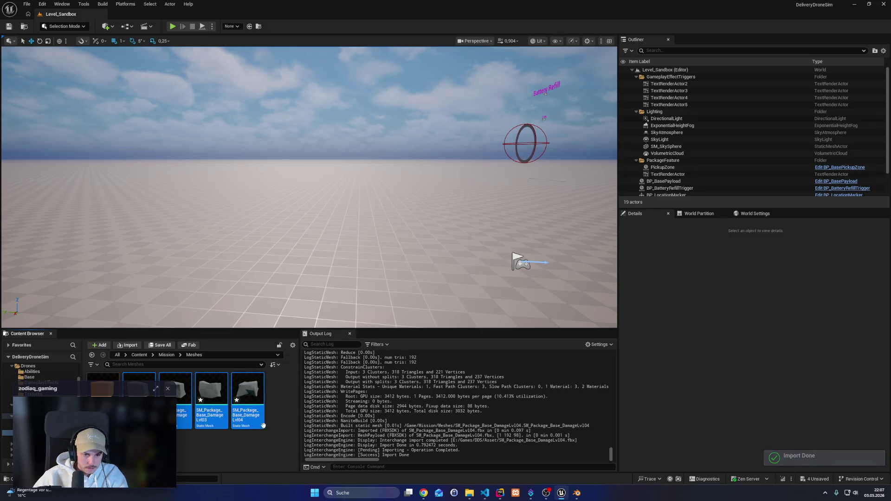
Save all imported assets and open SM_Package_Base_DamageLvl01, browsing the Mission Textures and Materials folders
key("ctrl+shift+s")
double_click(139, 390)
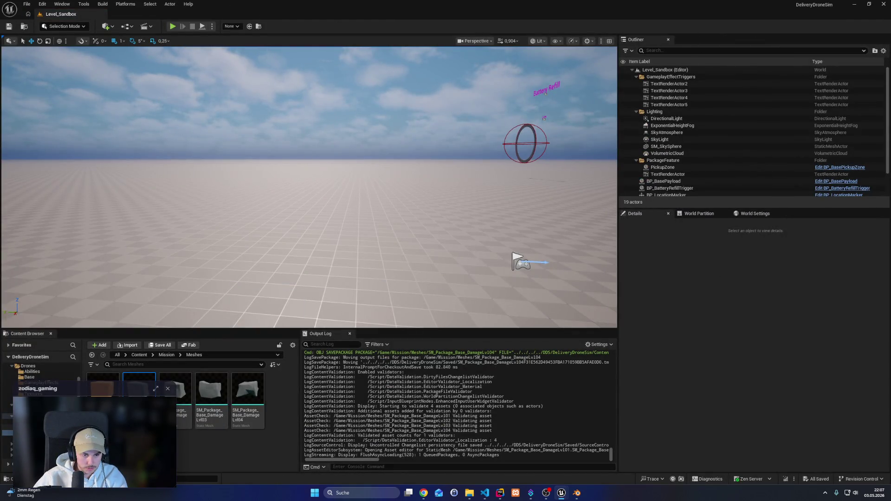
left_click(32, 438)
key("Up")
key("Up")
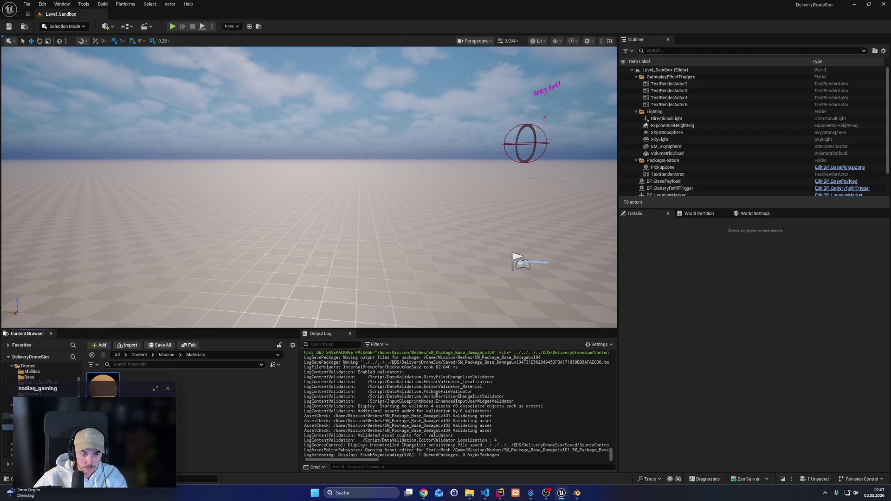
key("Down")
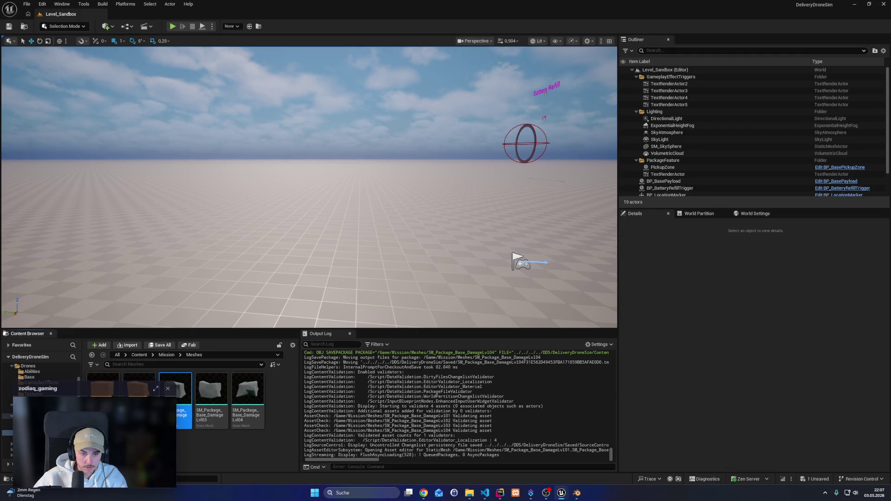
key("Up")
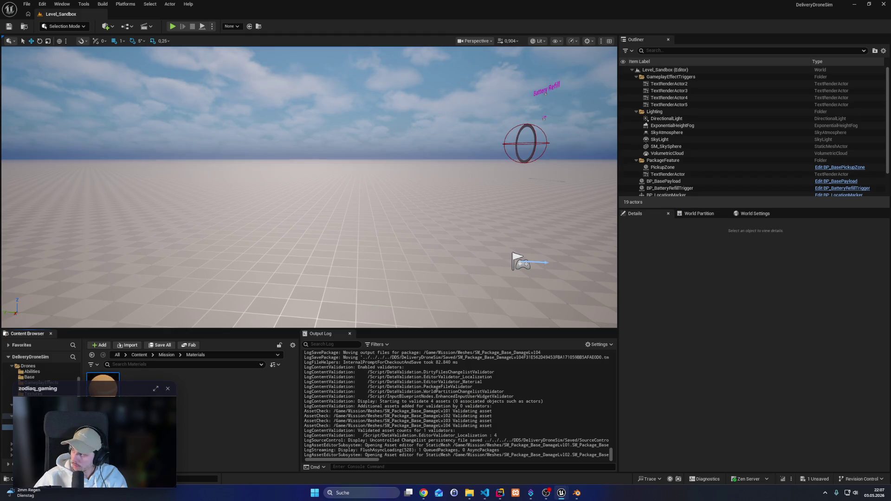
Save M_PackageBase and SM_Package_Base_DamageLvl01, then open and save SM_Package_Base_DamageLvl03
key("ctrl+s")
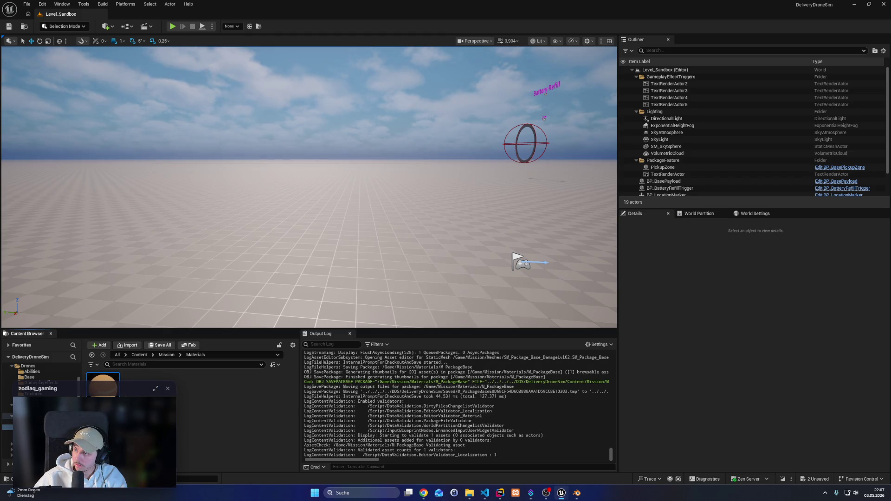
key("ctrl+s")
key("ctrl+s")
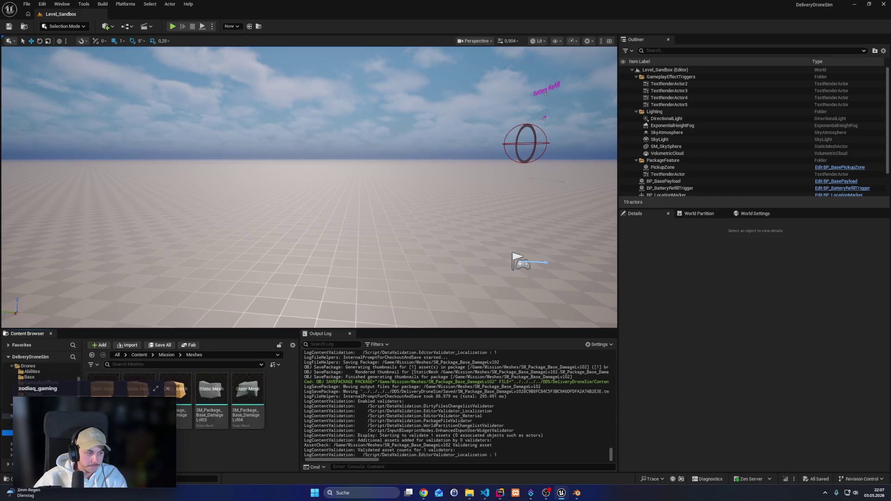
left_click(220, 416)
double_click(211, 399)
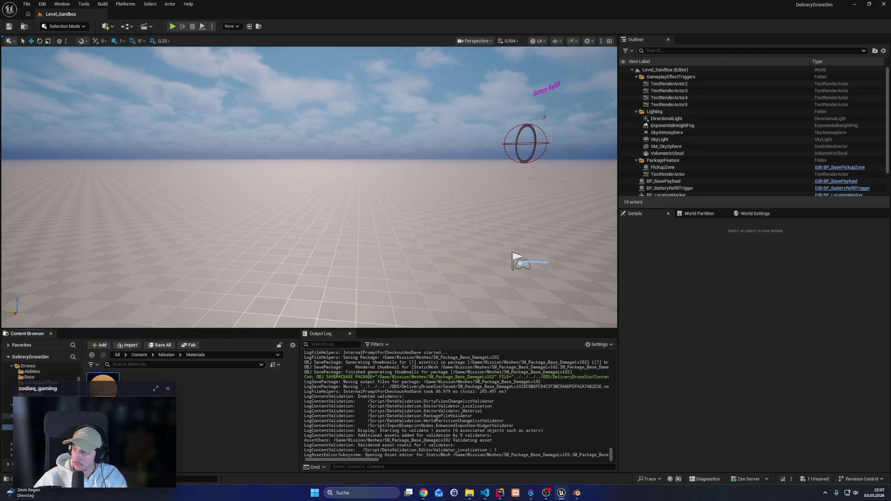
key("ctrl+s")
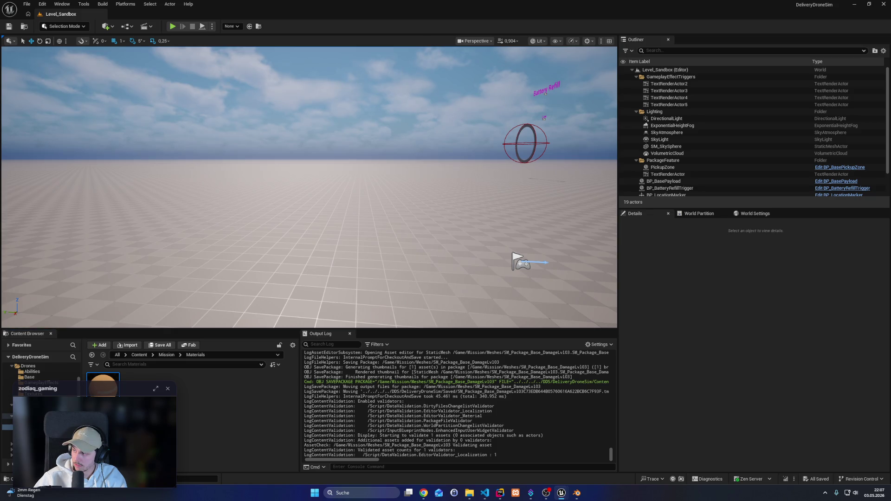
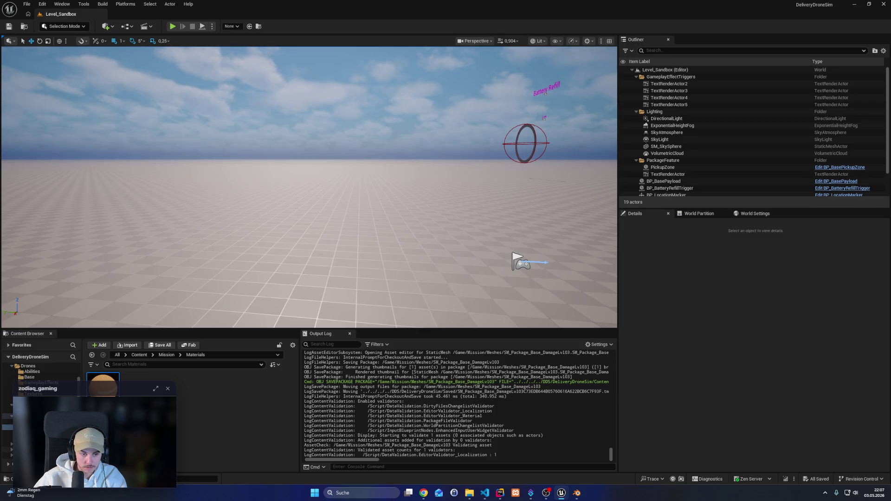
Open the SM_Package_Base_DamageLvl04 mesh in the Unreal mesh editor
key("alt+Left")
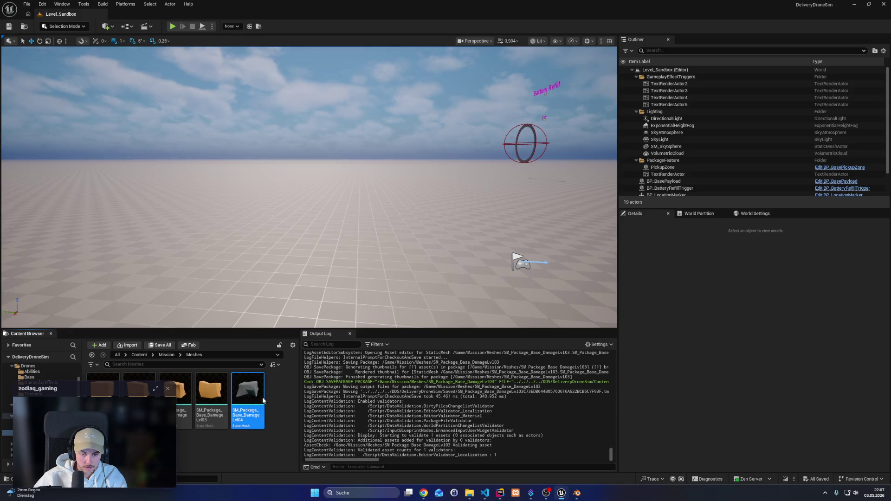
double_click(243, 407)
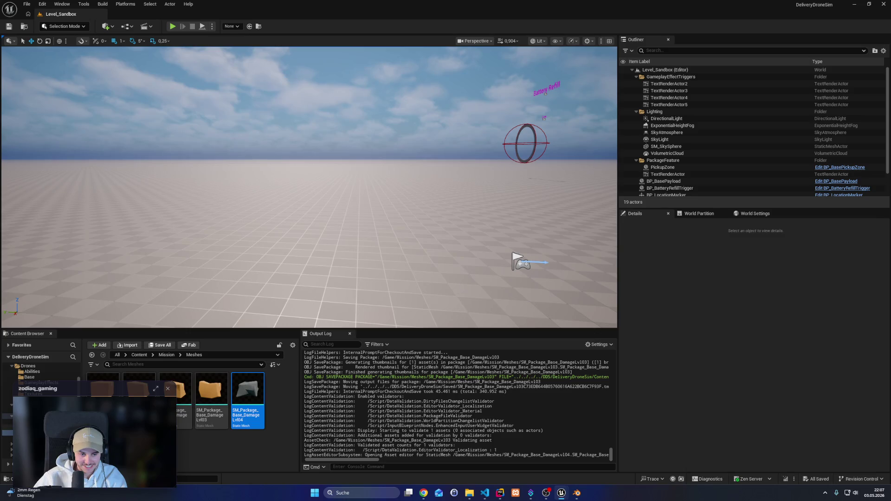
key("alt+Right")
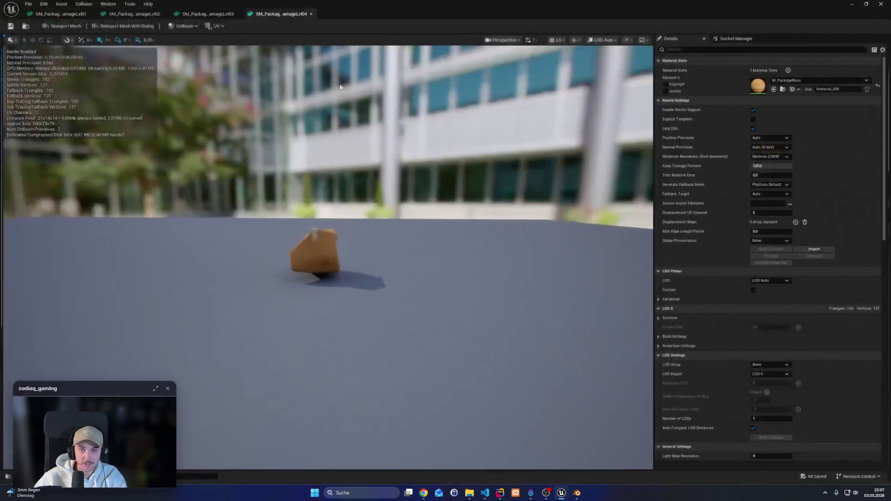
left_click(187, 26)
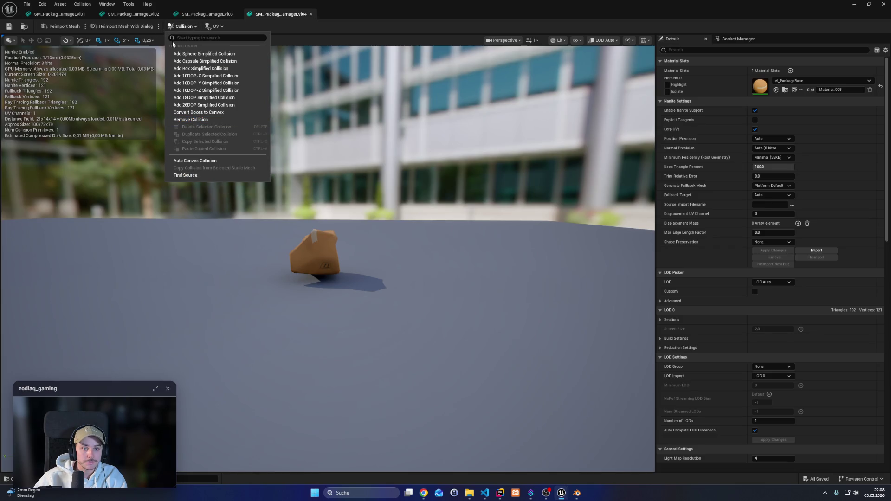
left_click(515, 28)
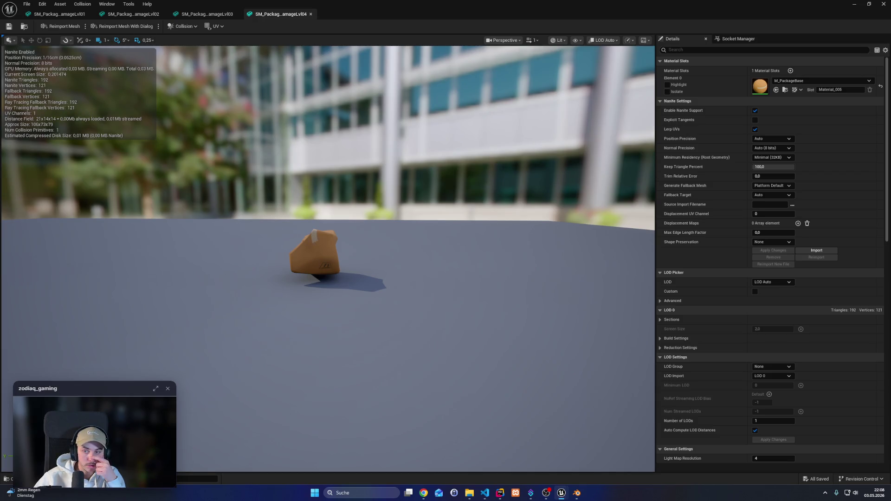
left_click(647, 41)
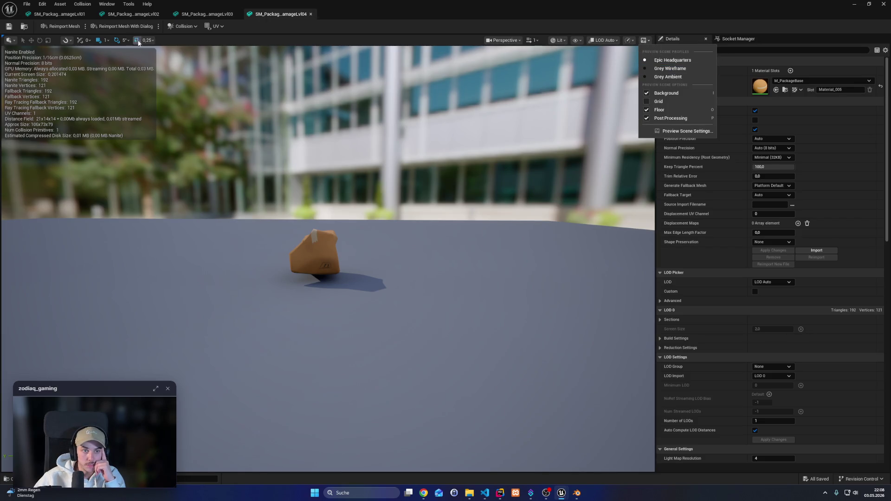
left_click(71, 42)
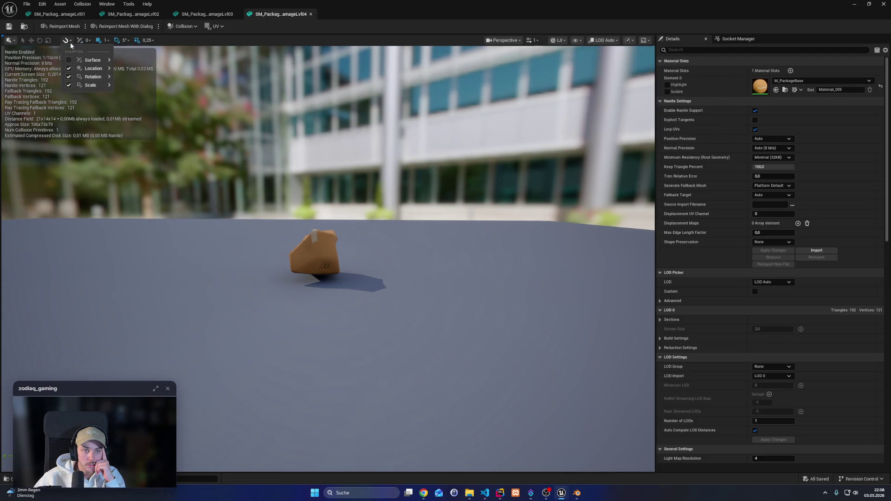
Remove the mesh's existing collision, try 10DOP-X and 10DOP-Z hulls, then undo both
left_click(189, 26)
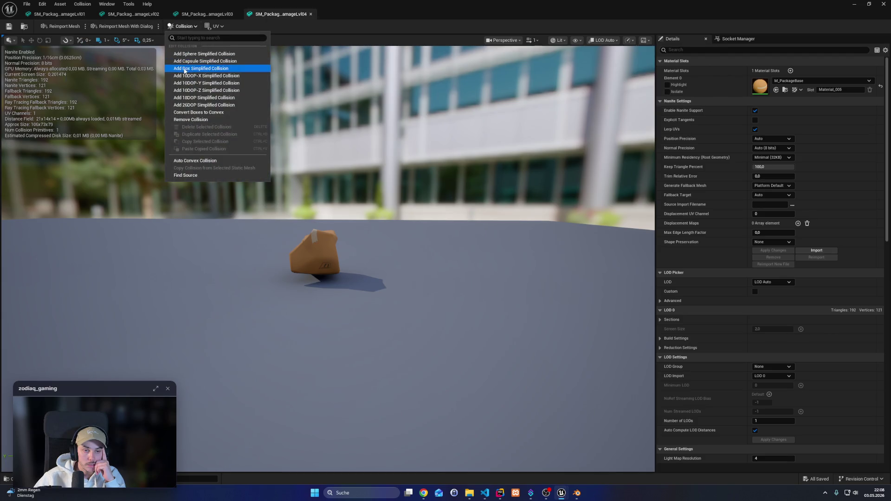
left_click(187, 120)
left_click(184, 26)
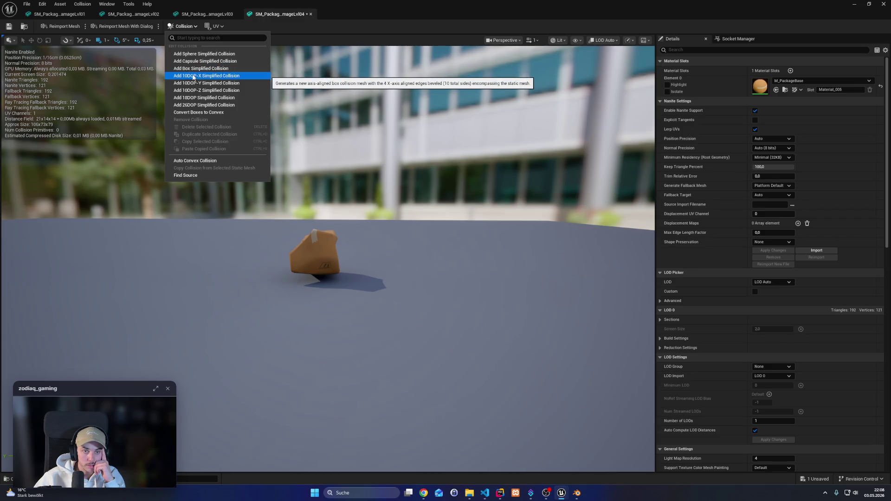
left_click(193, 77)
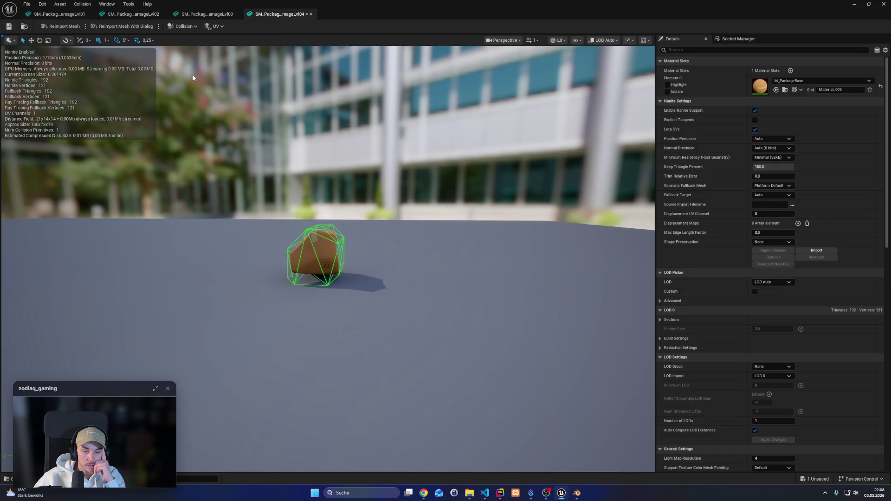
left_click(184, 26)
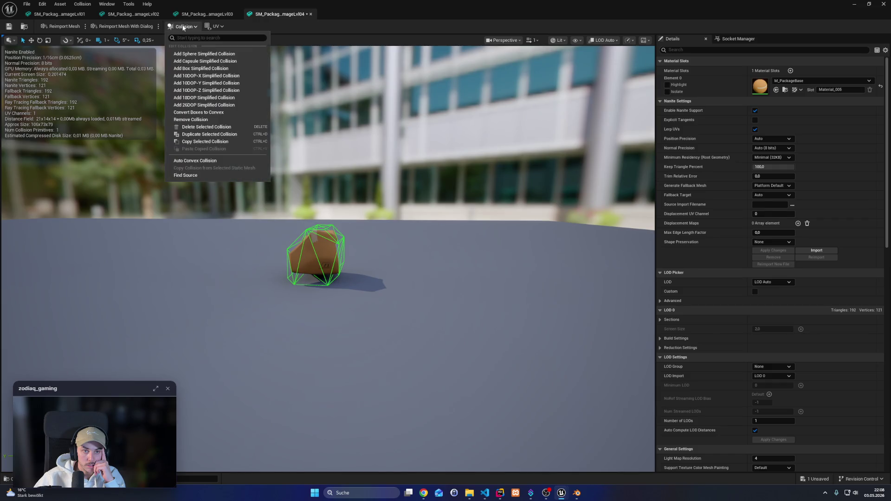
left_click(200, 92)
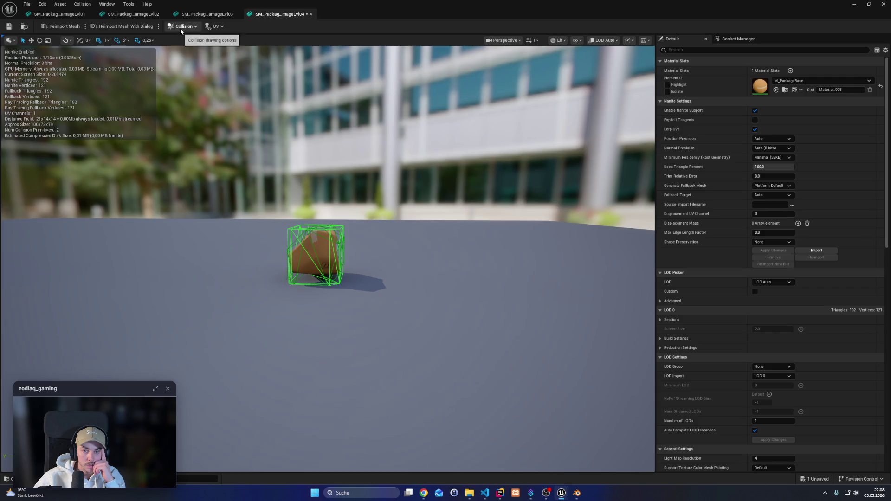
key("ctrl+z")
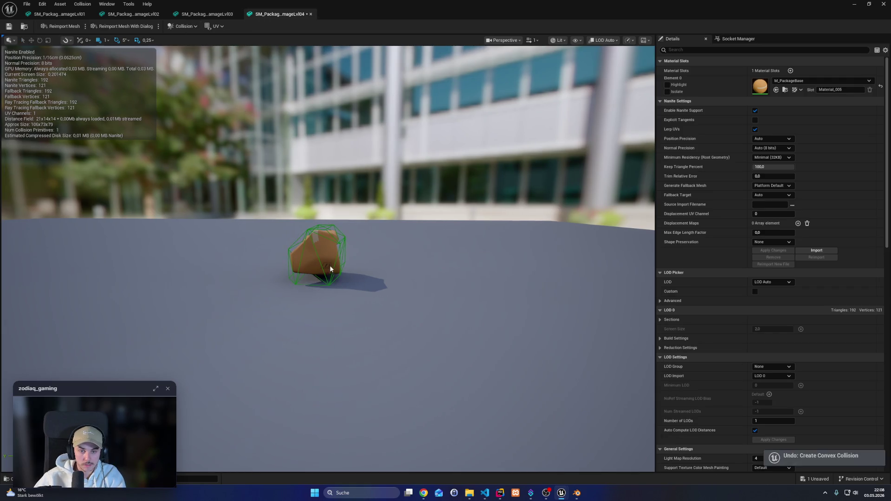
key("ctrl+z")
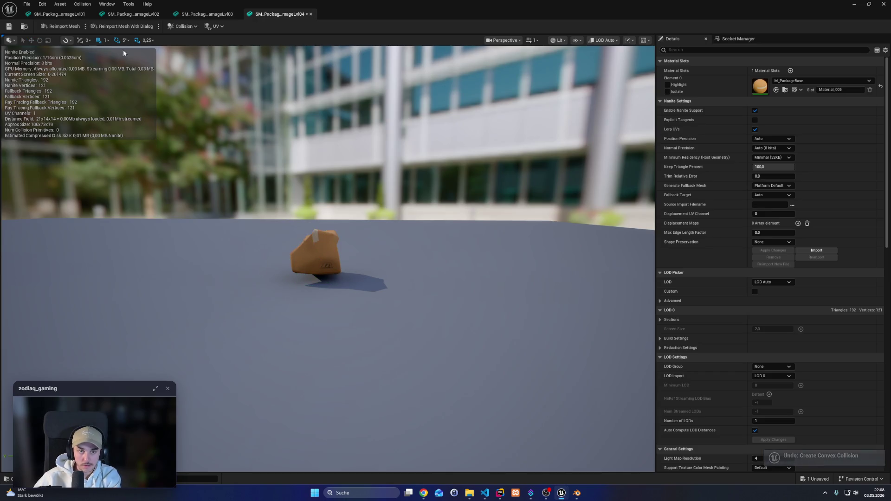
Add a 26DOP simplified collision hull to the mesh and save the asset
left_click(182, 27)
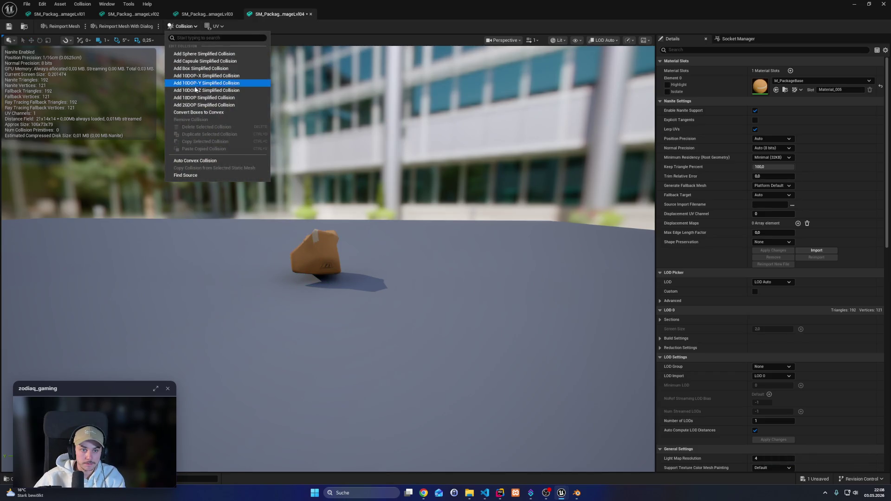
left_click(192, 105)
mouse_move(318, 330)
left_mouse_down()
mouse_move(264, 325)
mouse_move(297, 320)
mouse_move(297, 279)
mouse_move(297, 325)
left_mouse_up()
left_click(8, 26)
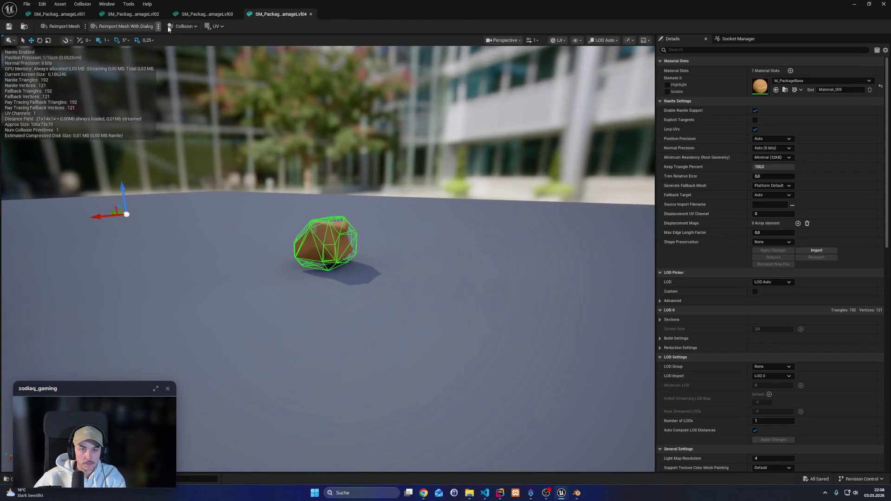
left_click(122, 217)
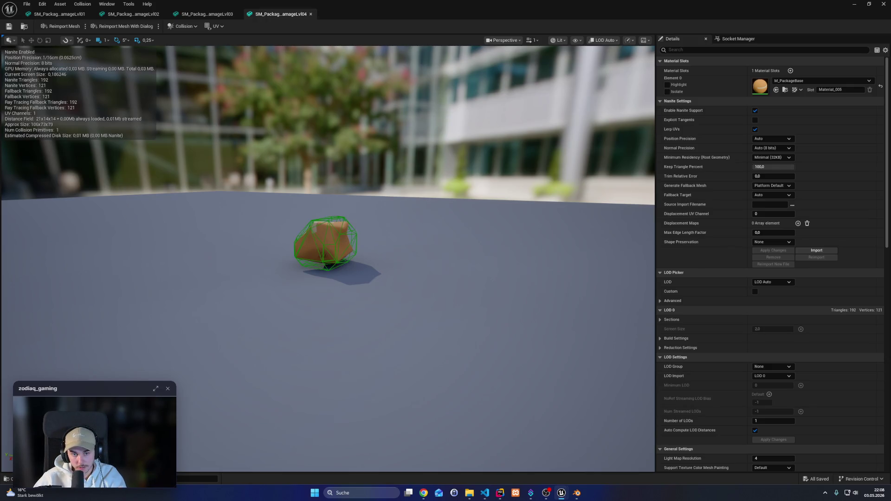
left_click(337, 245)
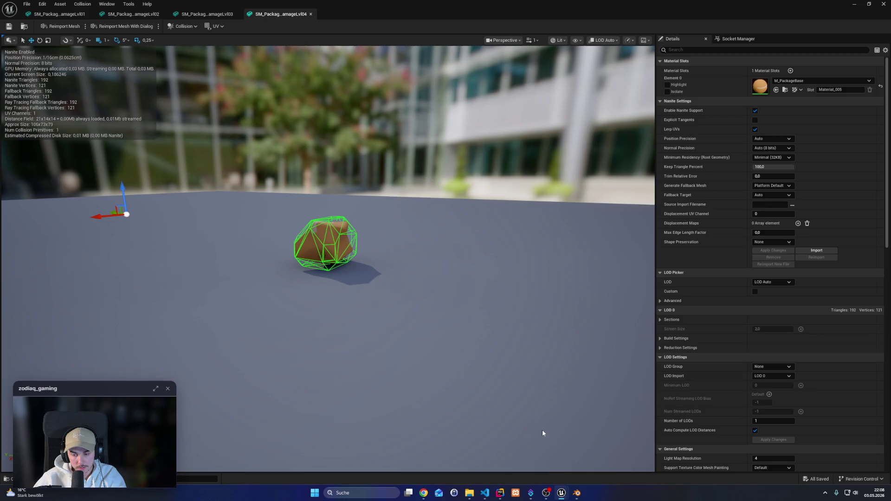
In Blender, set PackageBaseDamageLevel1's Location Y to 0 m
left_click(577, 493)
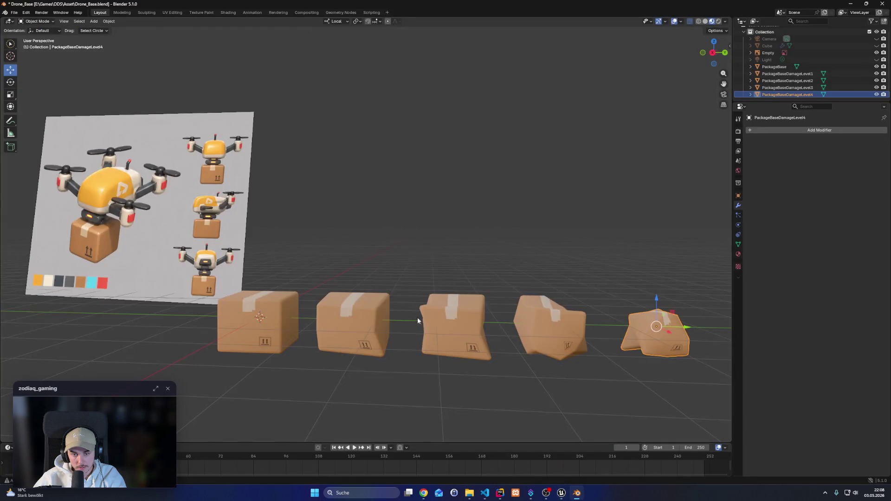
scroll(371, 318, "down", 3)
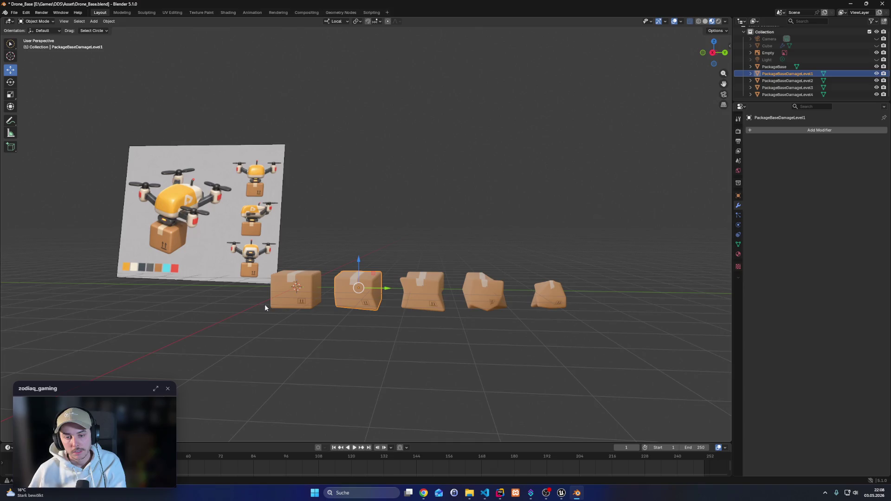
left_click(738, 119)
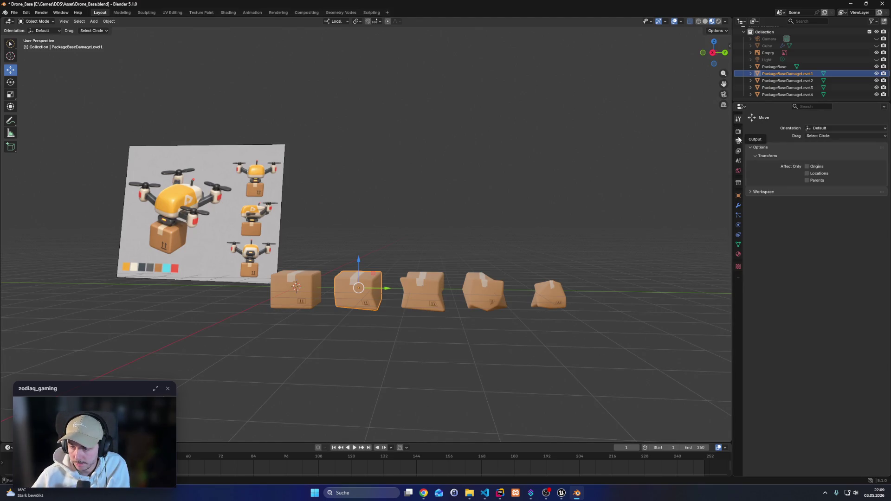
left_click(739, 197)
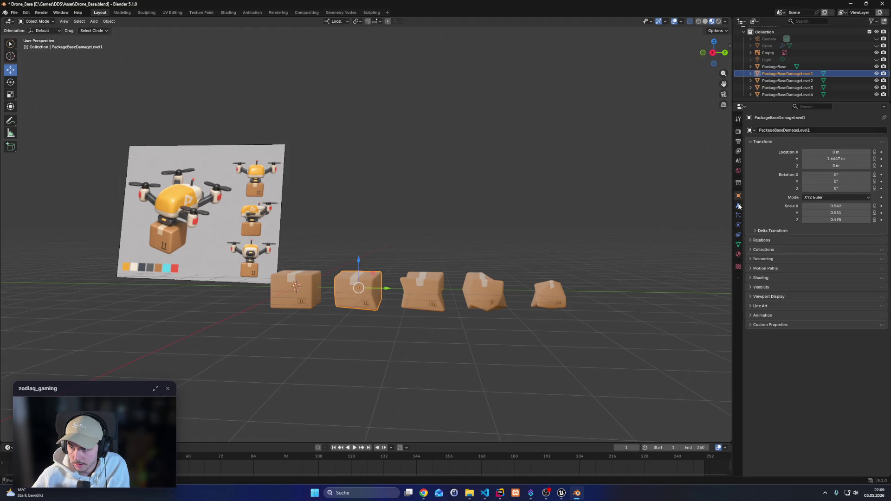
left_click(857, 160)
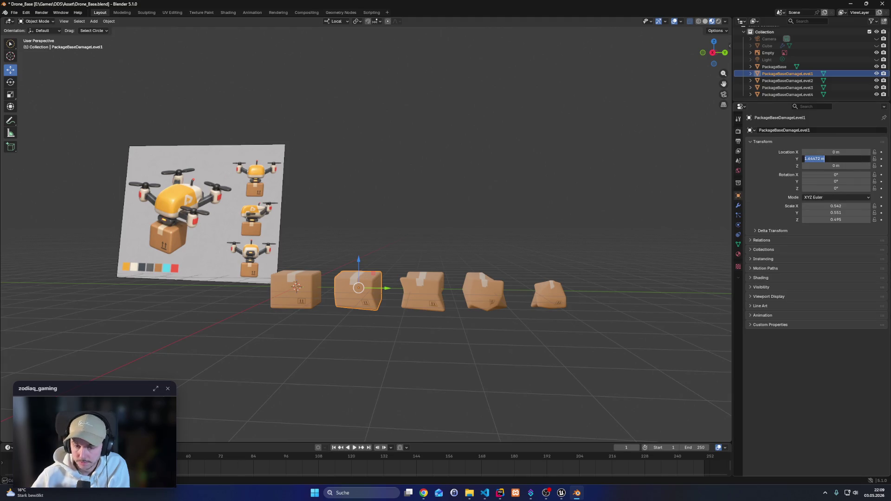
type("0")
key("Return")
Set Location Y to 0 for the second, third and fourth damaged boxes
left_click(441, 292)
left_click(834, 159)
type("0")
key("Return")
left_click(502, 292)
left_click(836, 158)
type("0")
key("Return")
left_click(549, 292)
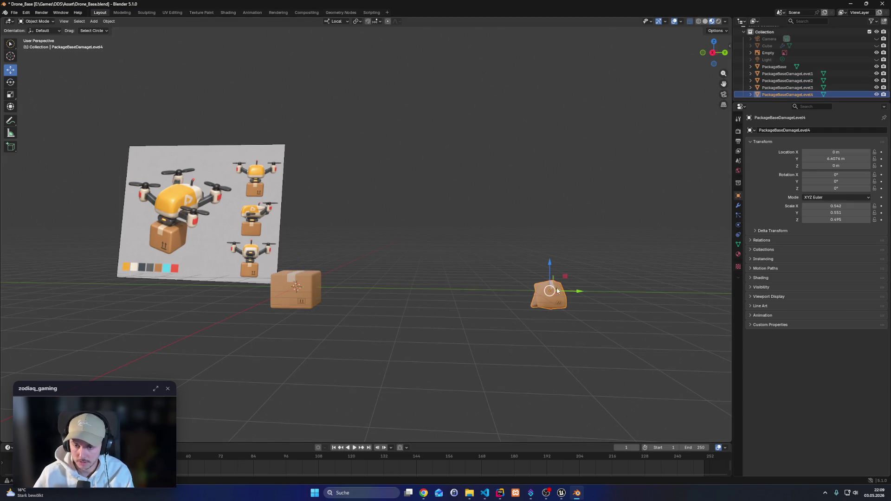
left_click(836, 159)
type("0")
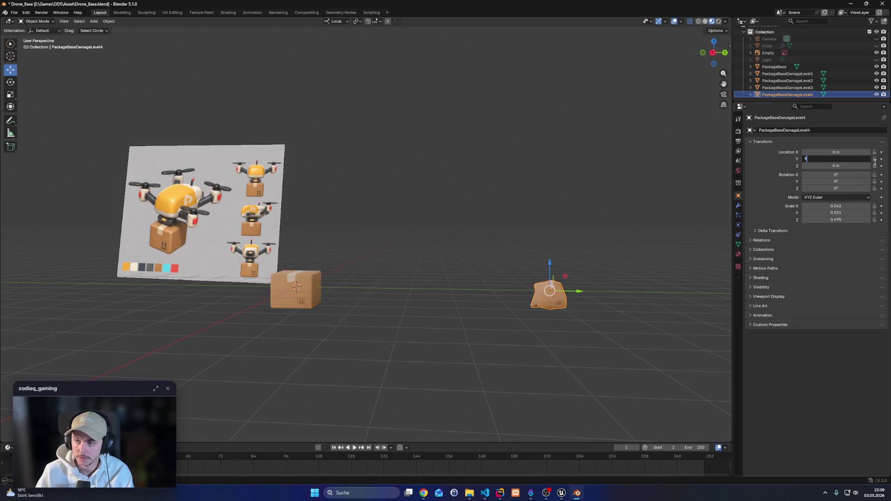
key("Return")
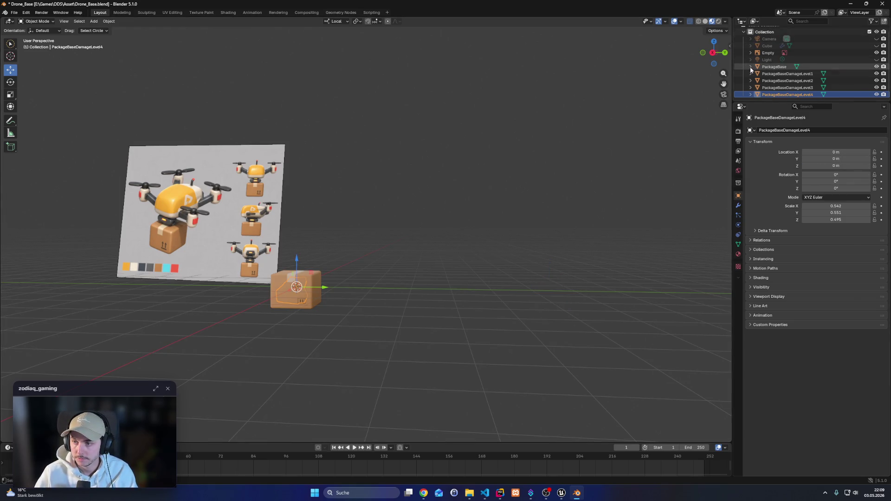
Hide the other package versions, keeping only PackageBaseDamageLevel1 visible and selected
left_click(783, 67)
left_click(877, 68)
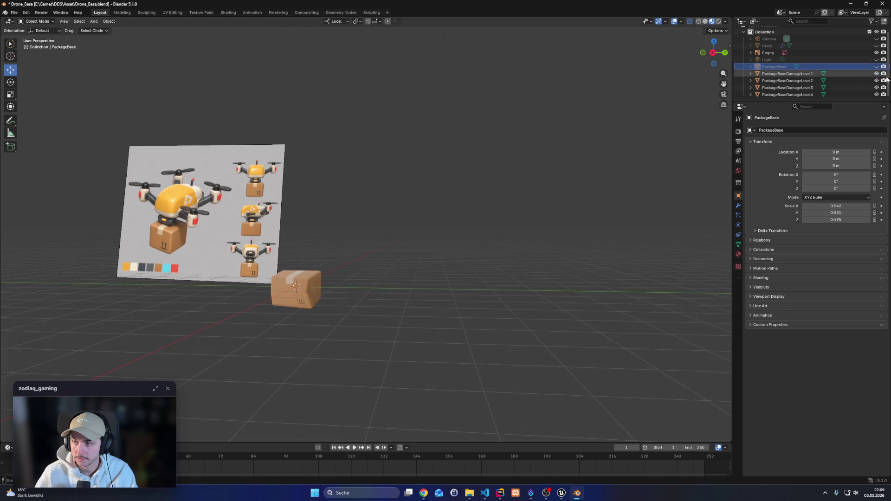
left_click_drag(877, 81, 877, 96)
left_click(823, 73)
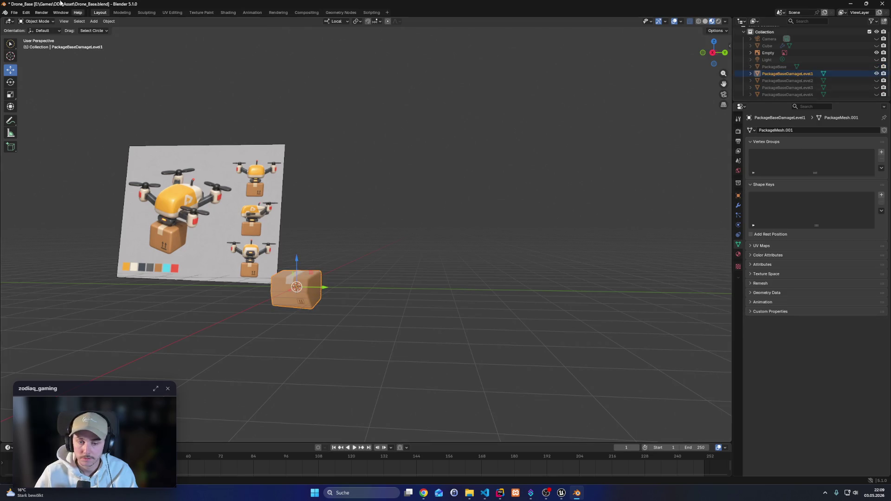
Export the level 1 mesh as FBX over SM_Package_Base_DamageLvl01.fbx
left_click(14, 12)
mouse_move(28, 126)
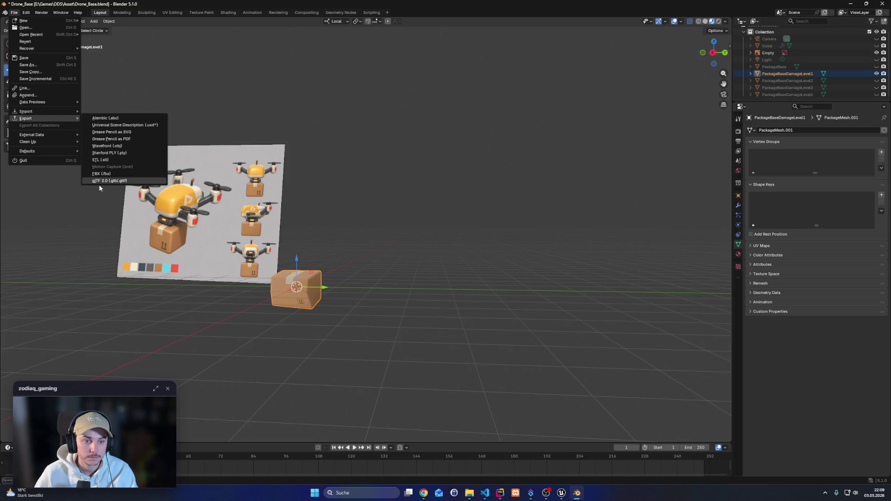
left_click(108, 174)
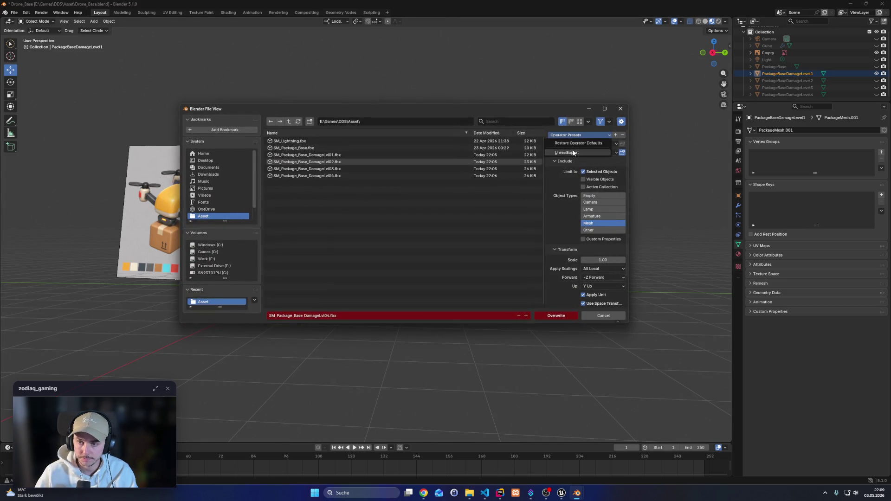
double_click(297, 155)
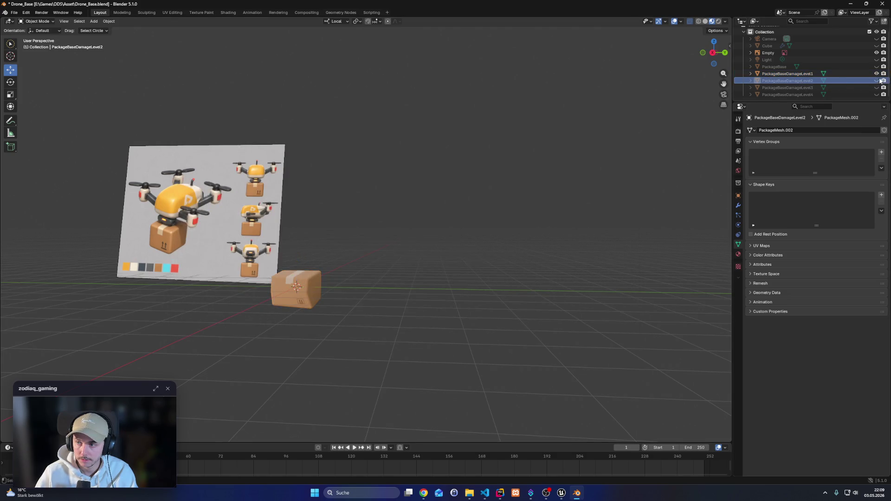
Export the damage level 2 package over SM_Package_Base_DamageLvl02.fbx
left_click(787, 81)
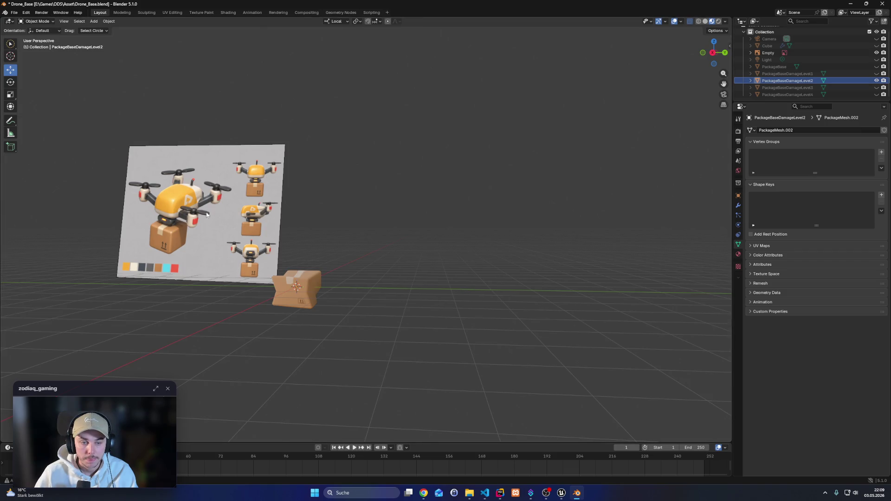
left_click(16, 13)
mouse_move(33, 119)
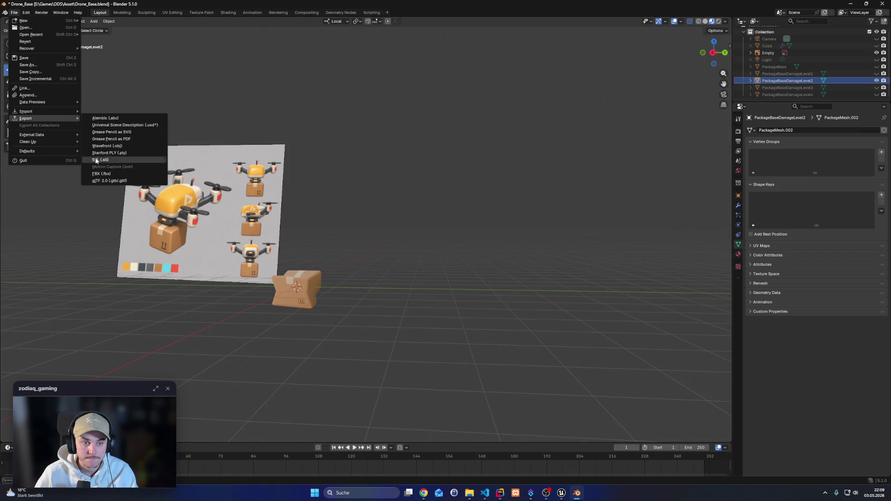
left_click(101, 174)
left_click(307, 161)
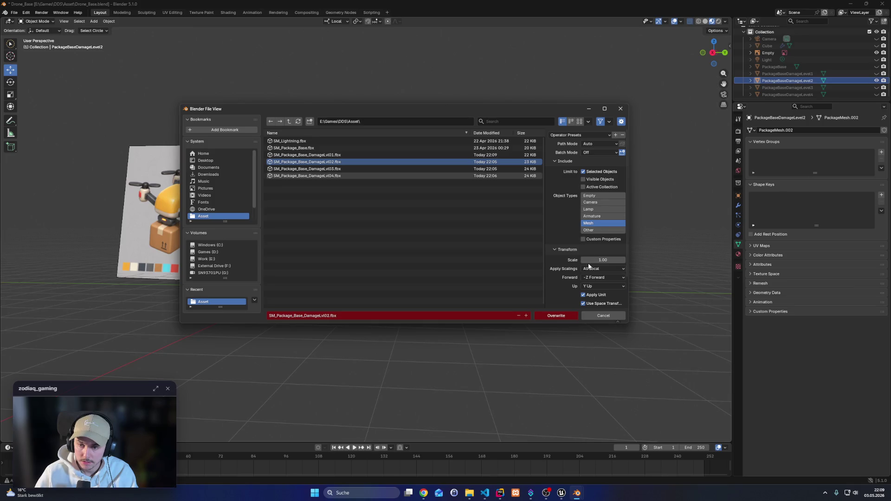
left_click(575, 318)
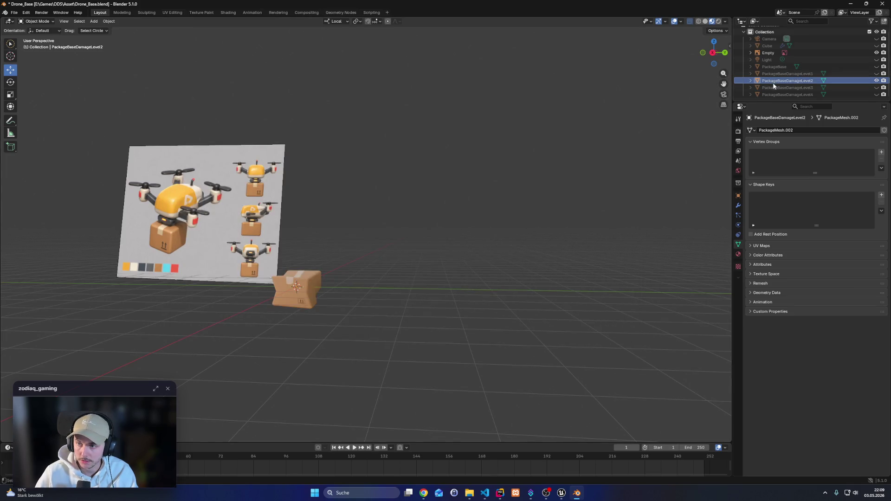
Show only the level 3 package and export it over SM_Package_Base_DamageLvl03.fbx
left_click(842, 87)
left_click(877, 88)
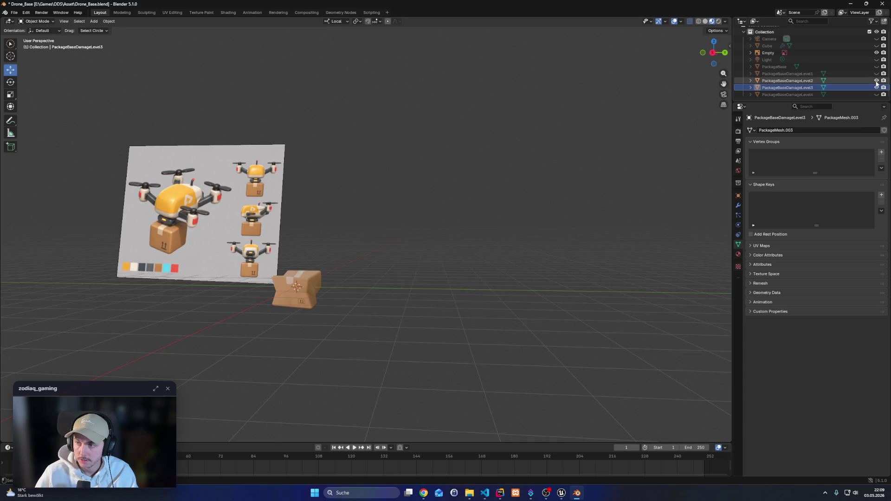
left_click(877, 81)
left_click(14, 13)
mouse_move(28, 119)
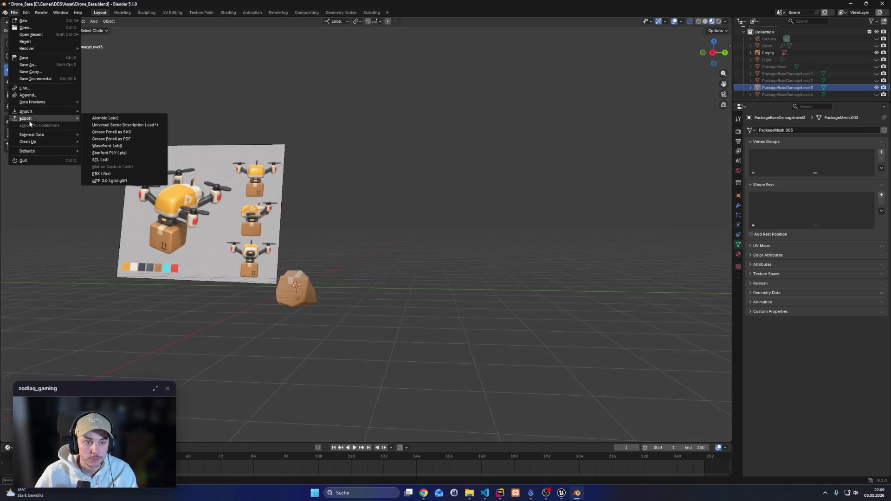
left_click(101, 174)
left_click(332, 170)
double_click(332, 170)
Show only the level 4 package and export it over SM_Package_Base_DamageLvl04.fbx
left_click(876, 88)
left_click(876, 94)
left_click(788, 95)
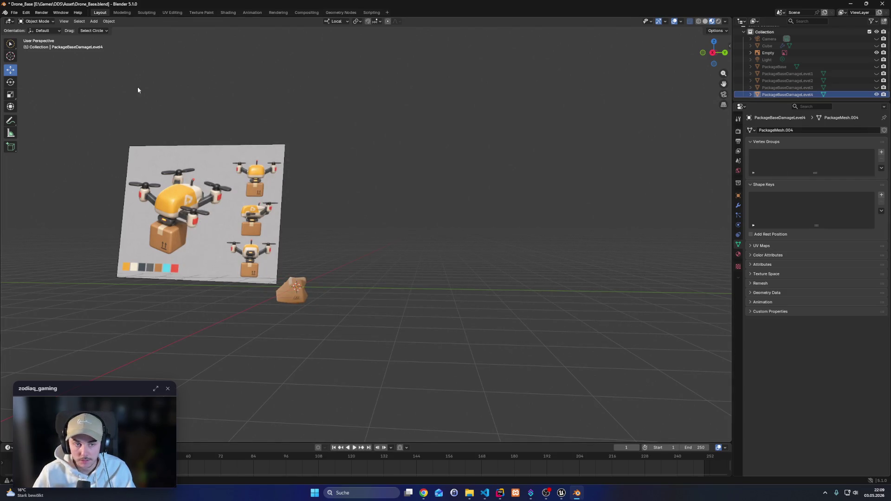
left_click(14, 13)
mouse_move(28, 118)
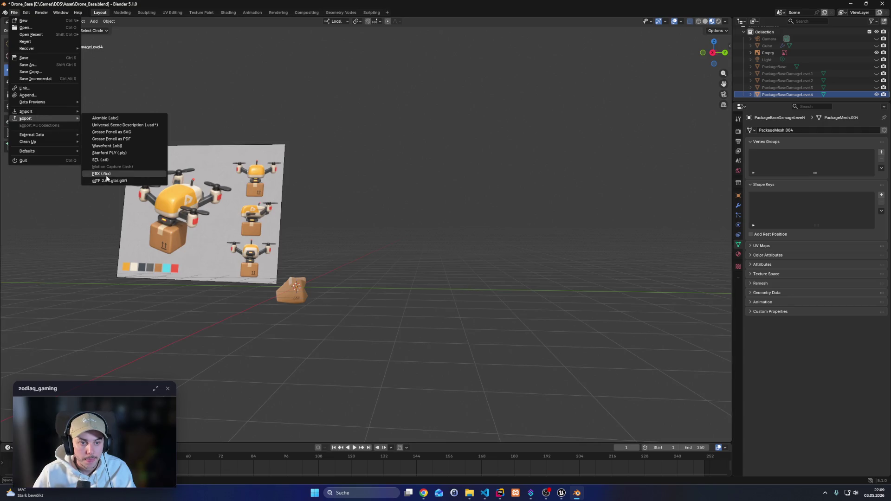
left_click(106, 174)
double_click(343, 177)
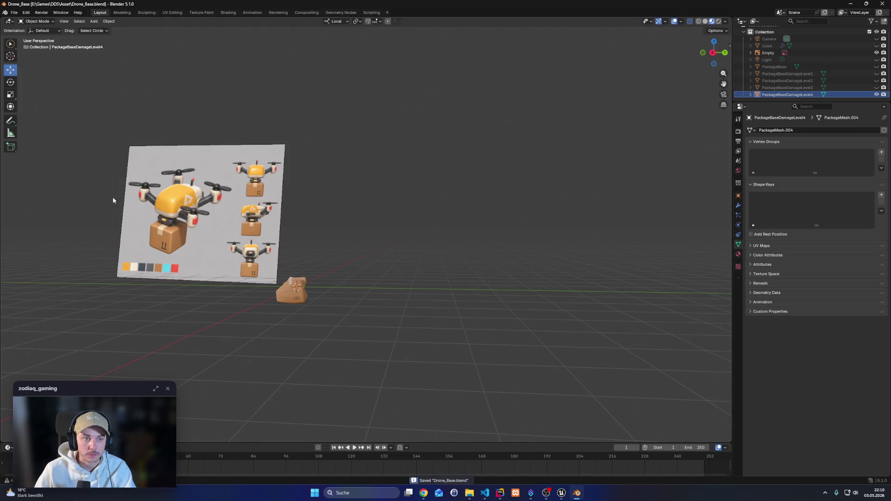
In Unreal, close the Lvl04 mesh editor and reimport the selected damage meshes from FBX
mouse_move(562, 492)
left_click(608, 455)
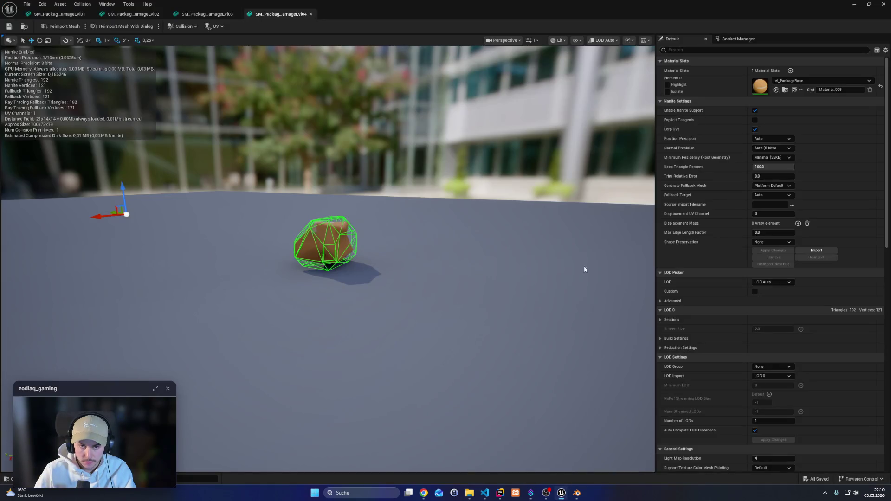
left_click(885, 4)
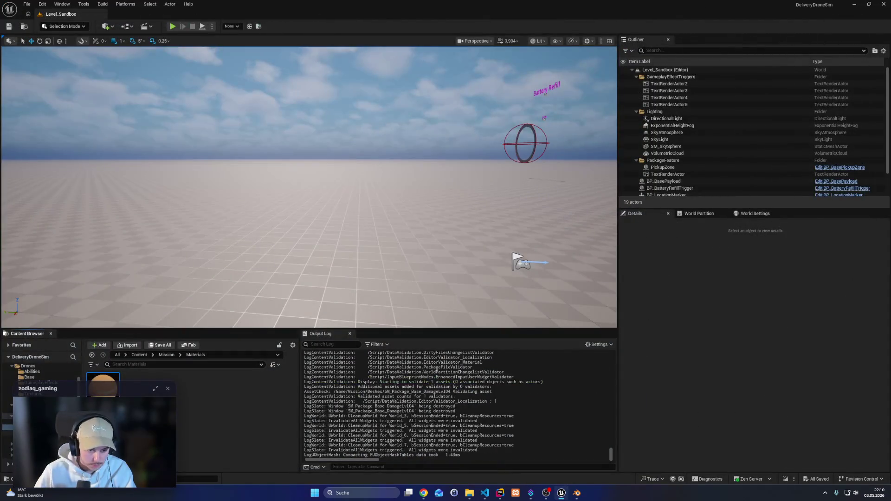
left_click(253, 394, "shift")
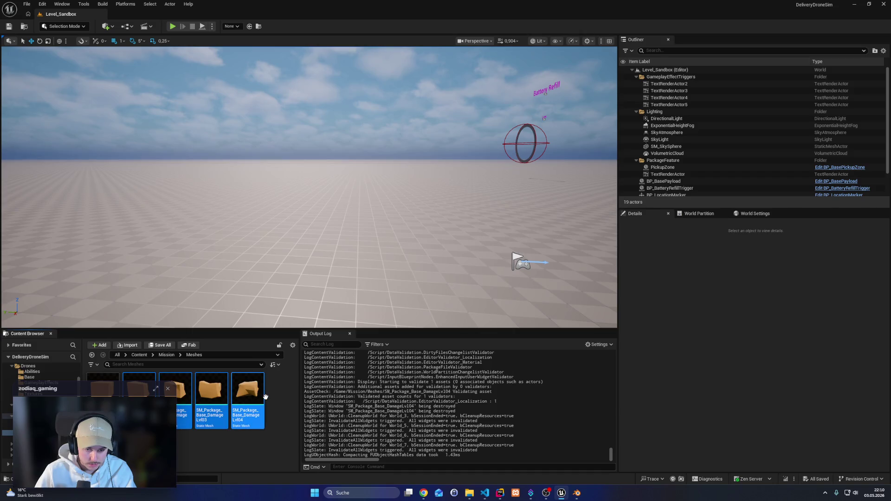
right_click(263, 396)
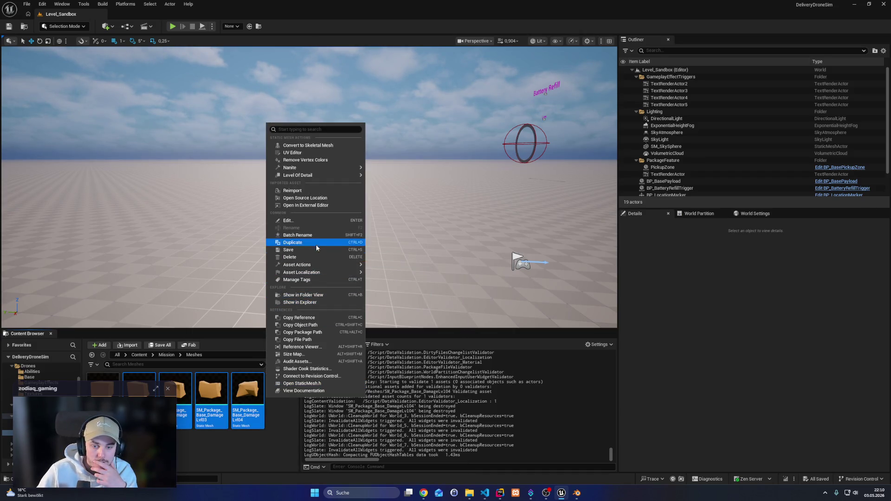
left_click(297, 191)
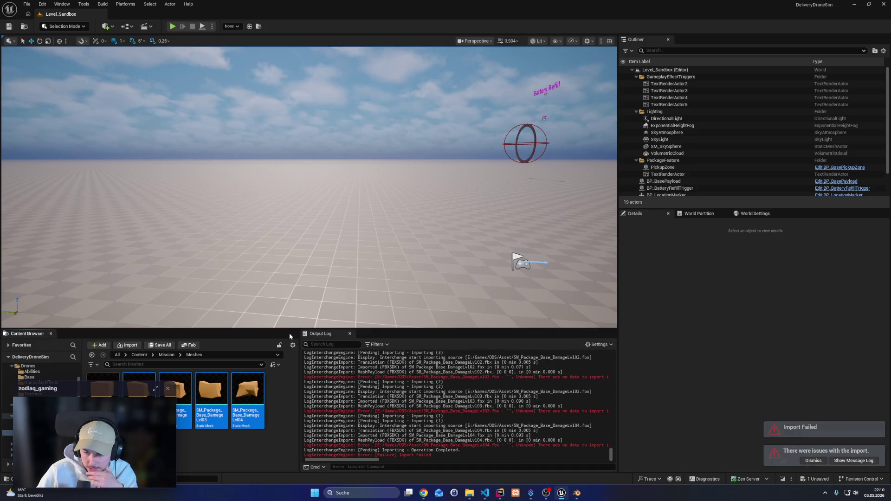
mouse_move(374, 461)
left_mouse_down()
mouse_move(437, 461)
mouse_move(341, 461)
left_mouse_up()
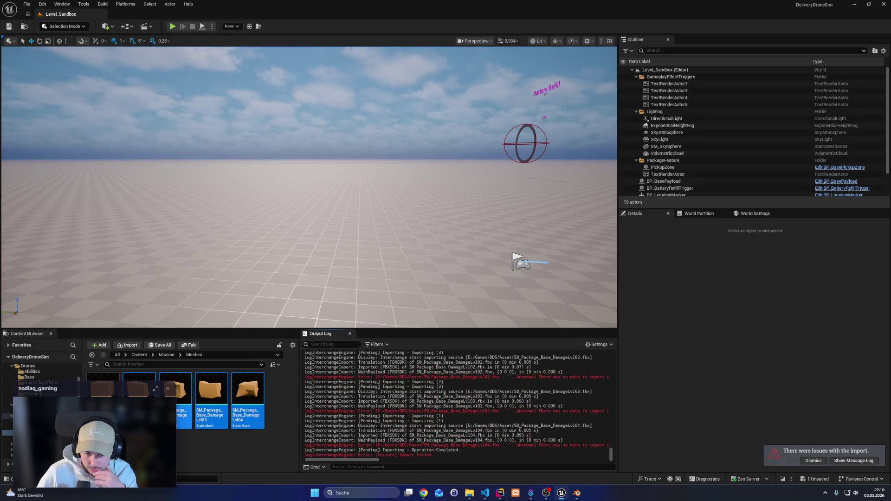
left_click(139, 377)
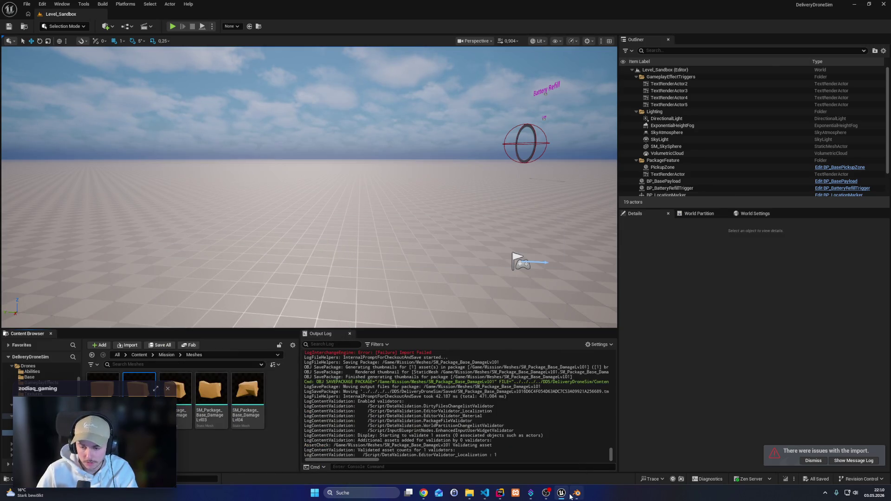
Re-export the level 2 package over SM_Package_Base_DamageLvl02.fbx using the UnrealExport preset
left_click(578, 493)
left_click(877, 95)
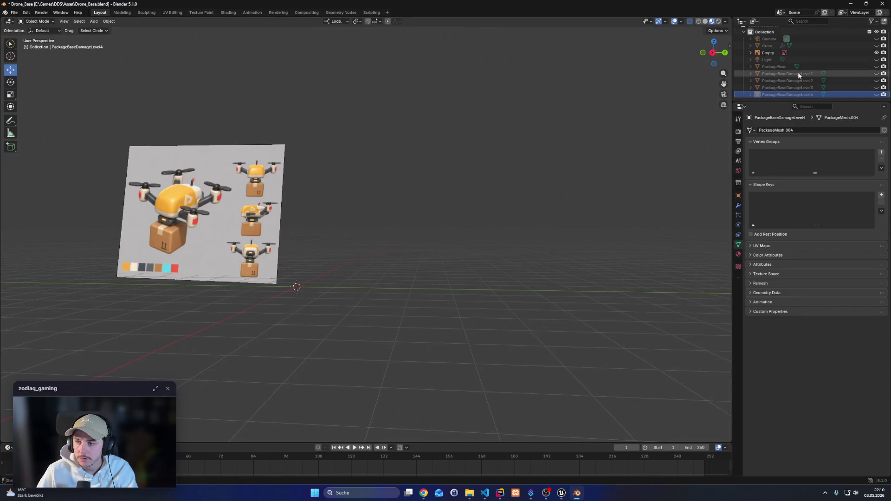
left_click(798, 81)
left_click(877, 81)
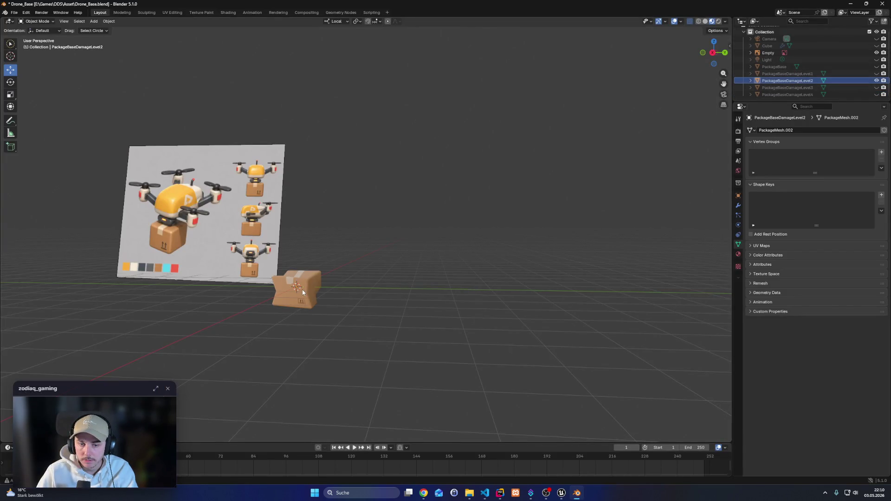
left_click(15, 13)
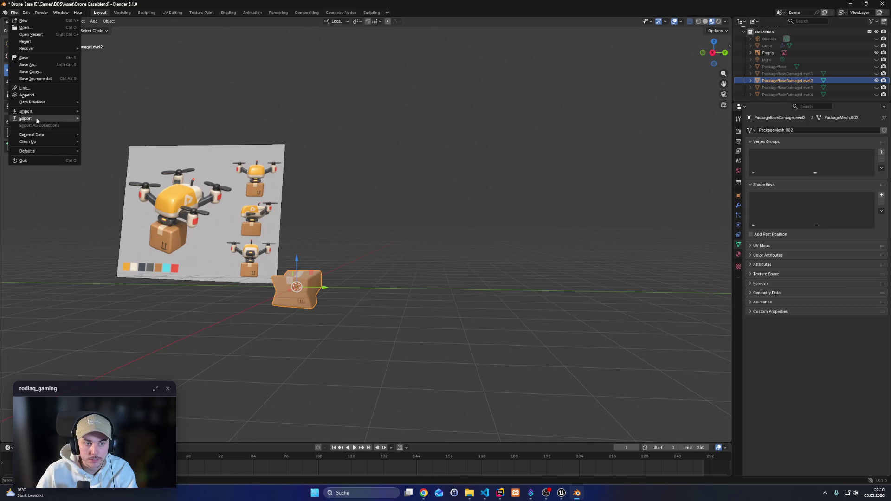
mouse_move(42, 118)
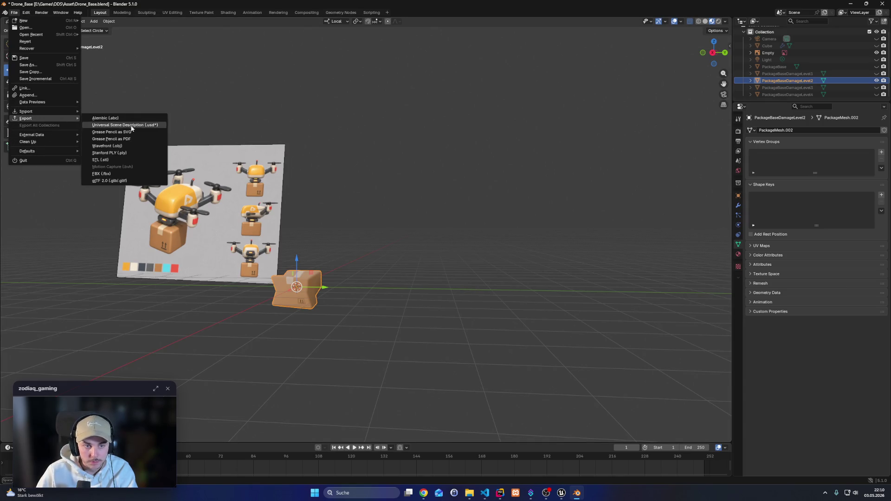
left_click(107, 173)
left_click(316, 162)
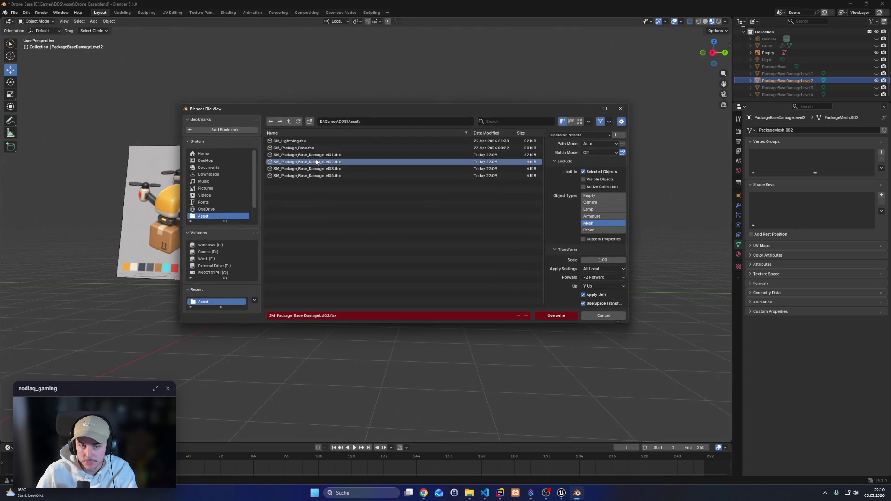
left_click(593, 136)
left_click(567, 153)
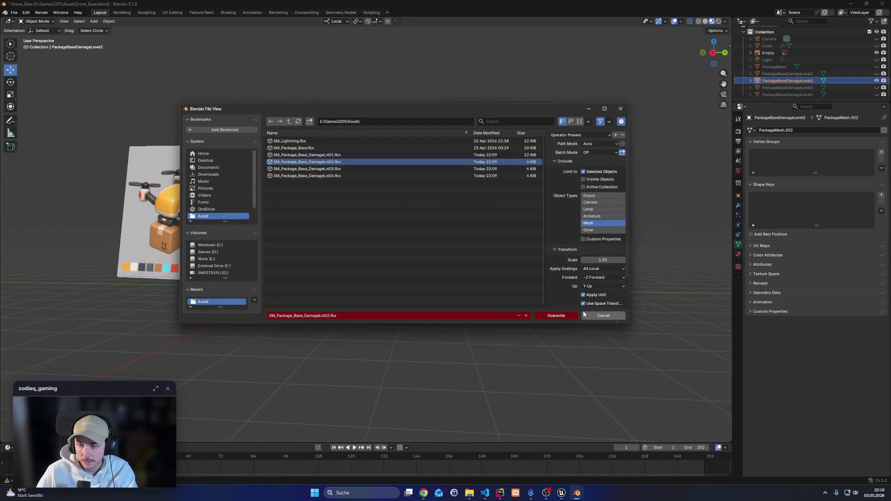
left_click(561, 317)
Re-export the level 3 package over SM_Package_Base_DamageLvl03.fbx using the UnrealExport preset
left_click(798, 88)
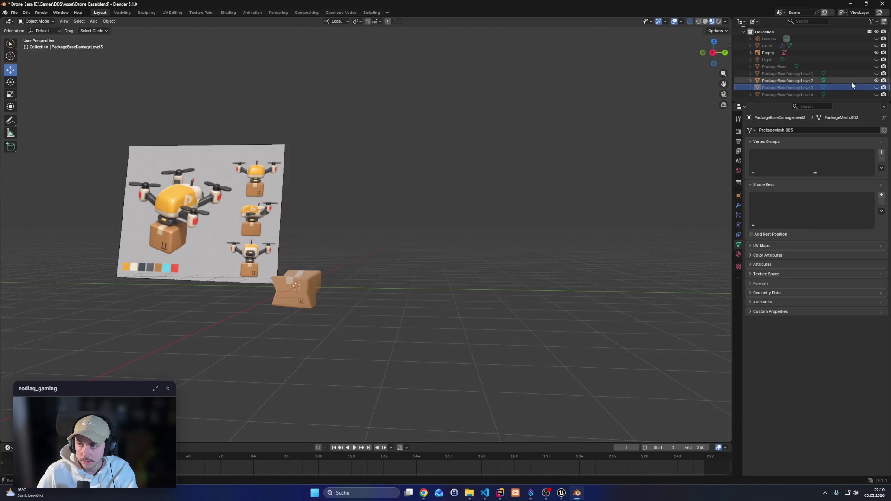
left_click(875, 82)
left_click(877, 87)
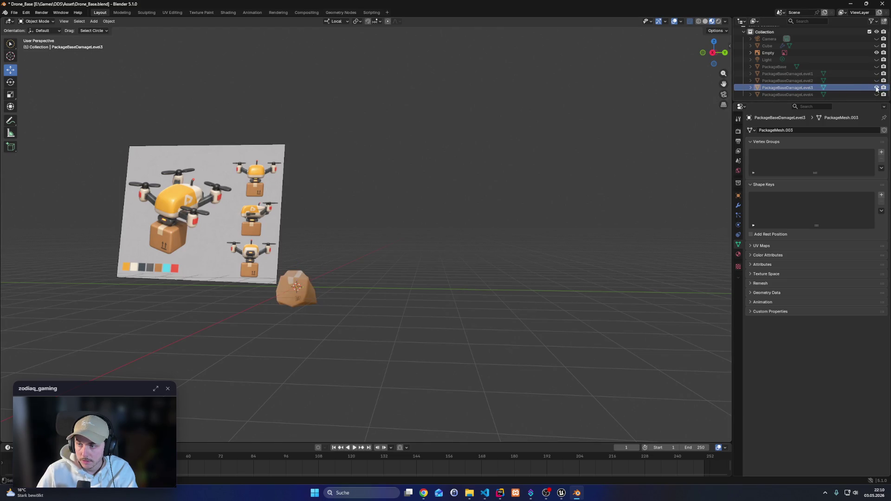
key("Escape")
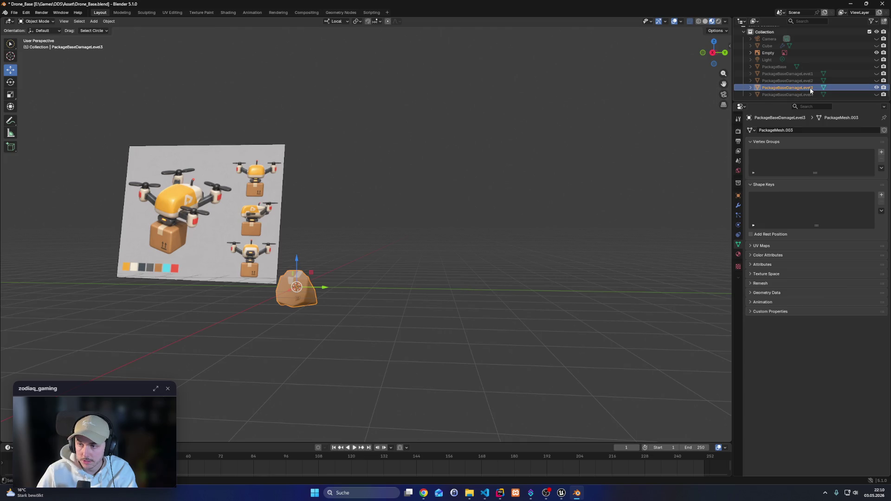
left_click(14, 13)
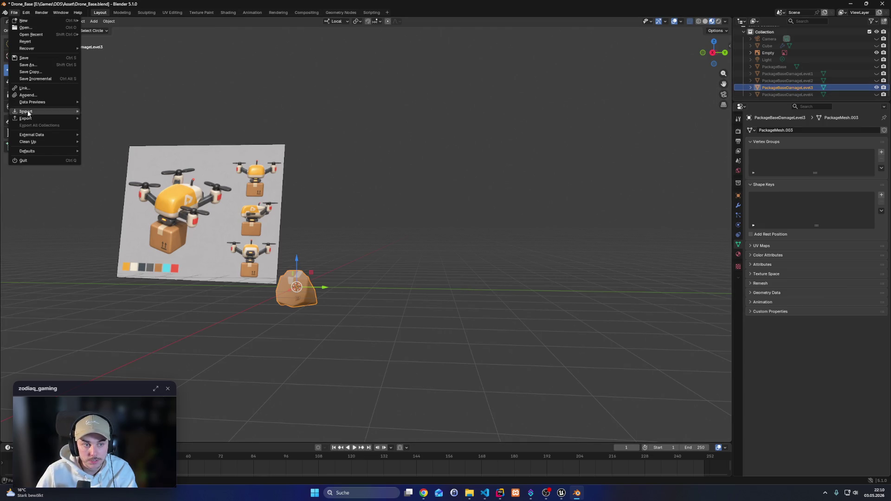
mouse_move(28, 118)
left_click(119, 172)
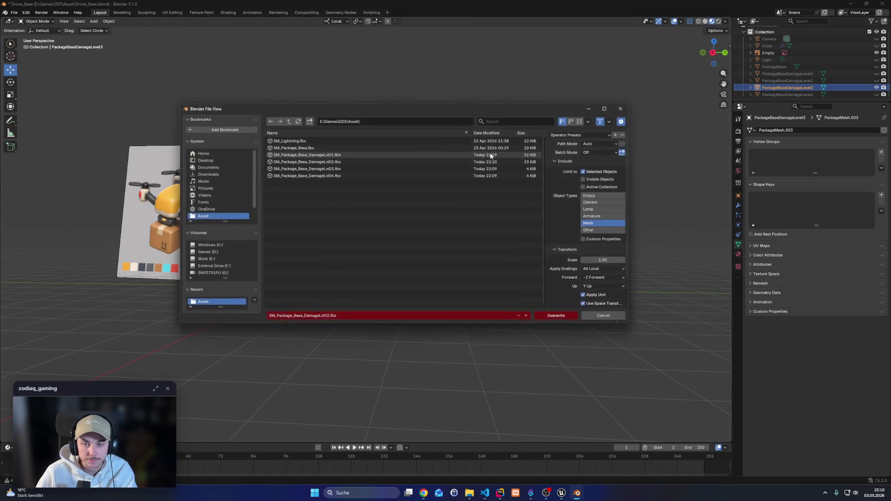
left_click(358, 169)
left_click(596, 135)
left_click(561, 154)
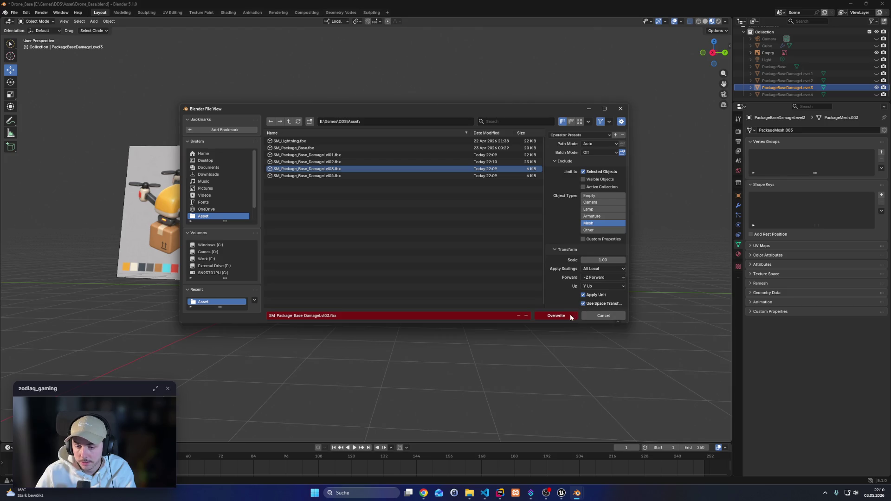
left_click(556, 316)
Unhide PackageBaseDamageLevel4 and export it over SM_Package_Base_DamageLvl04.fbx
double_click(799, 95)
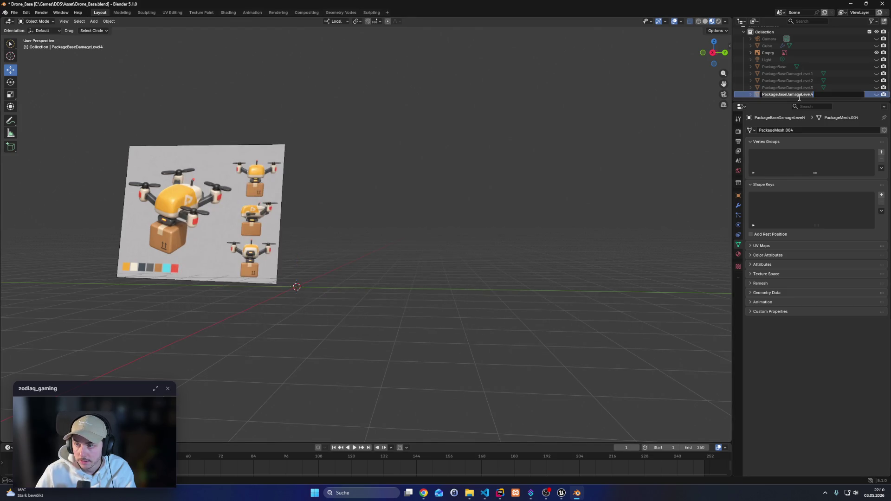
key("Return")
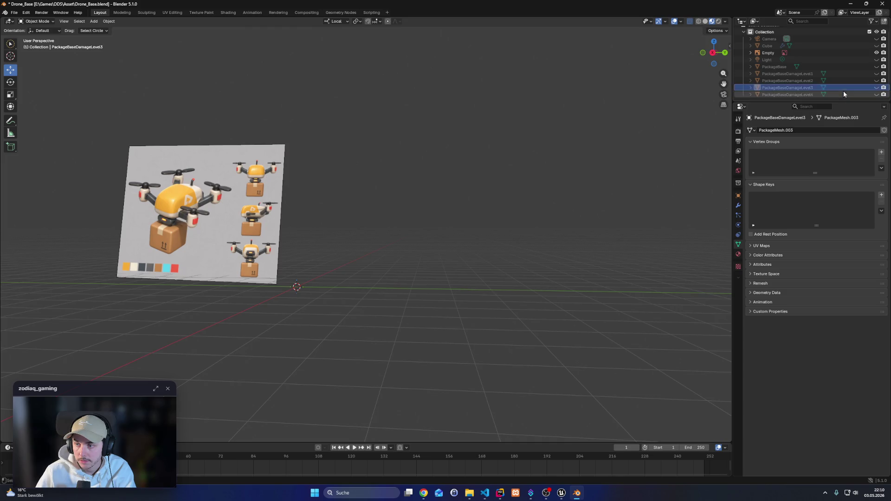
left_click(876, 95)
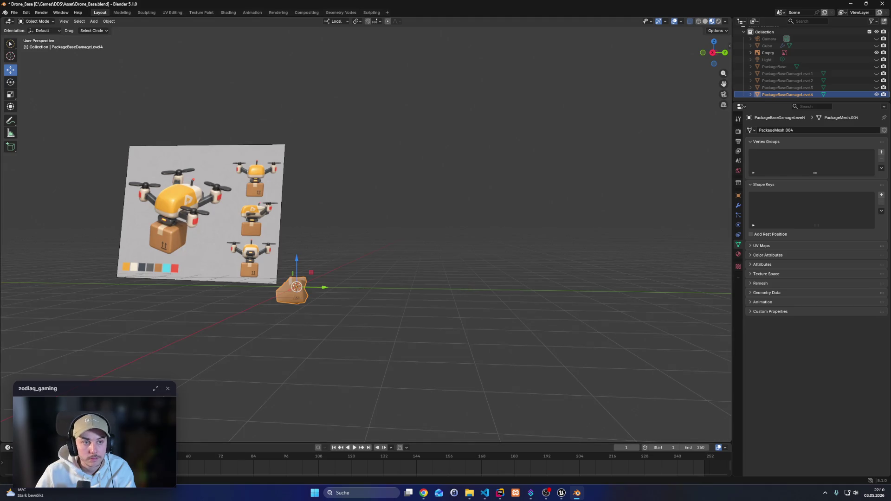
left_click(15, 15)
mouse_move(32, 122)
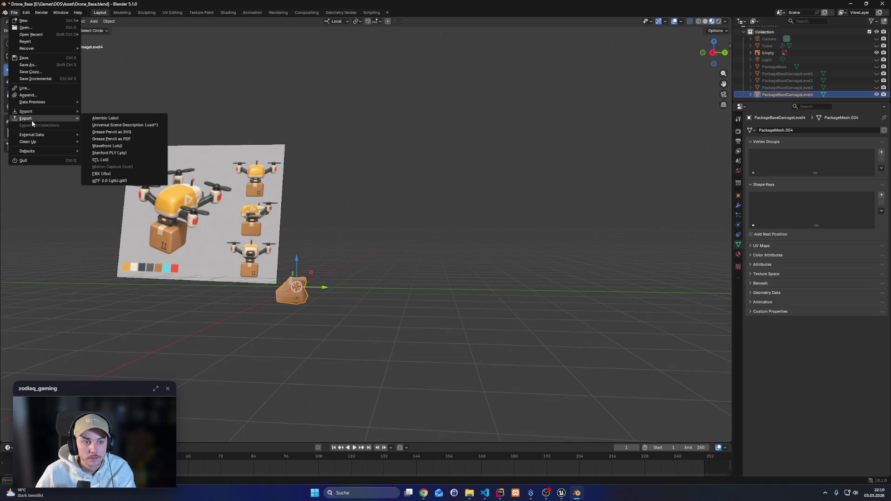
left_click(125, 178)
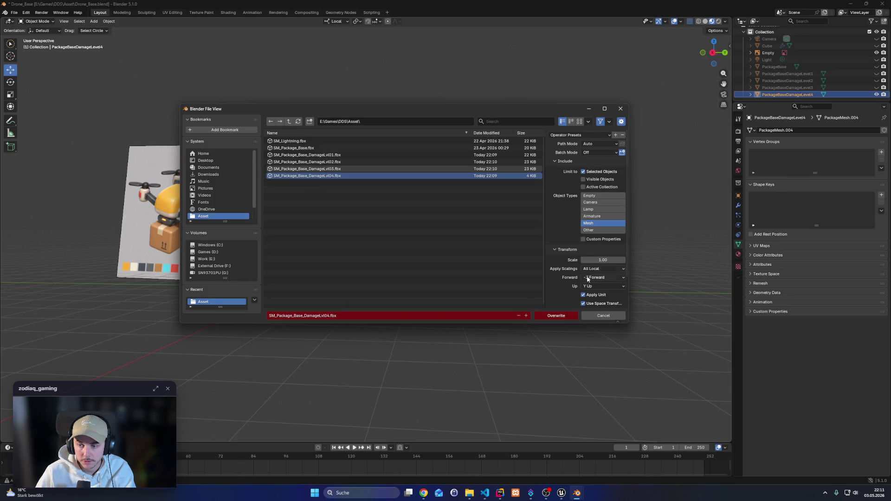
left_click(558, 316)
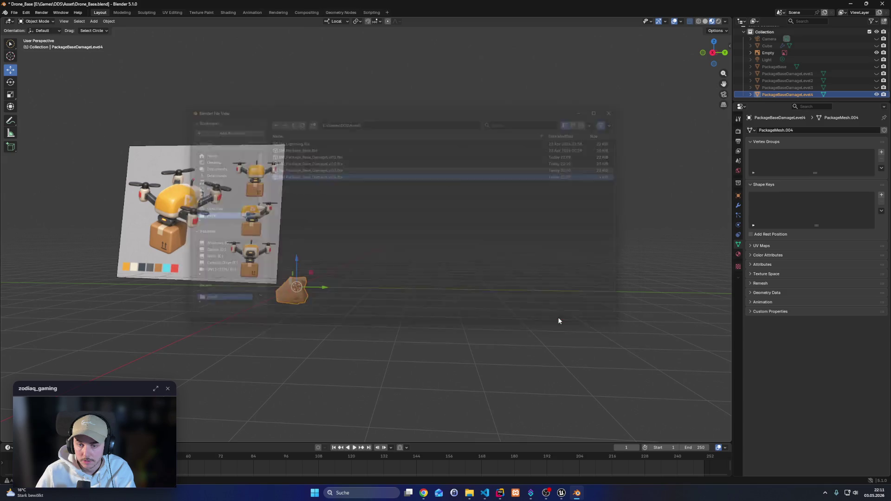
Reimport the Lvl04 damage mesh from its updated FBX and save all modified assets
left_click(562, 494)
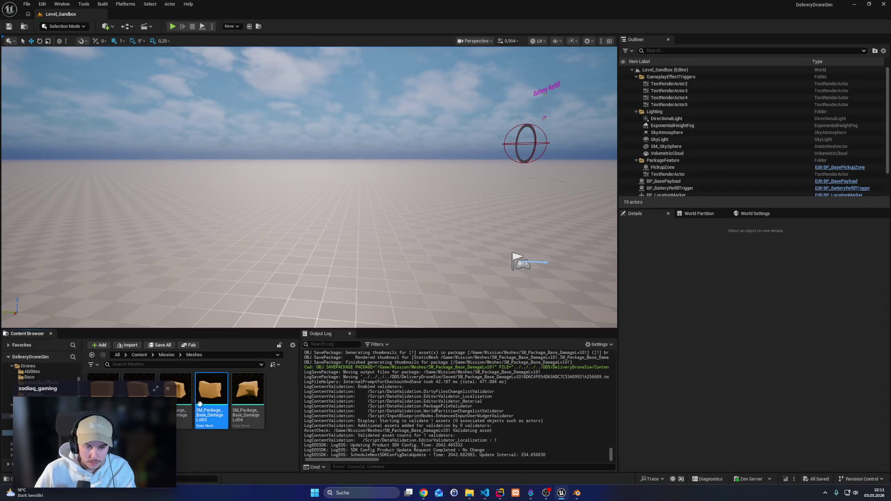
right_click(252, 405)
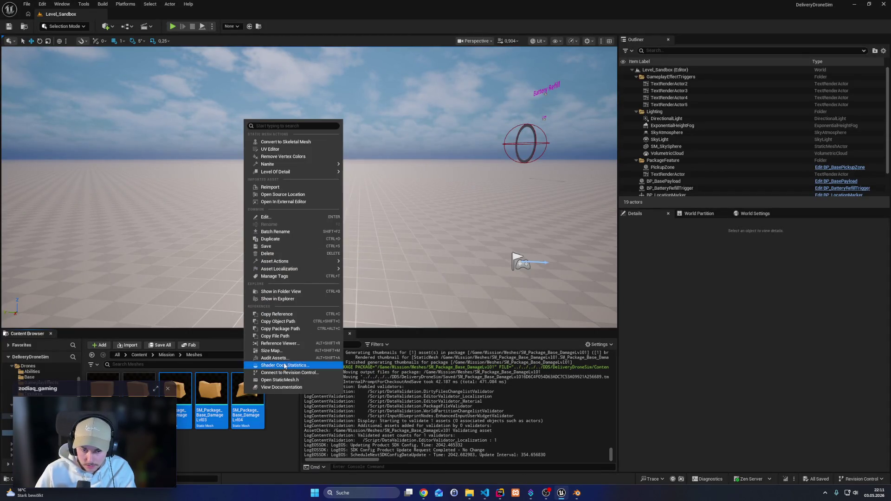
left_click(278, 187)
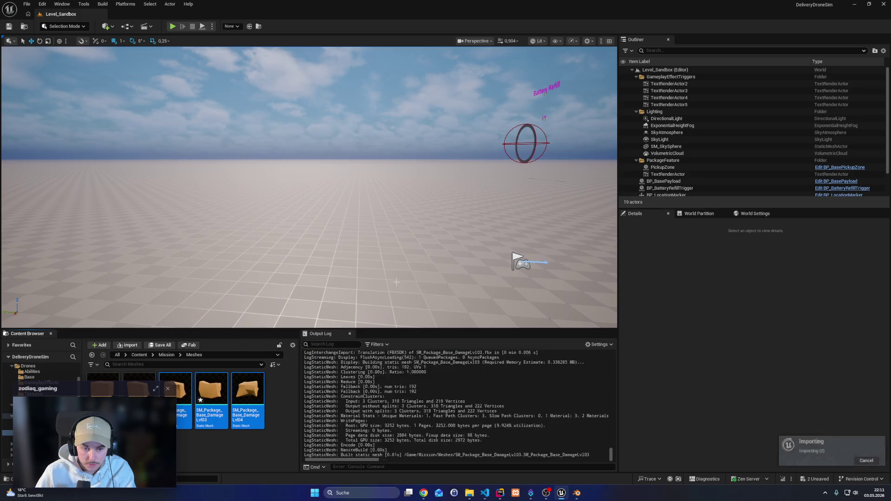
left_click(192, 418)
key("ctrl+shift+s")
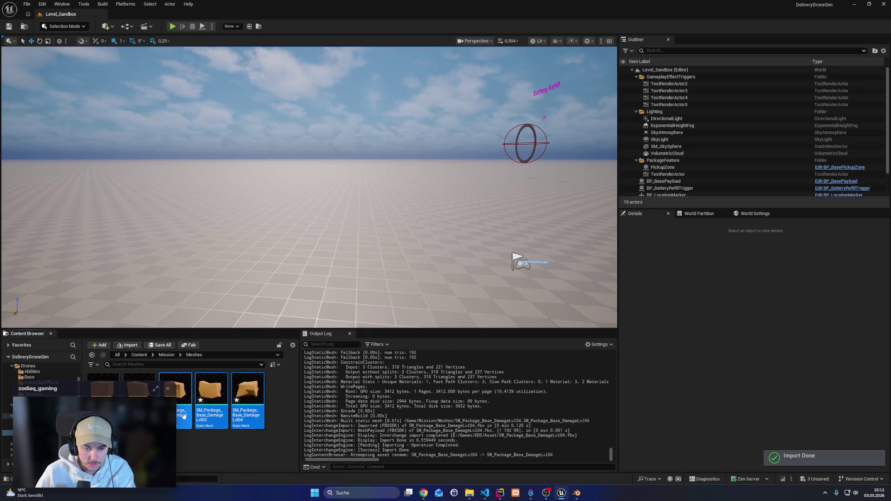
Open the Lvl02 damage mesh to inspect it, then close the editor
double_click(192, 418)
scroll(405, 279, "down", 3)
scroll(399, 277, "up", 2)
mouse_move(394, 277)
left_mouse_down()
mouse_move(376, 264)
mouse_move(367, 278)
mouse_move(325, 274)
mouse_move(416, 278)
left_mouse_up()
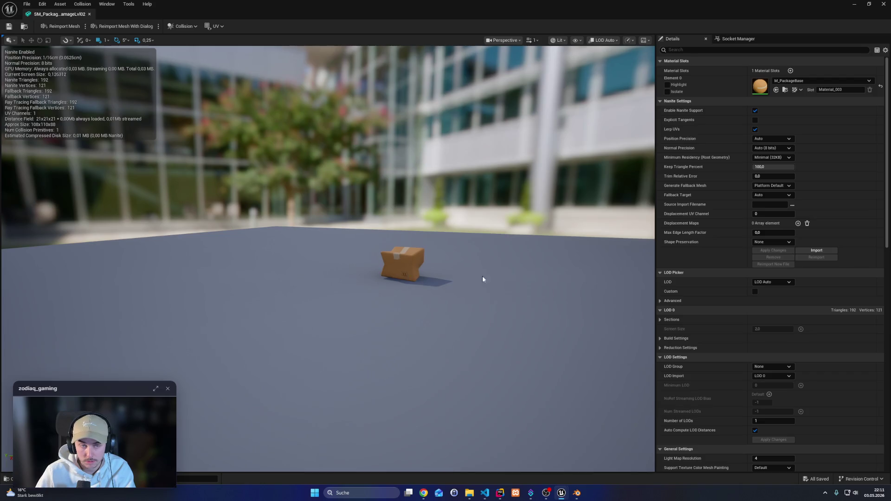
left_click(883, 4)
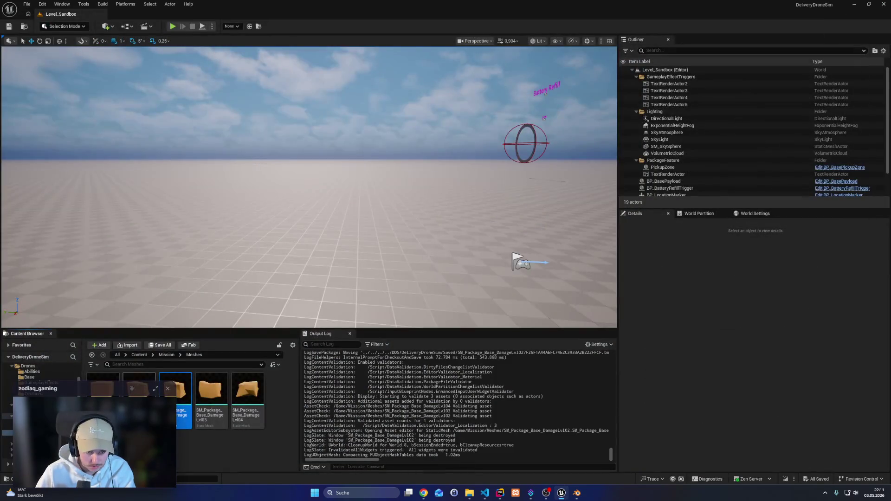
Open SM_Package_Base_DamageLvl01, remove its collision and add a simple box collision
double_click(138, 385)
mouse_move(318, 274)
left_mouse_down()
mouse_move(287, 275)
mouse_move(320, 274)
left_mouse_up()
left_click(181, 29)
left_click(190, 116)
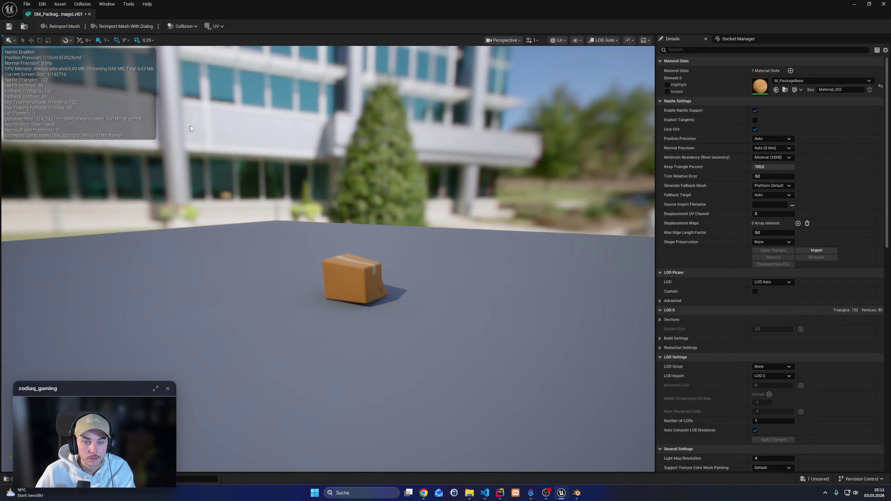
left_click(184, 29)
left_click(219, 68)
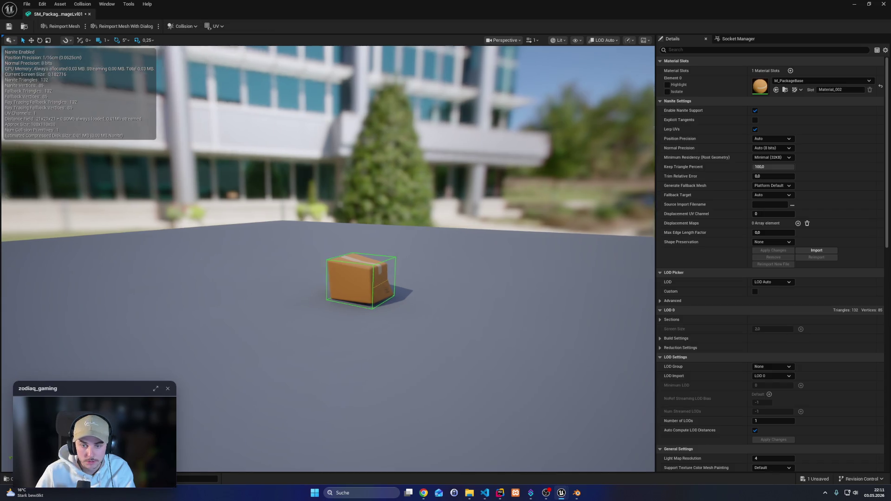
Add a DOP collision hull, then delete both collision shapes
scroll(360, 280, "up", 3)
mouse_move(360, 281)
left_mouse_down()
mouse_move(325, 281)
mouse_move(362, 281)
mouse_move(362, 157)
left_mouse_up()
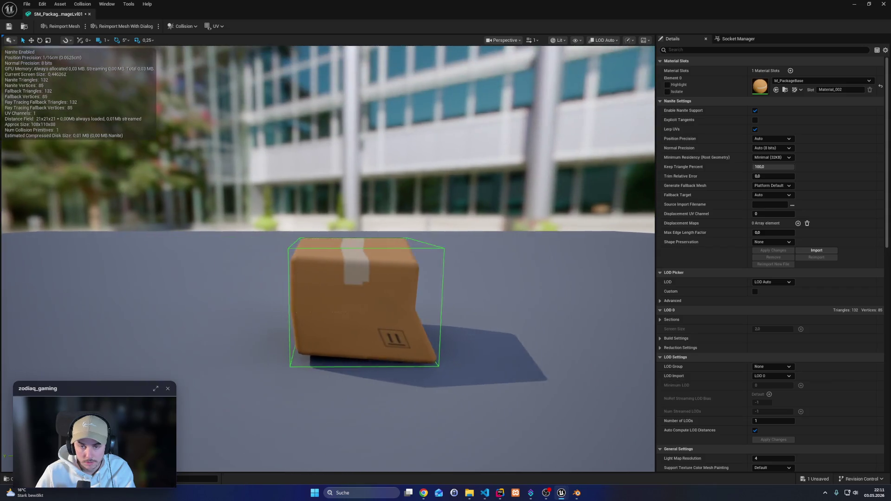
left_click(184, 26)
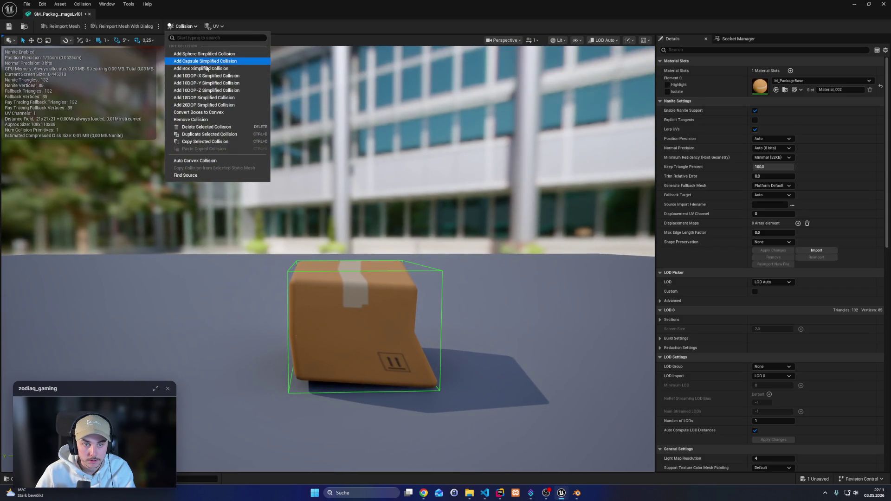
left_click(208, 100)
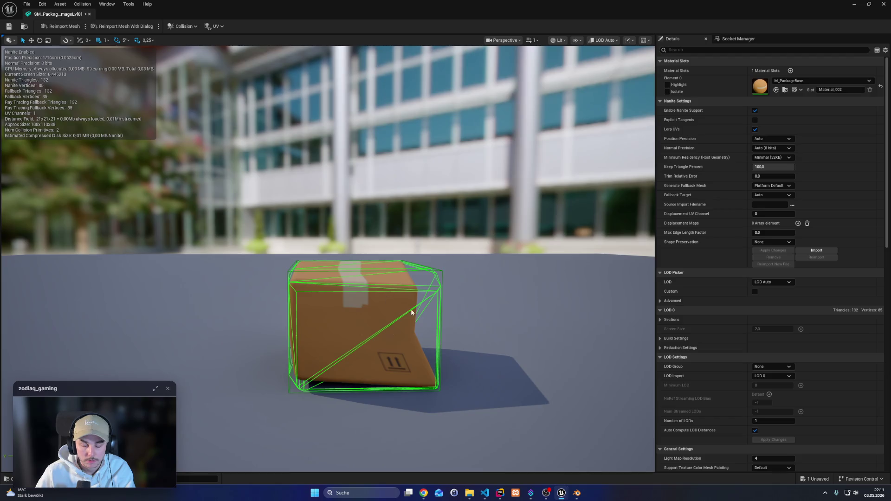
left_click(441, 256)
key("Delete")
left_click(436, 272)
key("Delete")
Try a simplified collision hull, undo it, and return to the Collision menu
left_click(184, 26)
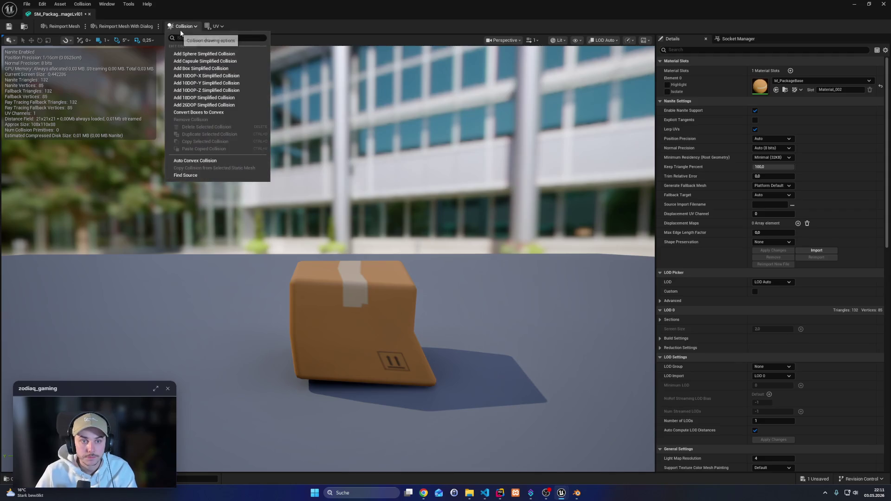
left_click(203, 106)
mouse_move(300, 185)
left_mouse_down()
mouse_move(250, 195)
mouse_move(325, 195)
mouse_move(243, 197)
mouse_move(316, 199)
mouse_move(364, 256)
left_mouse_up()
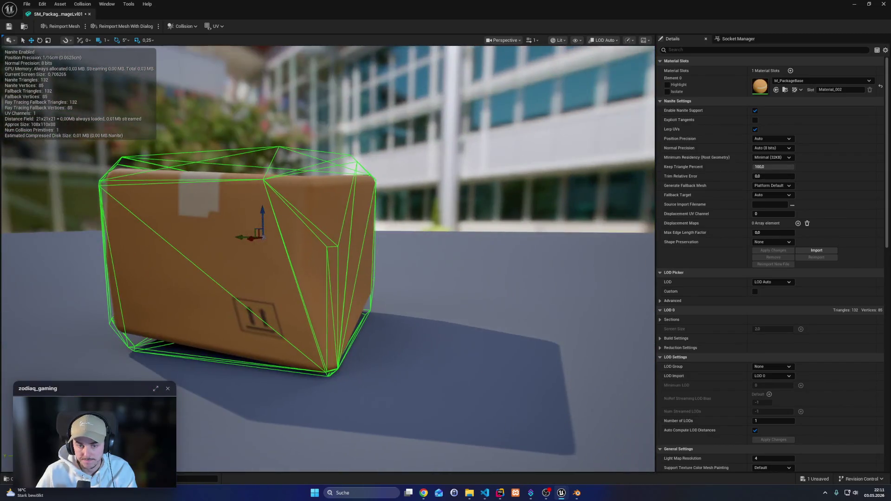
key("ctrl+z")
left_click(183, 26)
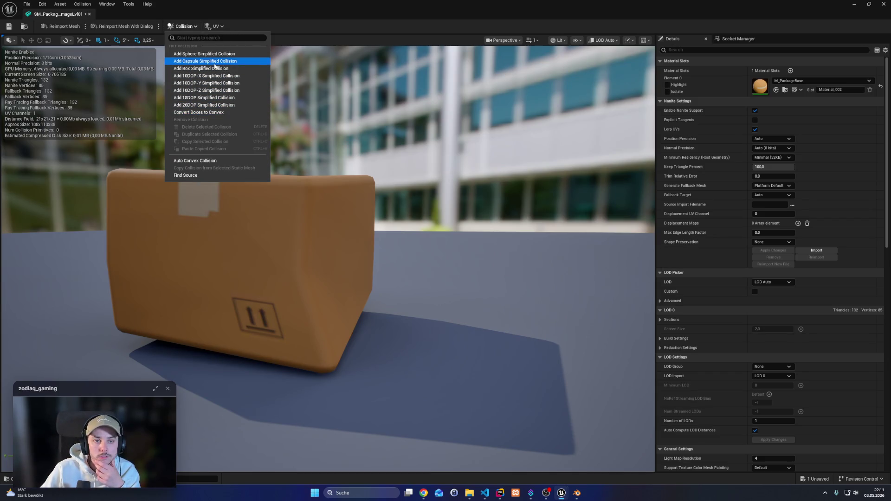
Decline converting the Lvl01 mesh's box collision to convex, then remove its existing collision
left_click(210, 160)
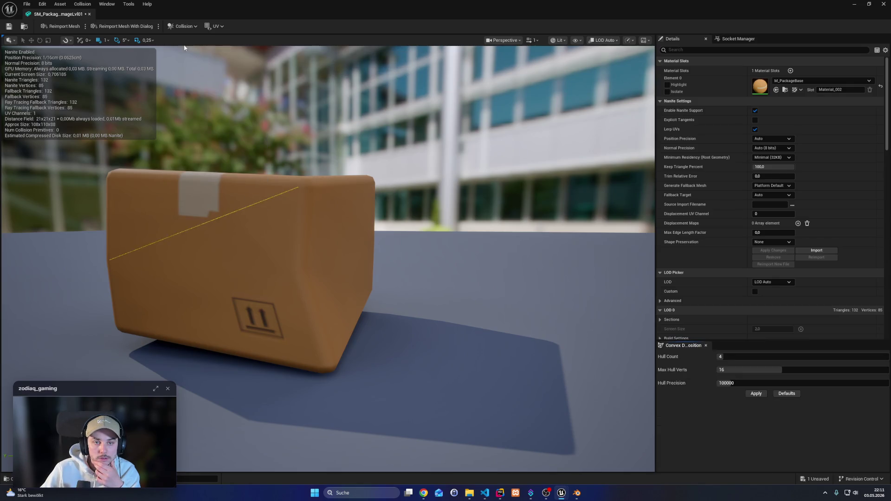
left_click(182, 26)
left_click(190, 113)
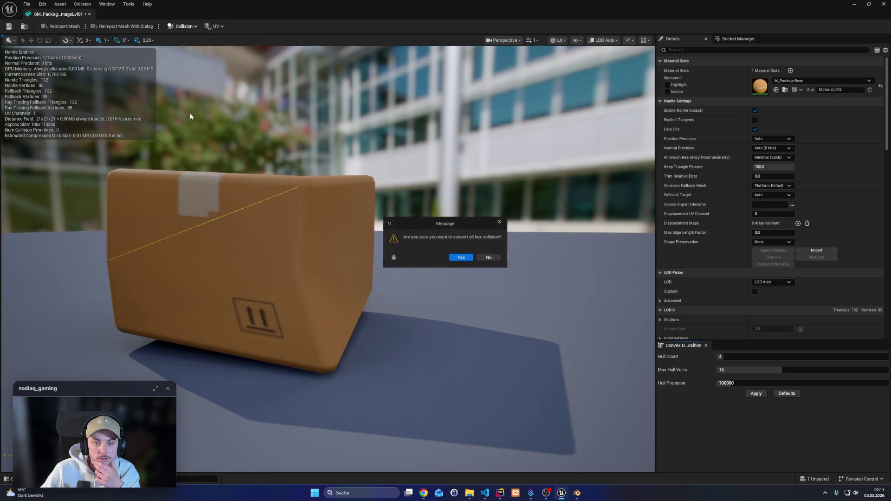
left_click(481, 258)
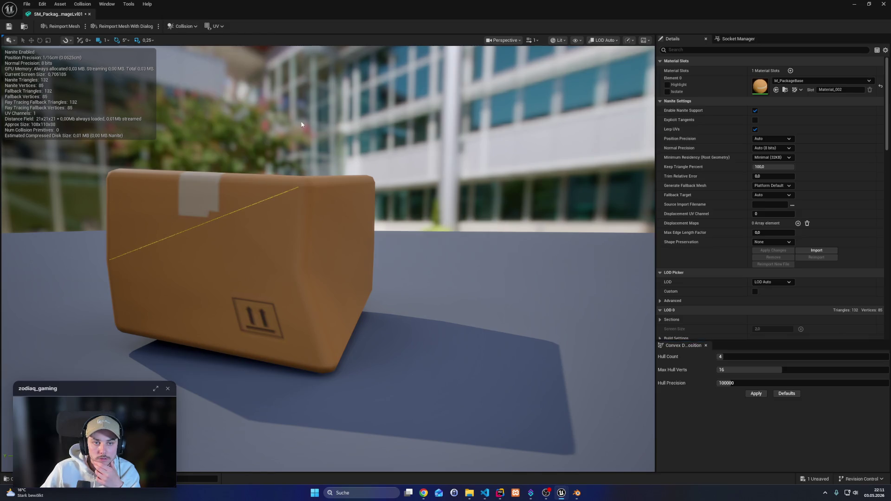
left_click(193, 26)
left_click(206, 124)
Replace a trial 10DOP-X hull with a 26DOP simplified collision, check it from above, and close the editor
left_click(195, 26)
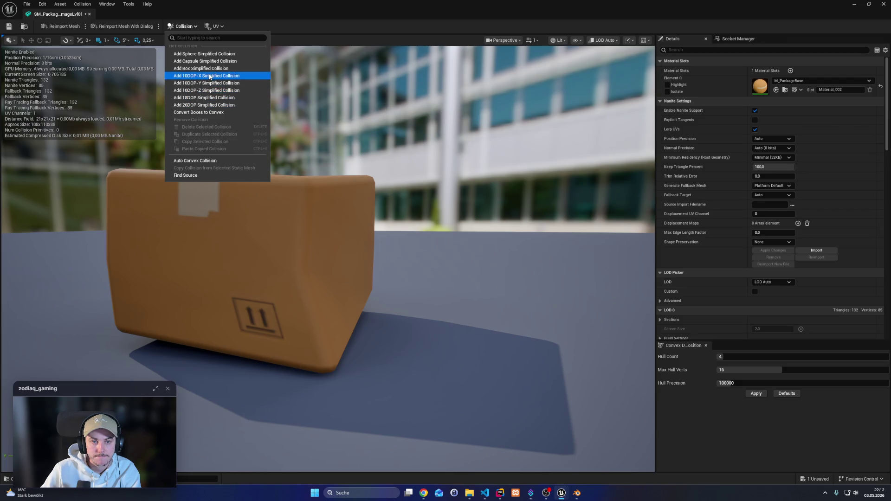
left_click(211, 77)
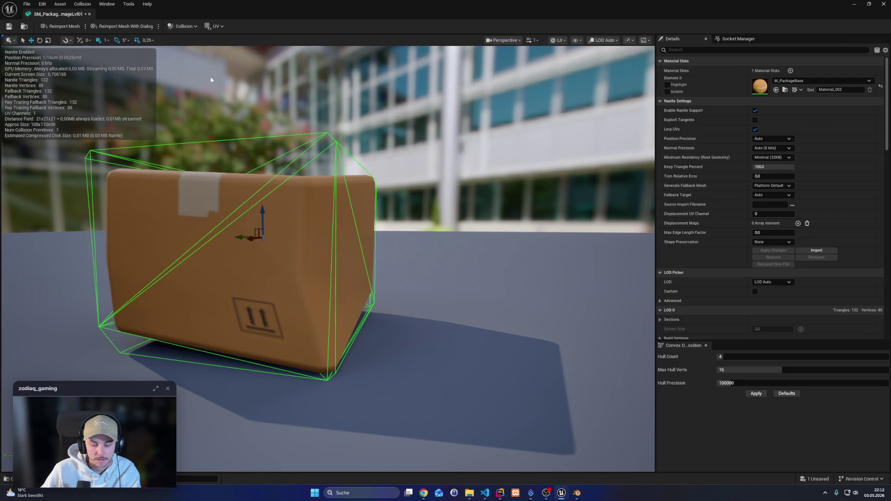
key("ctrl+z")
left_click(184, 26)
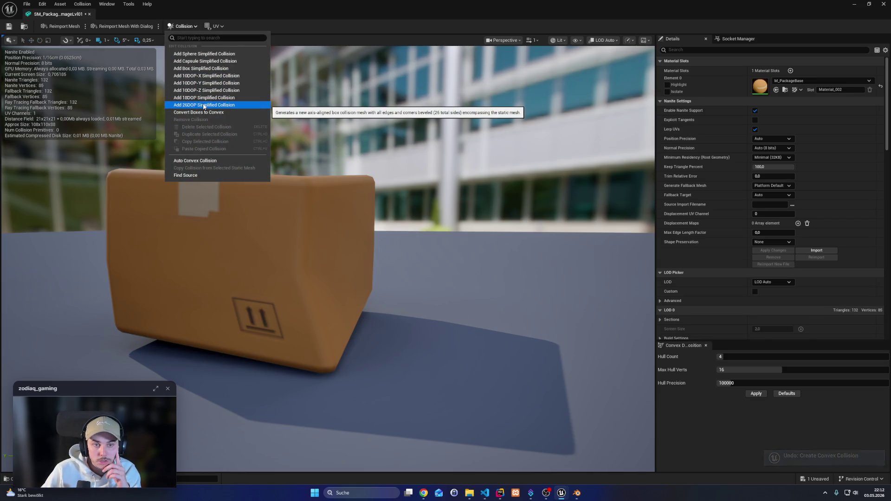
left_click(204, 106)
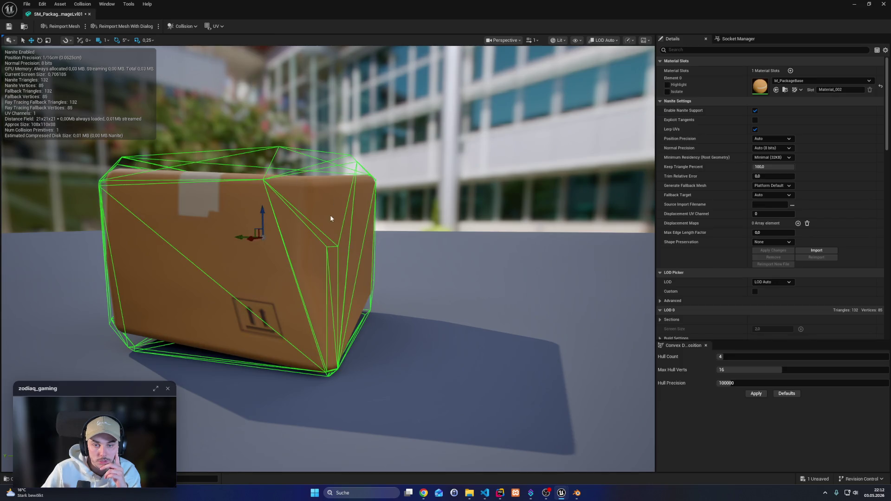
scroll(286, 159, "down", 5)
left_click_drag(286, 162, 94, 56)
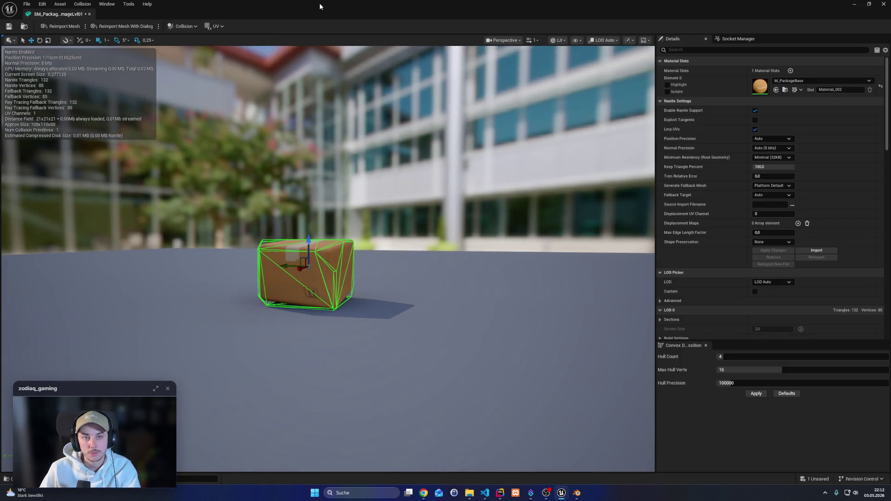
left_click(869, 4)
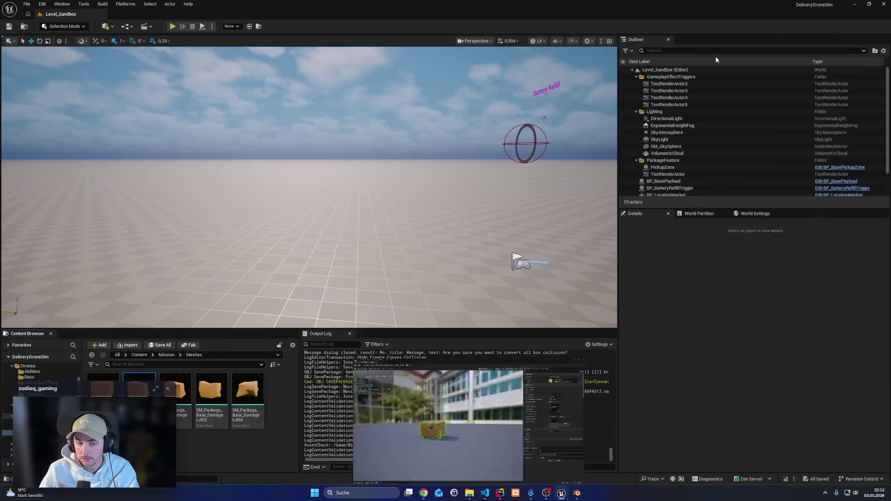
Replace SM_Package_Base_DamageLvl02's collision with a 26DOP simplified hull, save it and close the editor
double_click(185, 413)
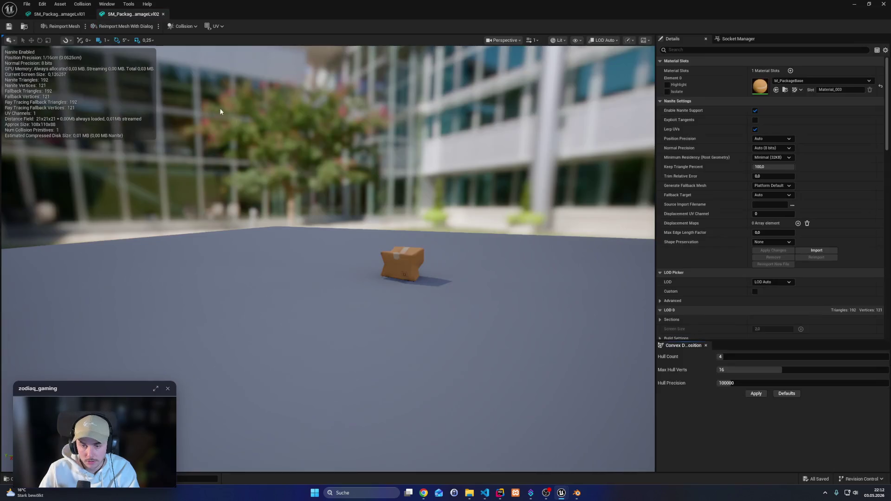
left_click(184, 26)
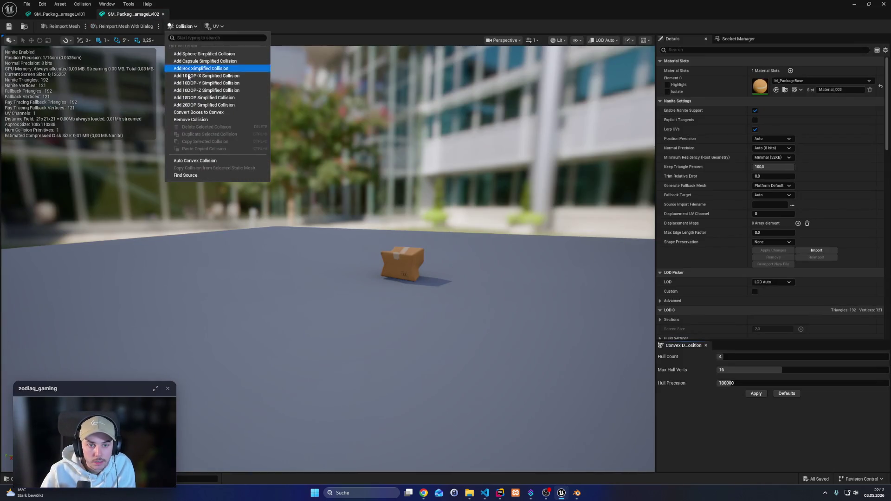
left_click(190, 120)
left_click(181, 26)
left_click(203, 106)
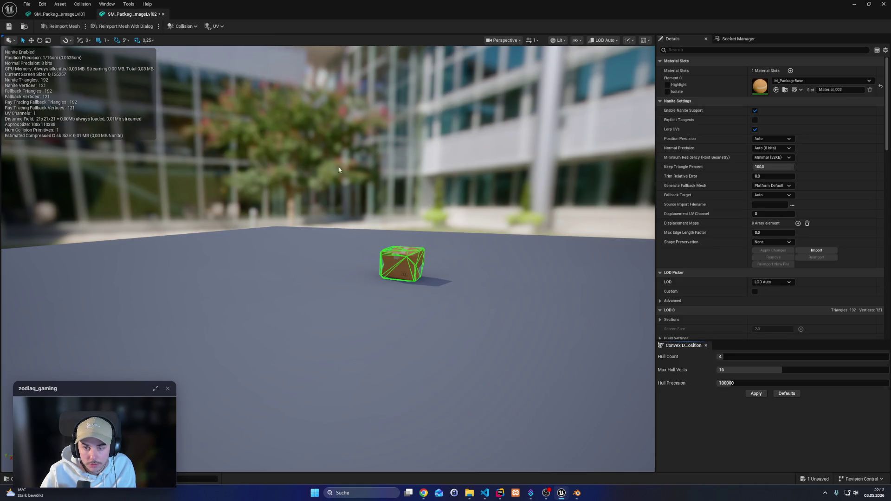
mouse_move(432, 268)
left_mouse_down()
mouse_move(595, 263)
mouse_move(302, 182)
left_mouse_up()
scroll(432, 268, "up", 5)
key("ctrl+s")
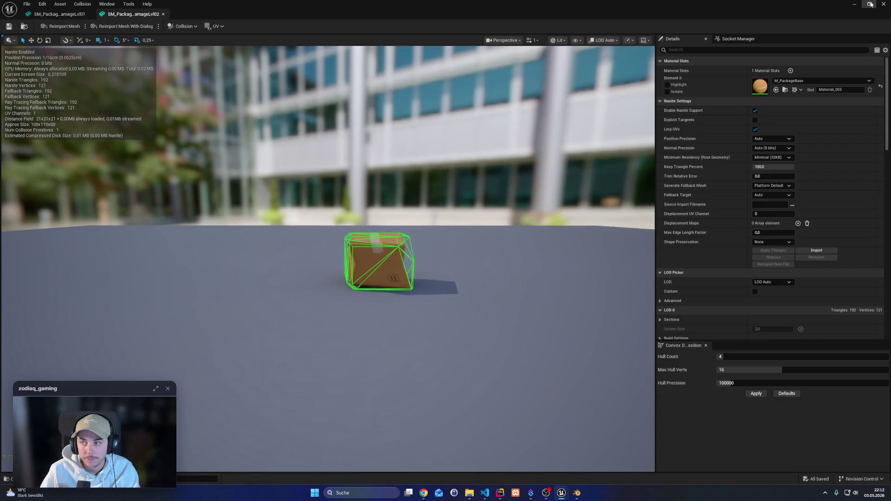
left_click(887, 3)
Replace DamageLvl03's collision with a 26DOP simplified hull, inspect it, and close its editor
double_click(212, 402)
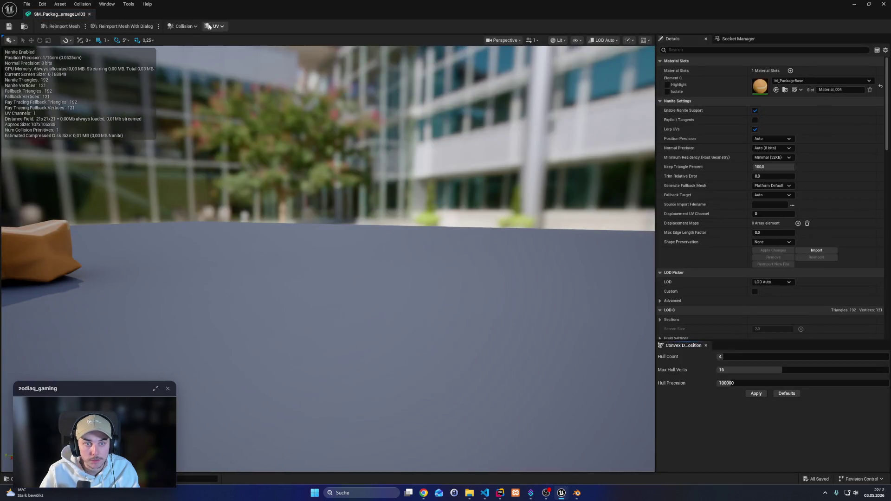
left_click_drag(288, 214, 227, 184)
left_click(183, 26)
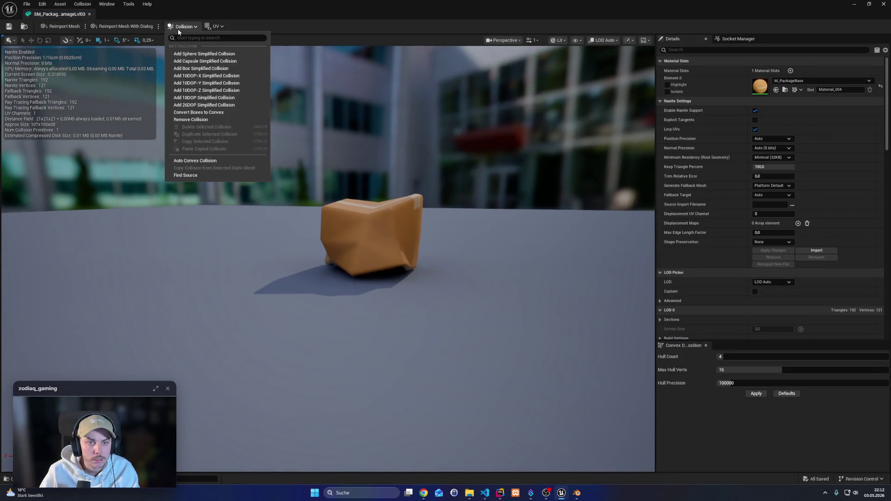
left_click(203, 121)
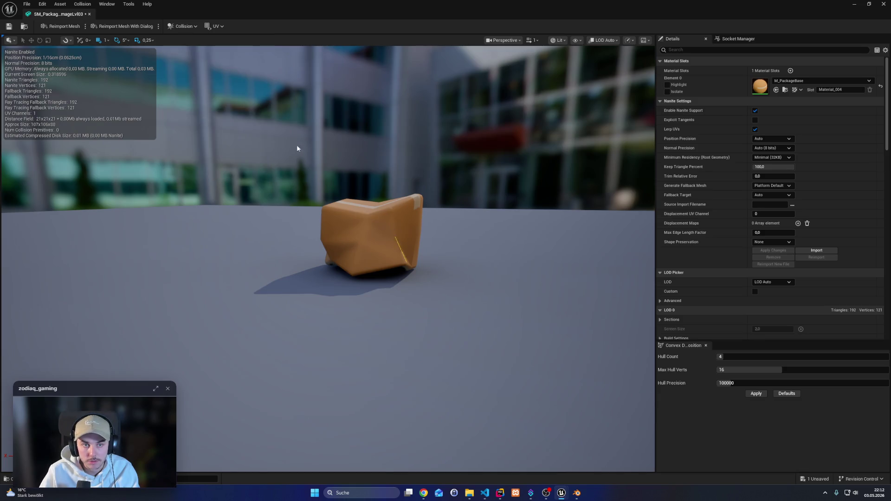
left_click(192, 26)
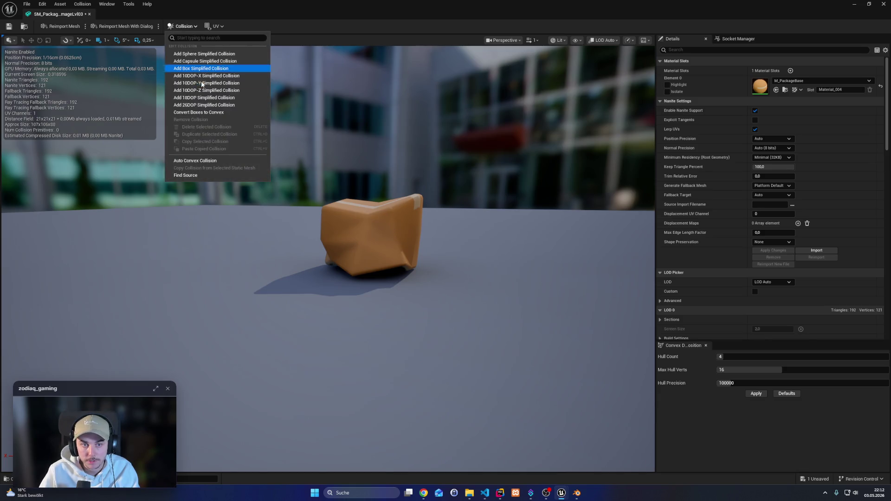
left_click(223, 107)
scroll(458, 253, "up", 5)
scroll(432, 269, "down", 5)
mouse_move(380, 261)
left_mouse_down()
mouse_move(335, 251)
mouse_move(197, 147)
left_mouse_up()
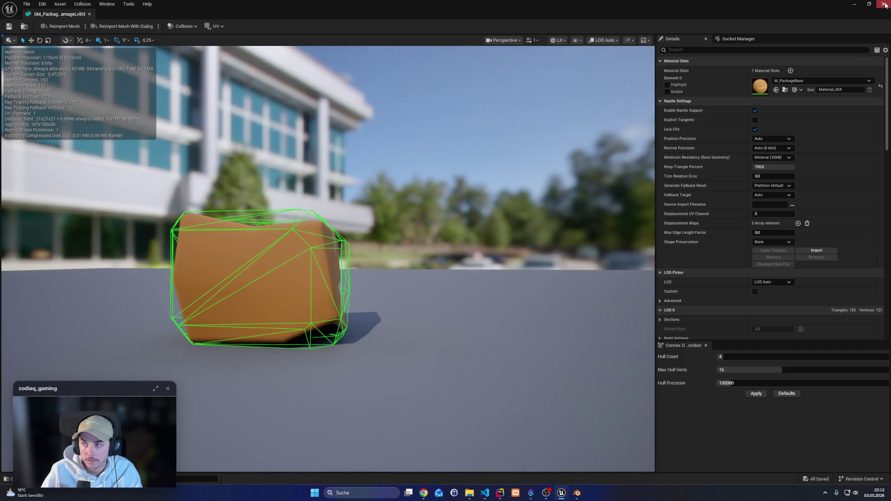
left_click(886, 4)
double_click(248, 402)
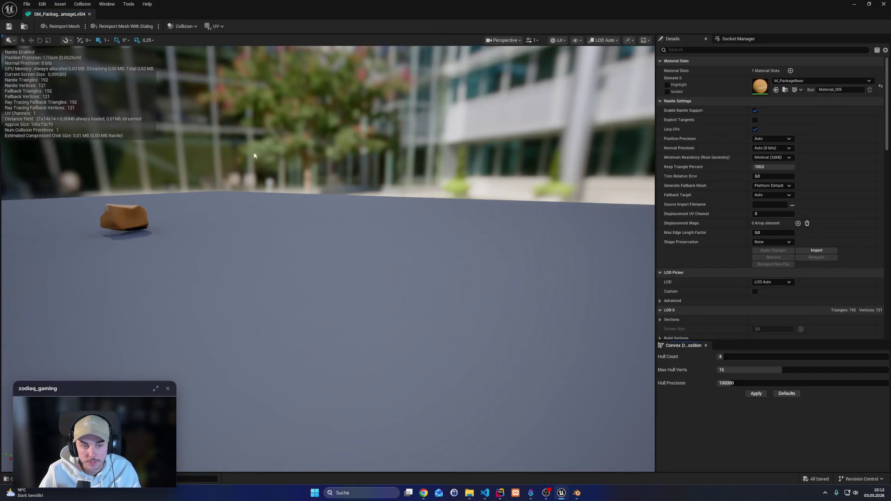
Replace DamageLvl04's collision with a 26DOP simplified hull, save the mesh and close its editor
mouse_move(254, 156)
left_mouse_down()
mouse_move(362, 161)
mouse_move(372, 176)
left_mouse_up()
left_click(184, 26)
left_click(191, 119)
left_click(184, 26)
left_click(205, 105)
left_click_drag(325, 278, 381, 242)
scroll(325, 232, "down", 5)
key("ctrl+s")
left_click(884, 3)
Open BP_BasePayload from the Mission folder, expand Package > Mesh, and preview its Package Mesh in the Viewport
left_click(272, 452)
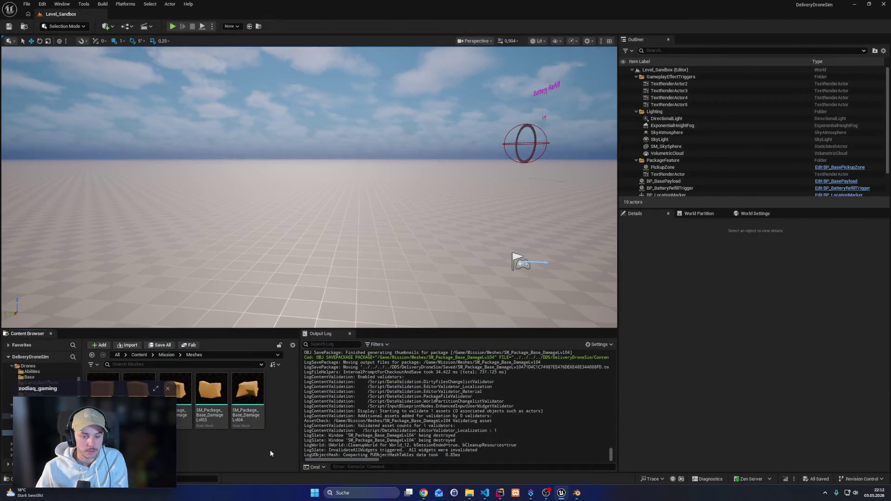
left_click(7, 416)
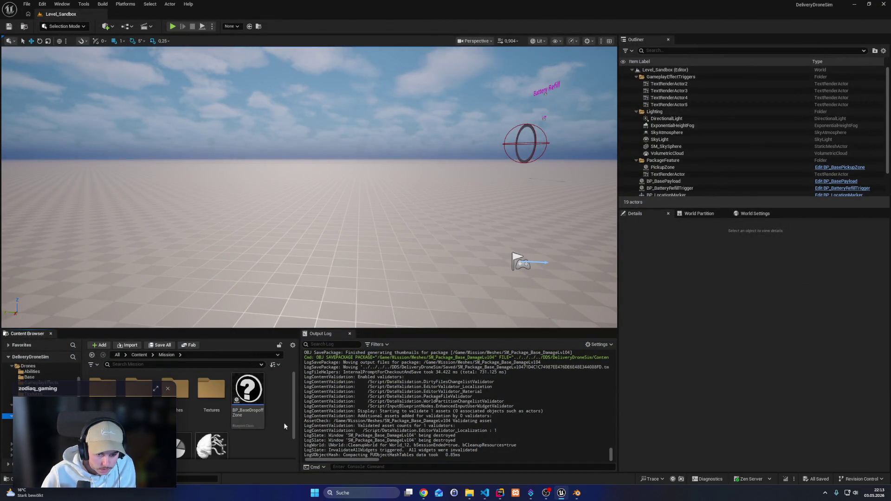
double_click(103, 422)
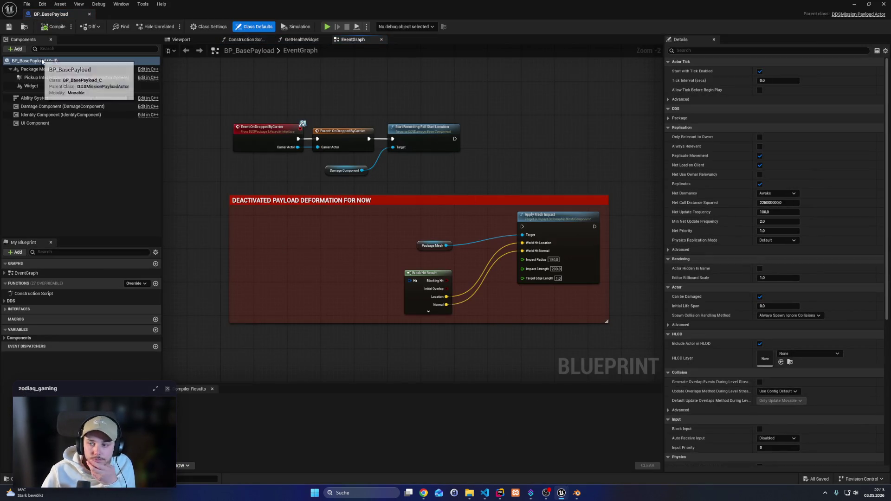
left_click(669, 118)
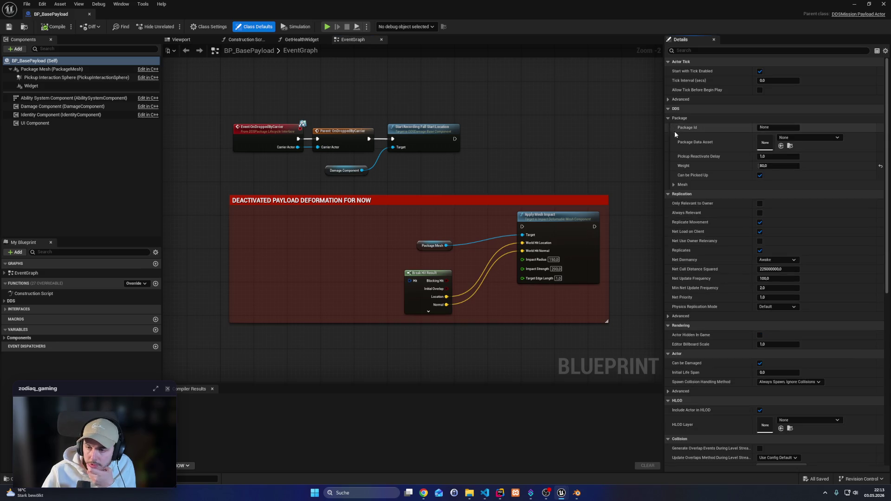
left_click(673, 184)
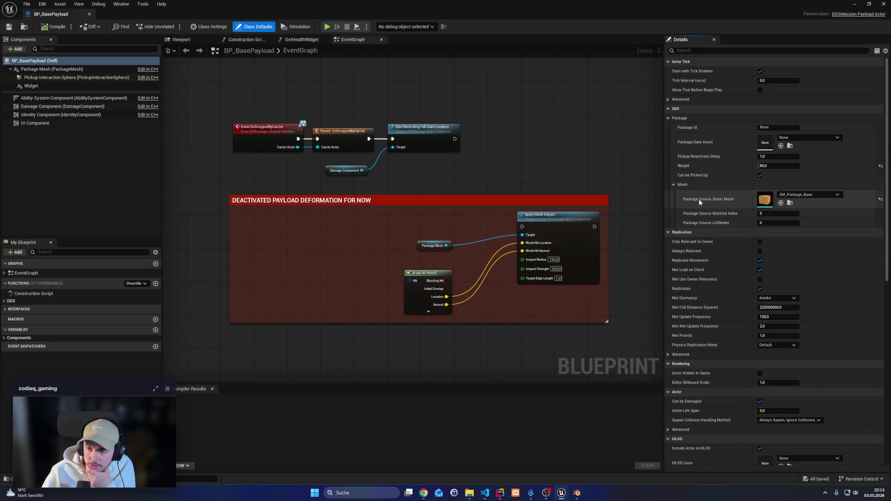
left_click(200, 40)
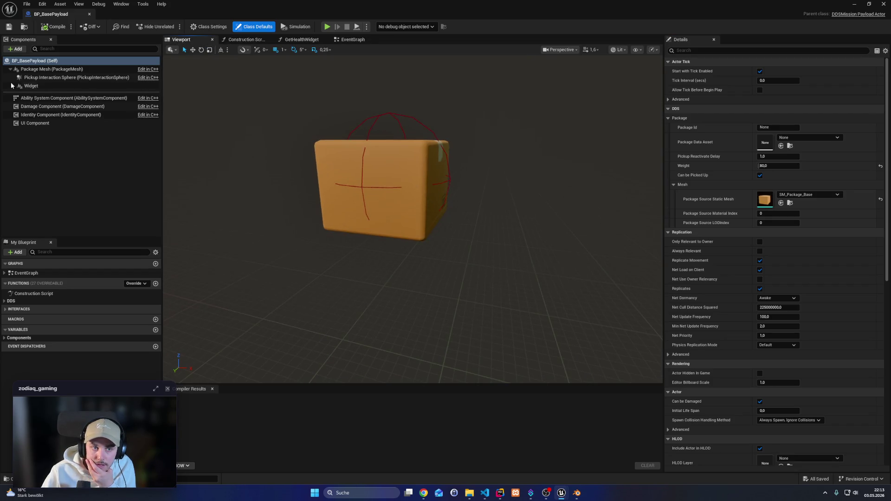
left_click(62, 71)
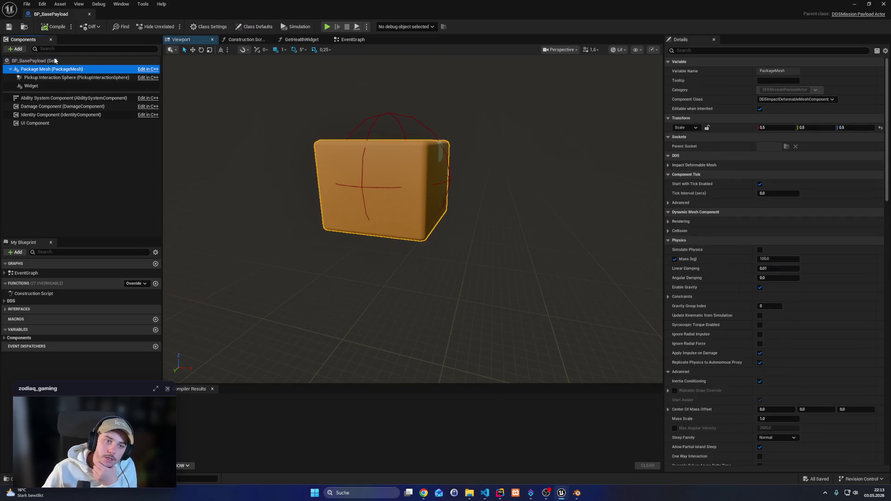
left_click(56, 61)
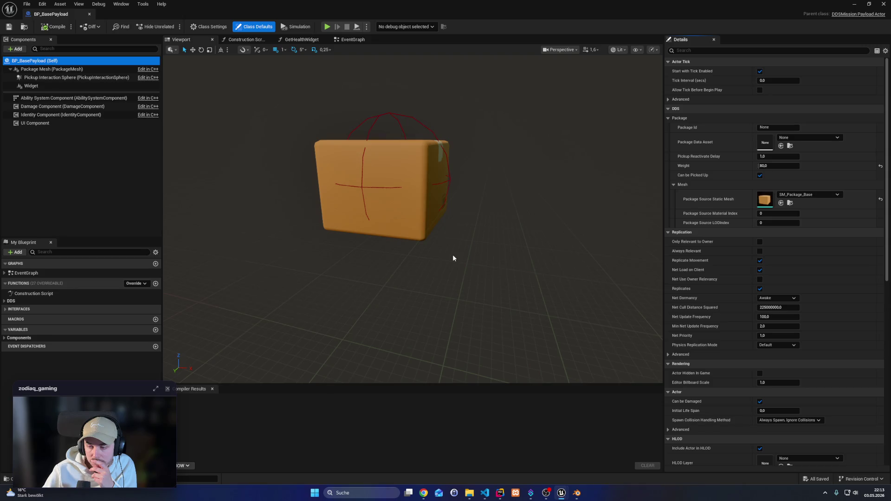
In Rider, close the commit diff and all open files, and widen the solution tree
mouse_move(500, 494)
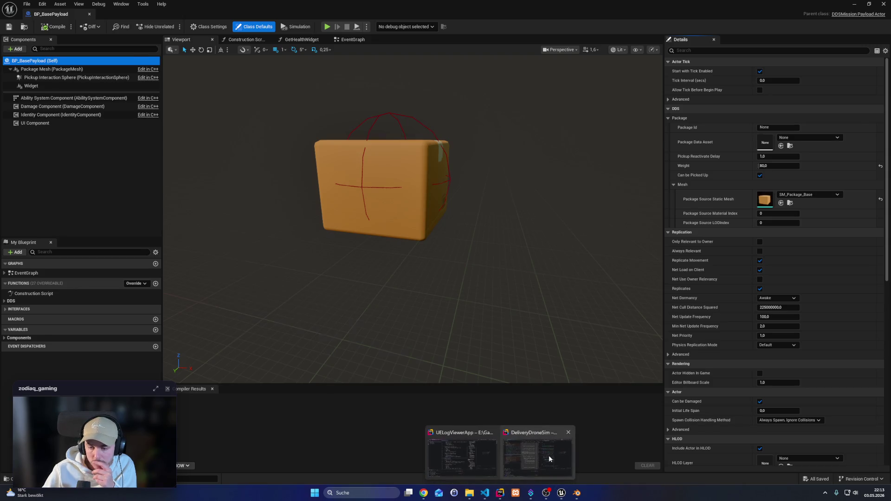
left_click(529, 455)
left_click(593, 22)
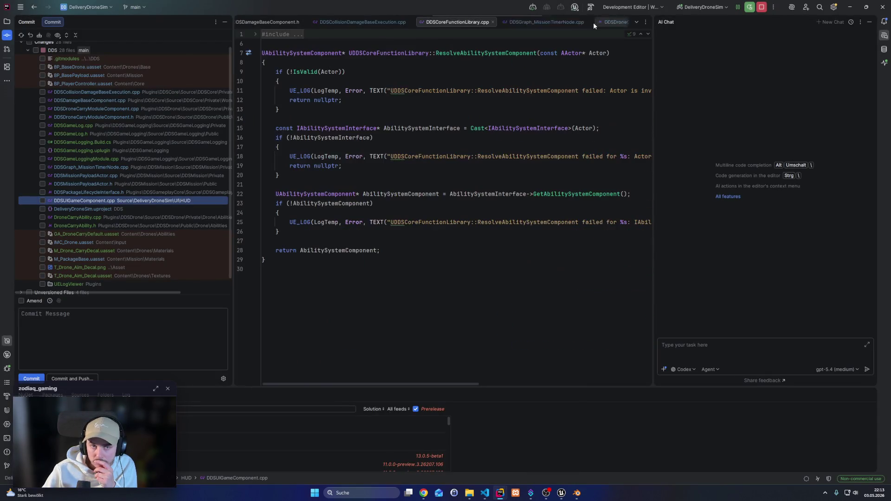
left_click(6, 24)
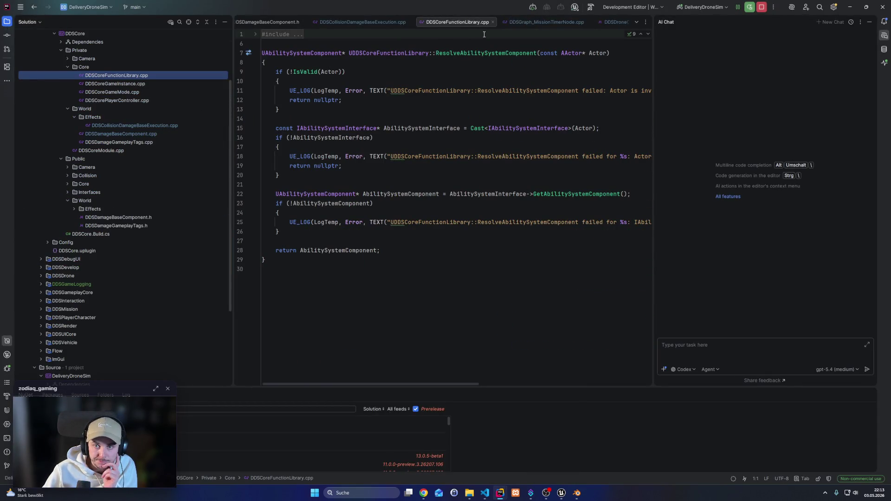
right_click(467, 24)
left_click(500, 39)
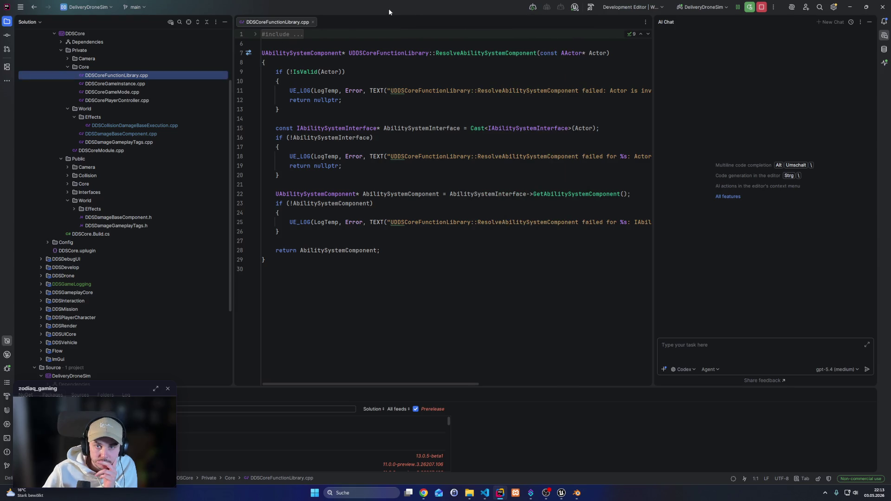
left_click(314, 22)
left_click_drag(231, 142, 285, 142)
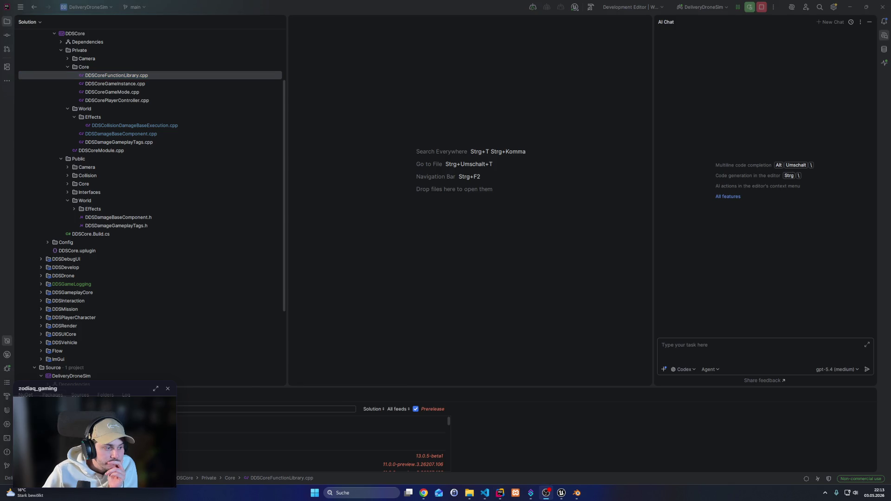
Collapse the DDSCore plugin tree and expand DDSMission > Source > DDSMission > Private
scroll(146, 176, "up", 3)
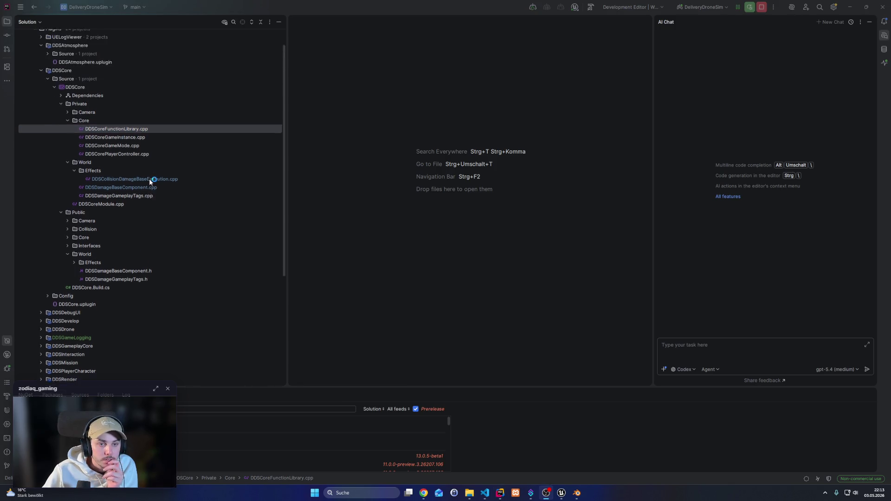
left_click(61, 126)
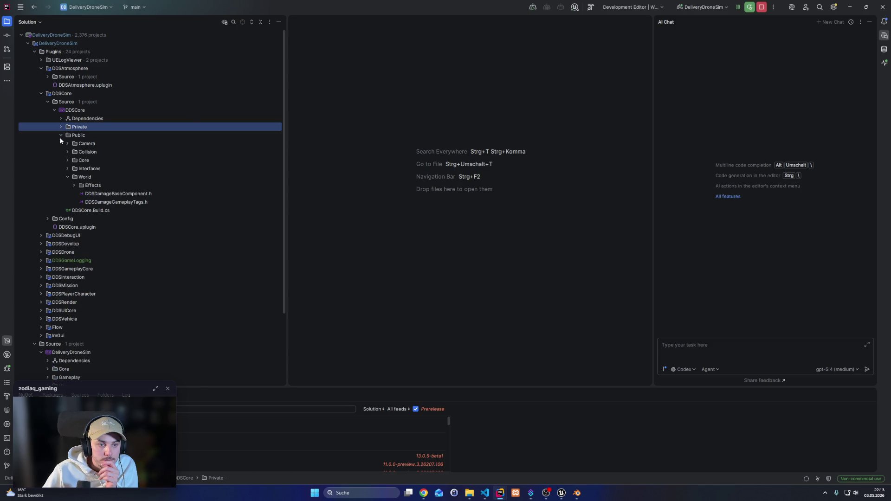
left_click(61, 135)
left_click(55, 110)
left_click(49, 102)
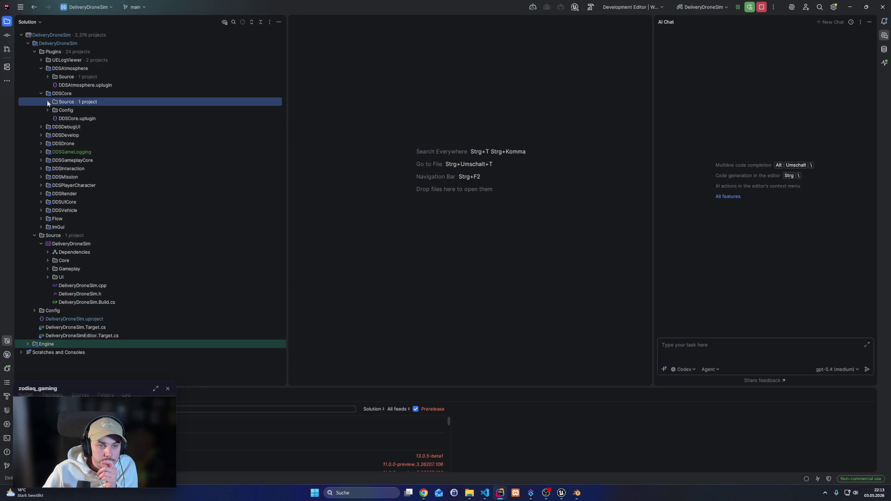
left_click(42, 94)
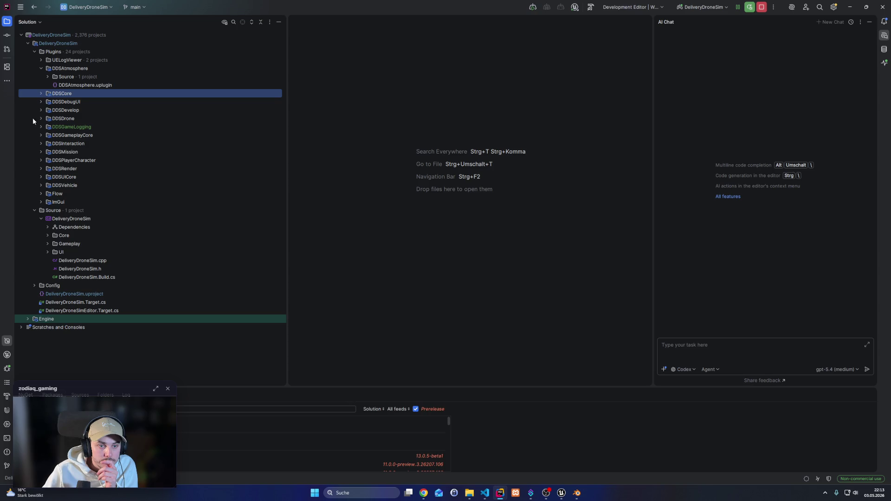
left_click(39, 153)
left_click(47, 160)
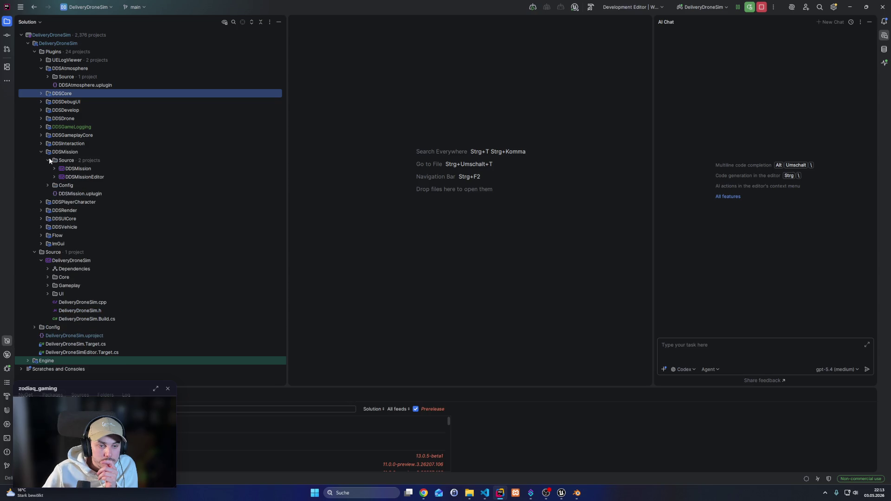
left_click(55, 169)
left_click(60, 185)
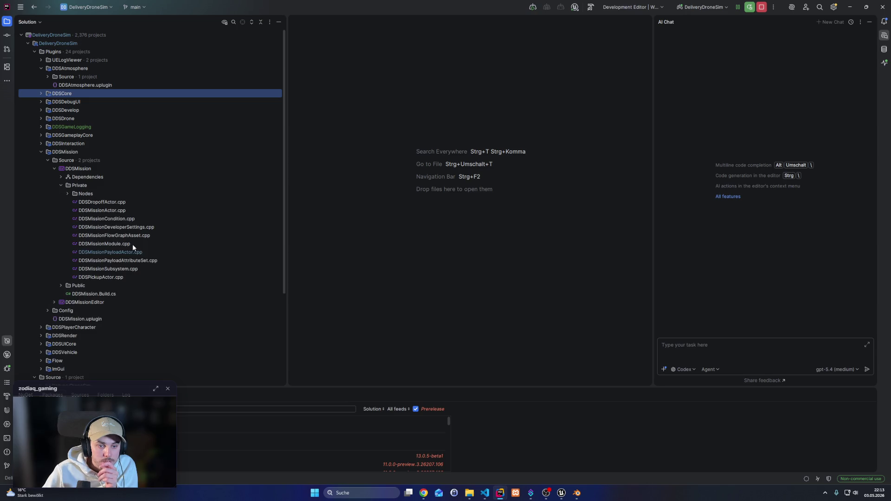
Open DDSMissionPayloadActor.cpp and DDSMissionPayloadActor.h, then resize the panels to widen the code editor
double_click(114, 254)
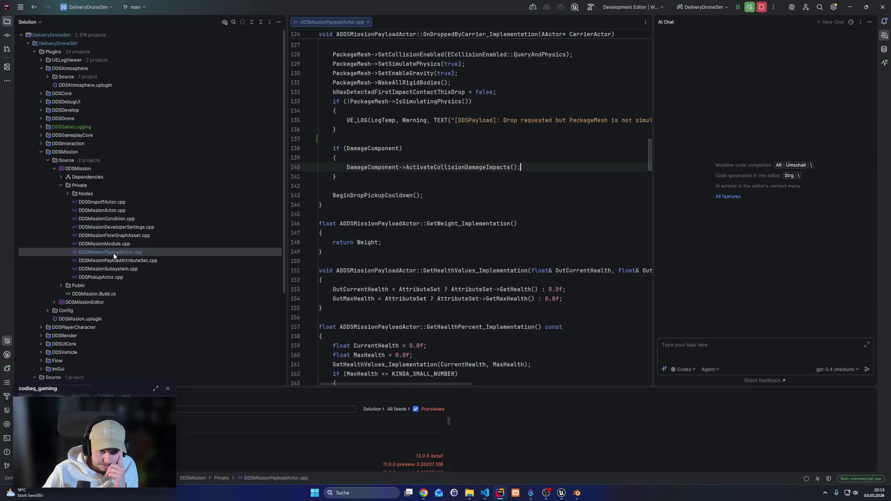
double_click(57, 286)
double_click(102, 353)
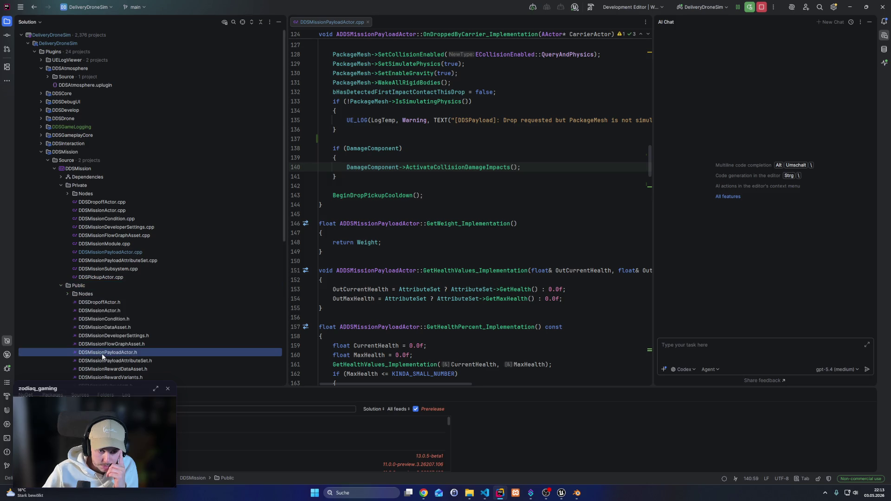
scroll(436, 248, "up", 5)
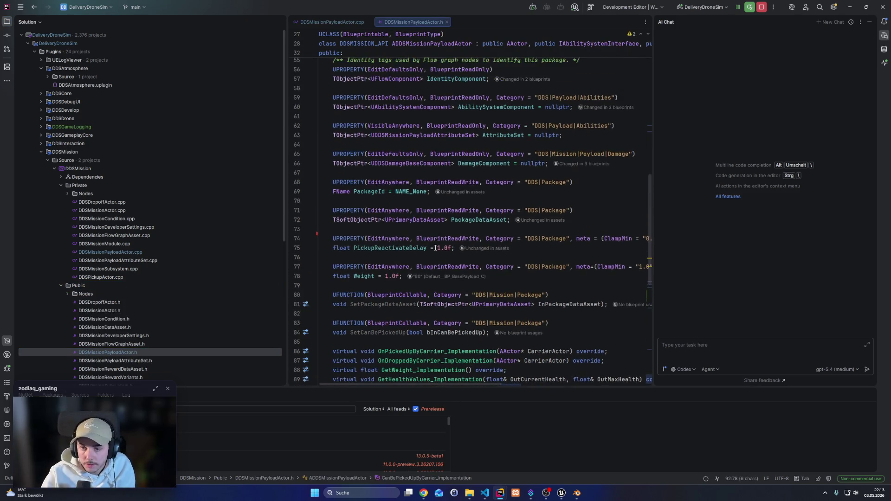
left_click_drag(284, 145, 194, 146)
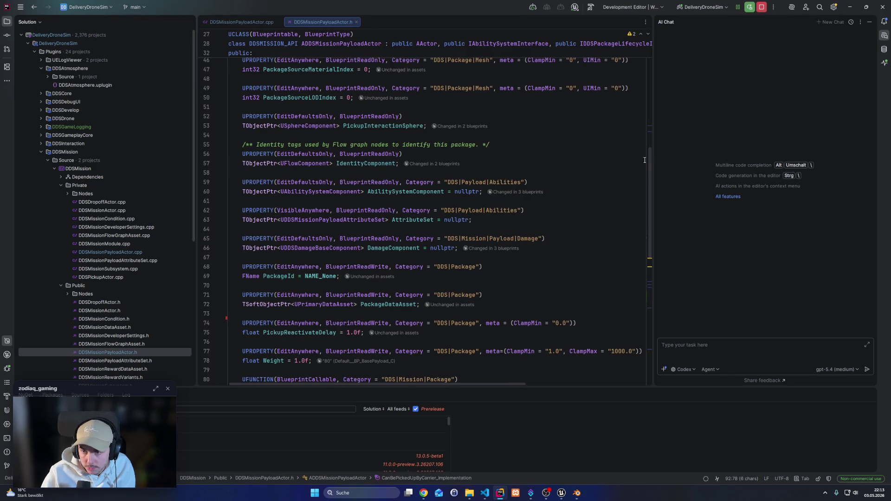
left_click_drag(654, 161, 747, 160)
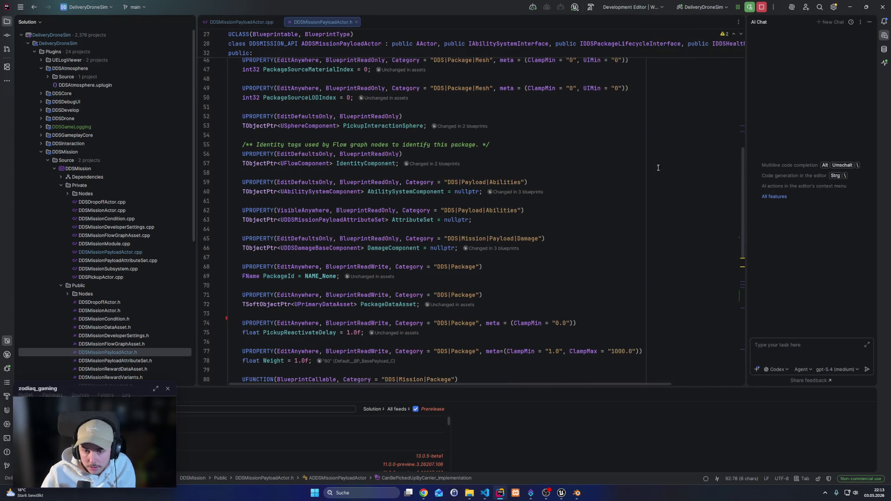
Review the PackageMesh declaration and place the caret after the PackageSourceStaticMesh property
scroll(317, 309, "up", 3)
right_click(317, 308)
left_click(294, 238)
scroll(414, 259, "up", 5)
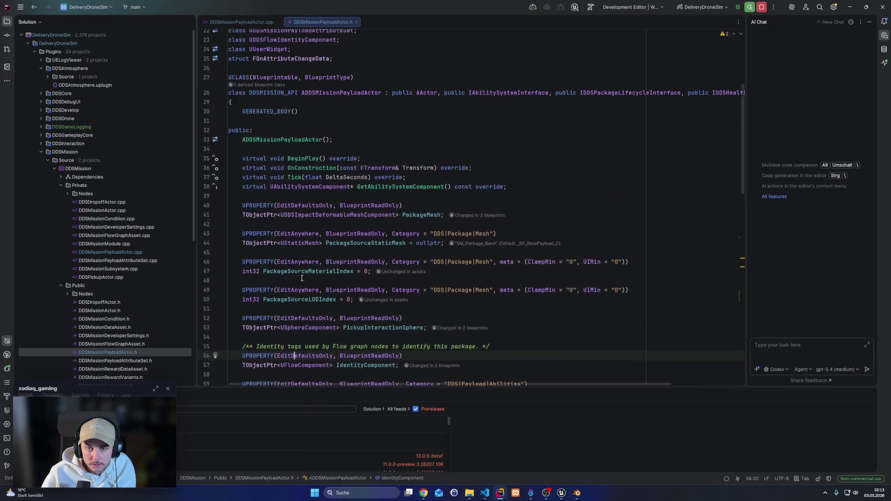
double_click(421, 238)
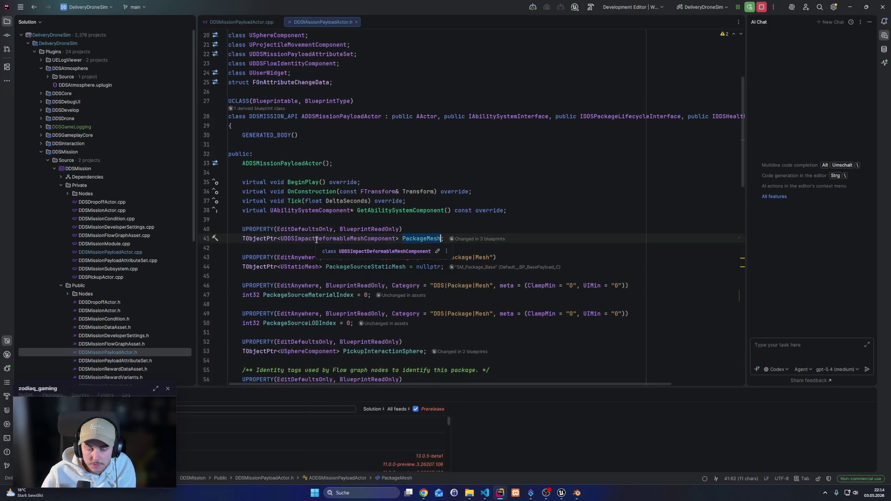
left_click_drag(281, 240, 393, 239)
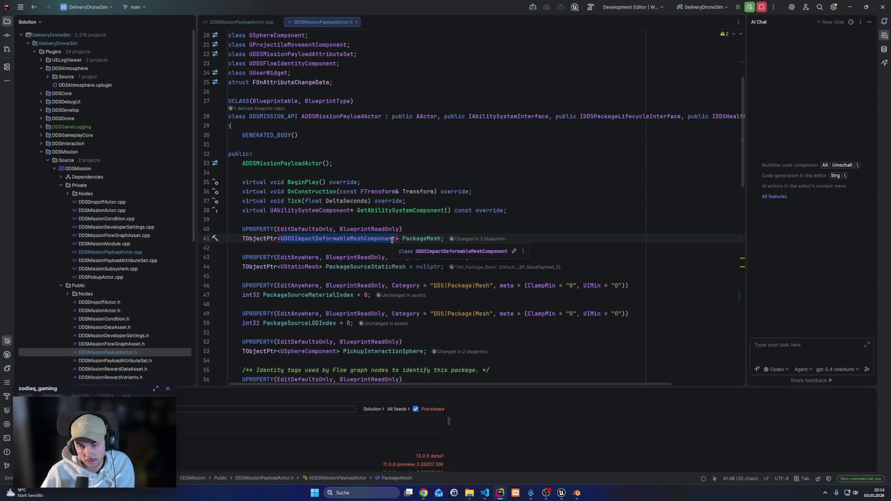
left_click(445, 239)
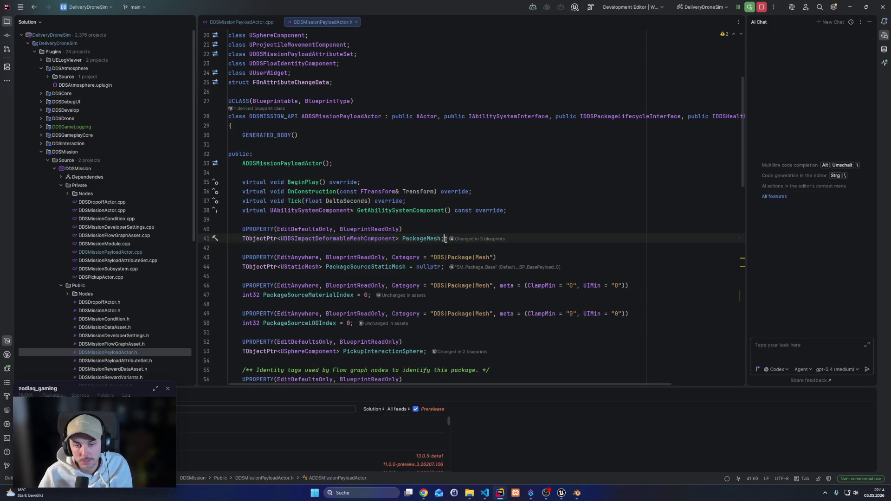
left_click(360, 269)
Below PackageSourceStaticMesh, start a new TArray<> declaration, replacing an initial TObjectPtr
key("End")
key("Return")
key("Return")
type("TObjectPt")
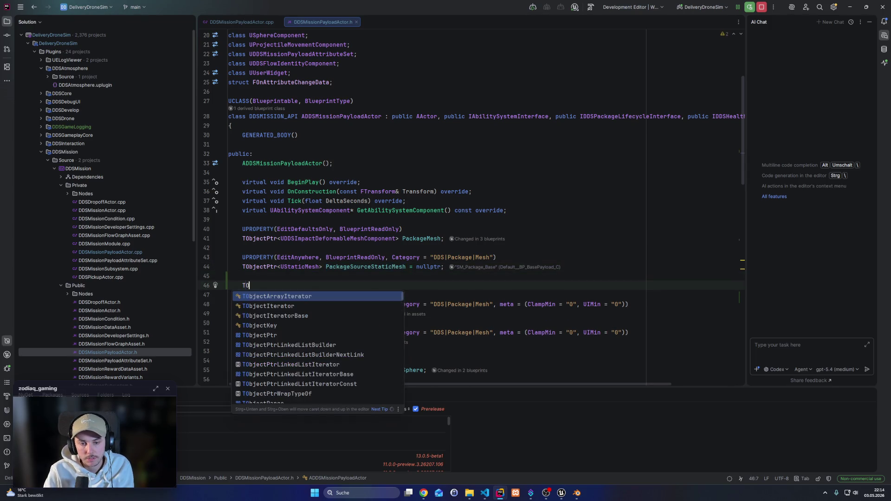
key("Return")
type("<>")
key("Left")
key("ctrl+BackSpace")
type("TArra")
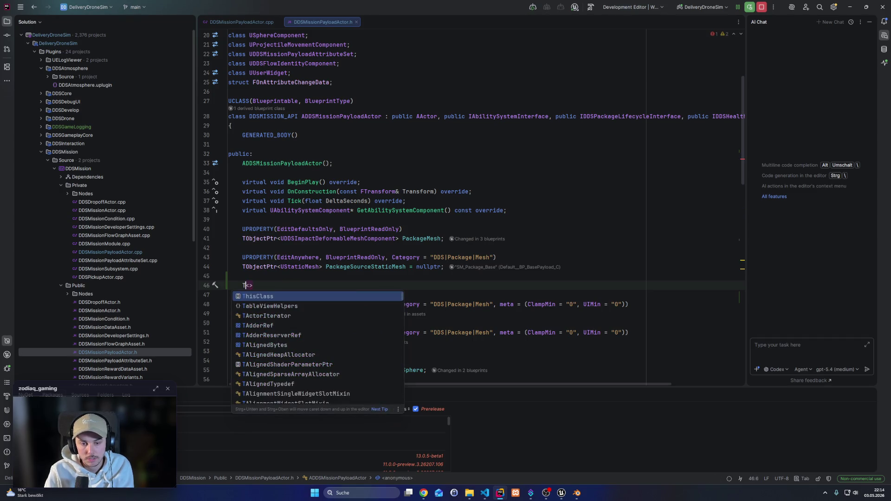
key("Return")
key("End")
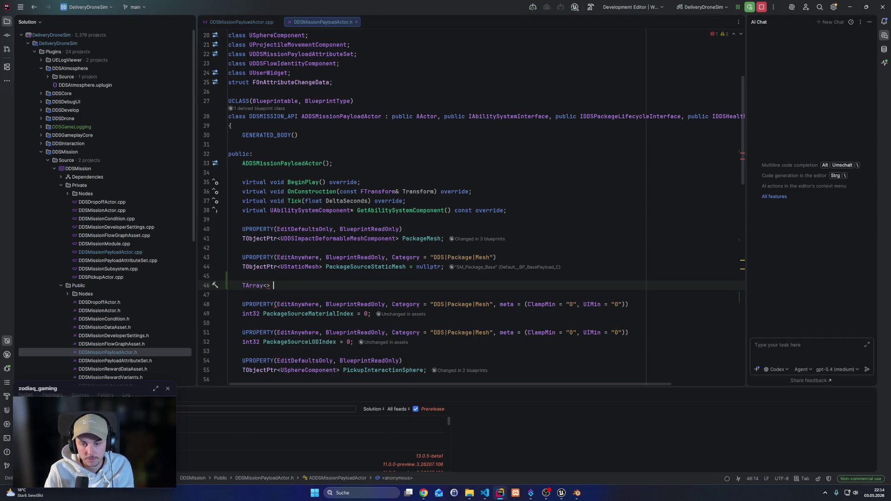
Name the new array property PayloadDamageMeshLevels
type("Packager")
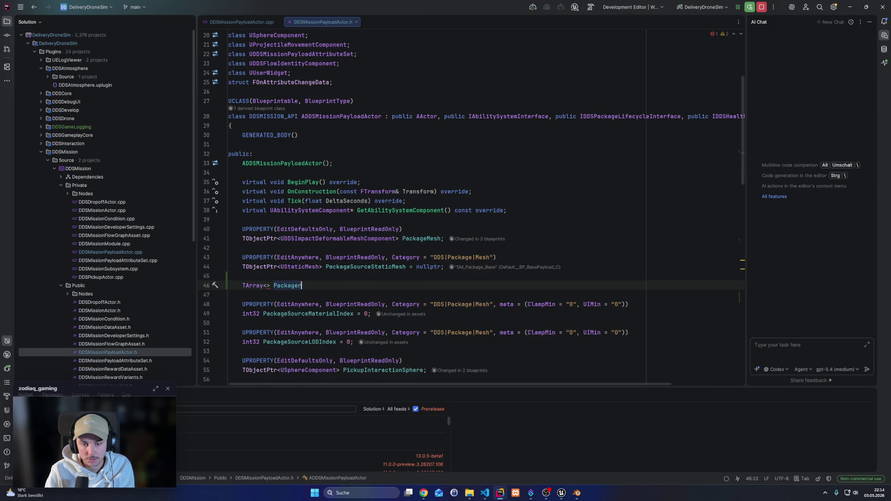
key("ctrl+BackSpace")
type("Payload")
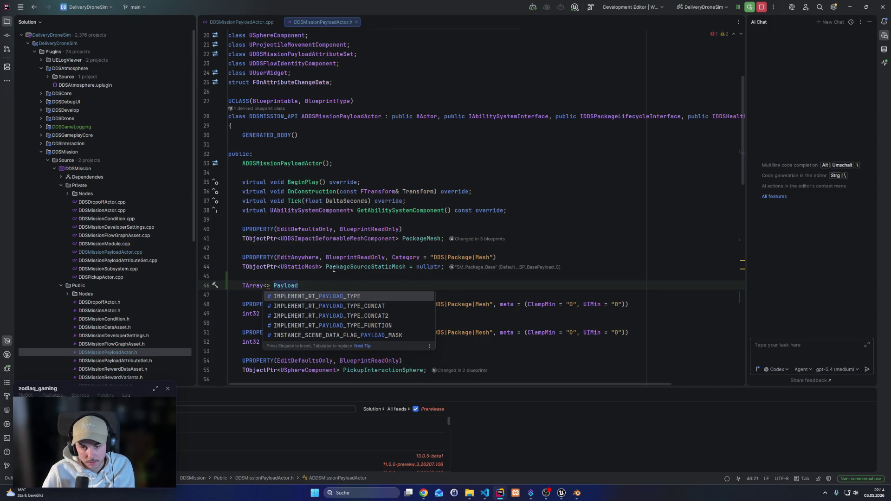
type("_")
left_click(353, 268)
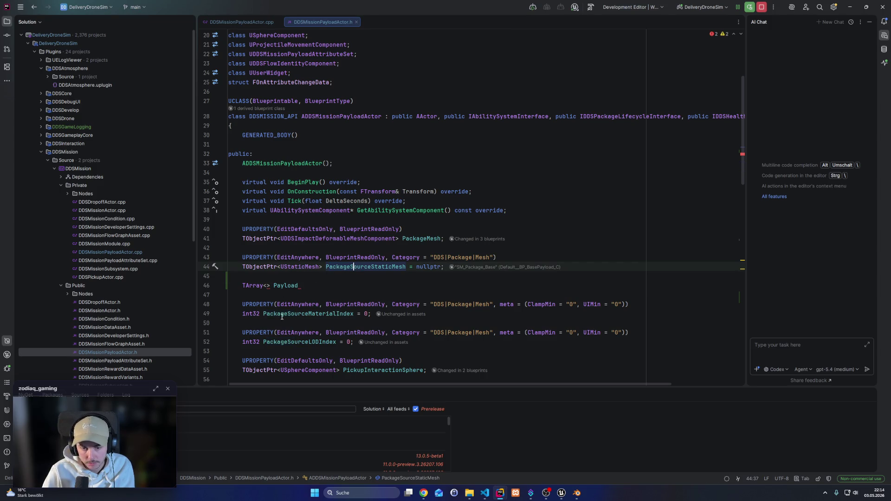
left_click(305, 285)
key("BackSpace")
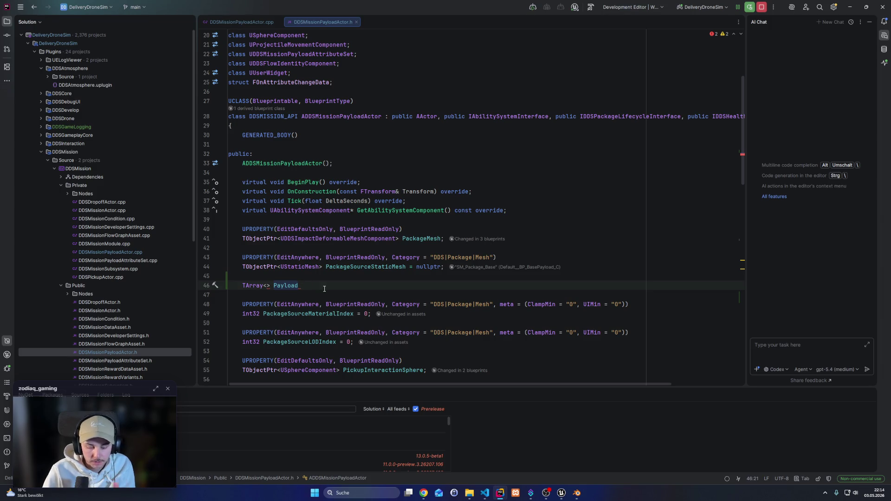
type("Damage")
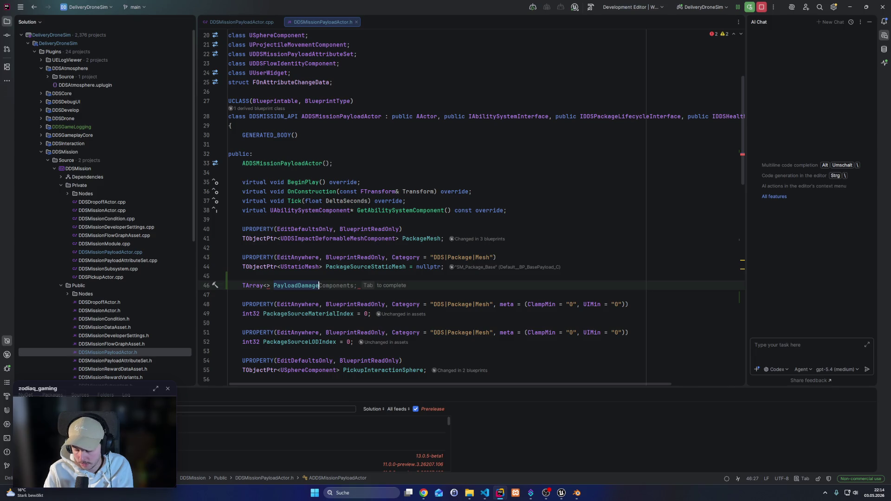
type("MeshLevels")
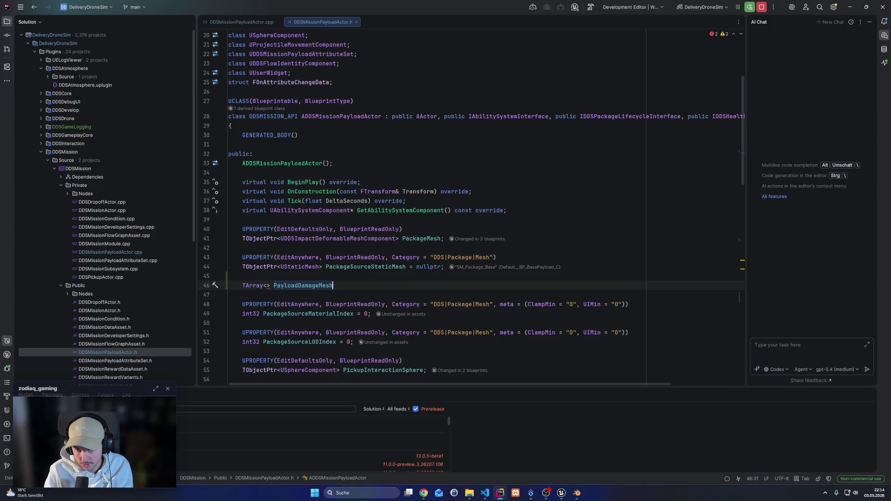
Set the array's element type to TSoftObjectPtr<UStaticMesh>
left_click(269, 285)
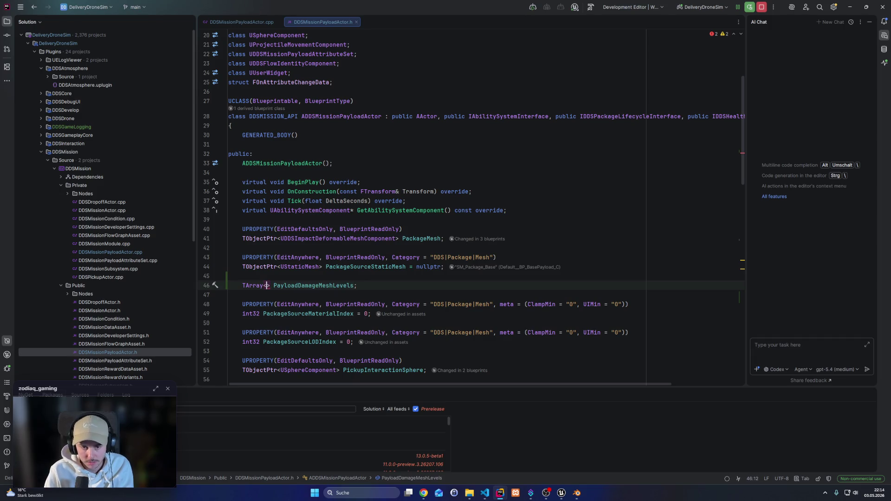
type("UStaticMesh")
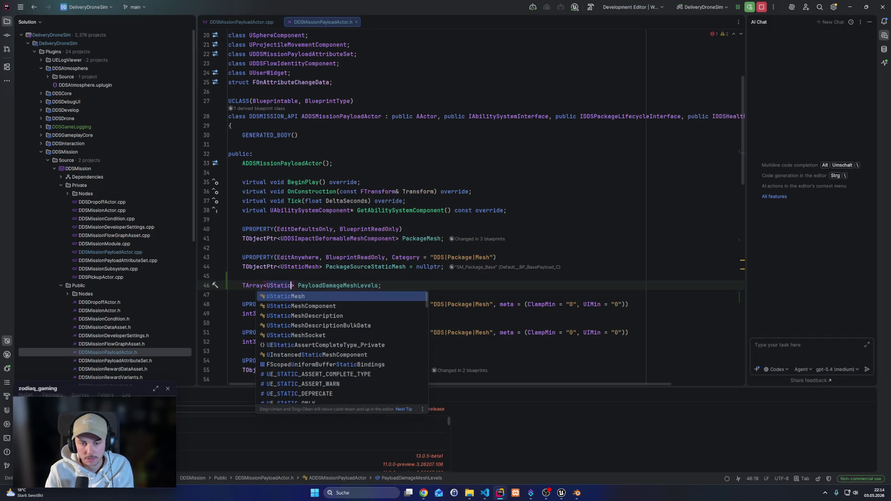
left_click(266, 286)
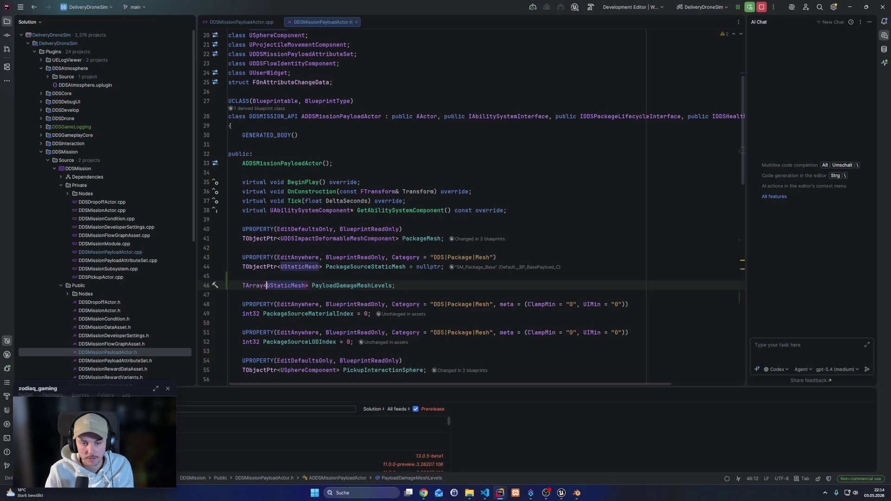
type("TSoft")
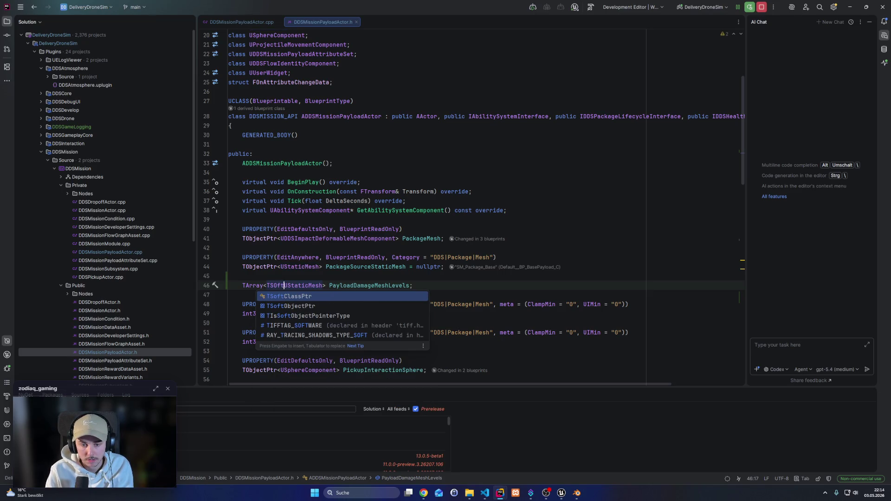
key("Down")
key("Return")
type("<")
key("ctrl+Right")
type(">")
Copy the DDS|Package|Mesh UPROPERTY specifier onto a new line above the array
left_click(315, 277)
key("Return")
left_click_drag(238, 258, 521, 255)
key("ctrl+c")
left_click(288, 285)
key("ctrl+v")
Change the element type from TSoftObjectPtr to TObjectPtr<UStaticMesh>
left_click(487, 298)
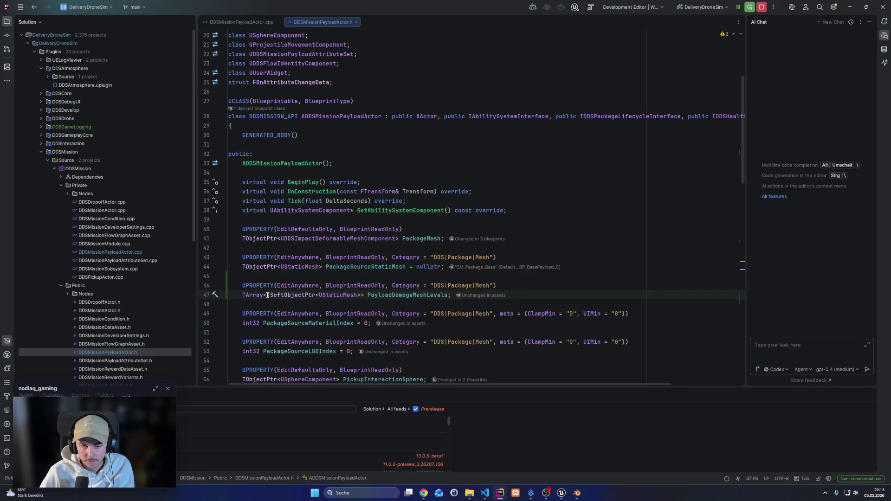
left_click_drag(267, 296, 319, 296)
key("BackSpace")
key("ctrl+Right")
key("Delete")
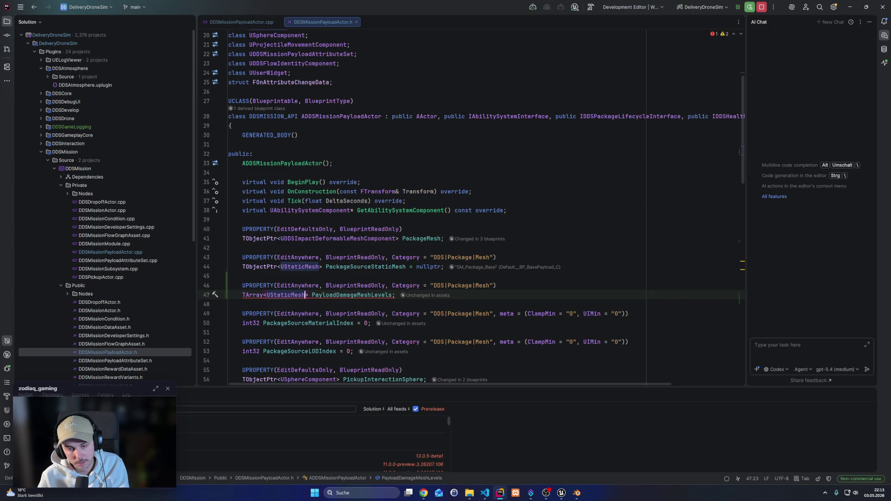
type("*")
key("Right")
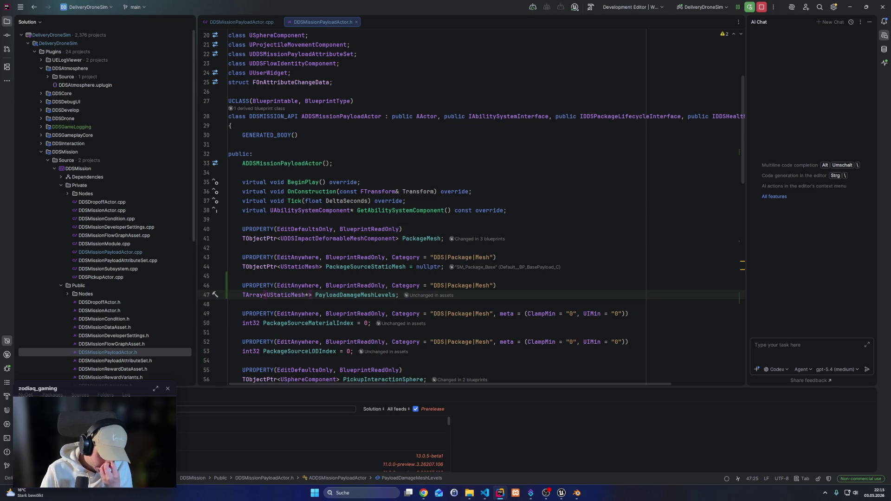
left_click(298, 295)
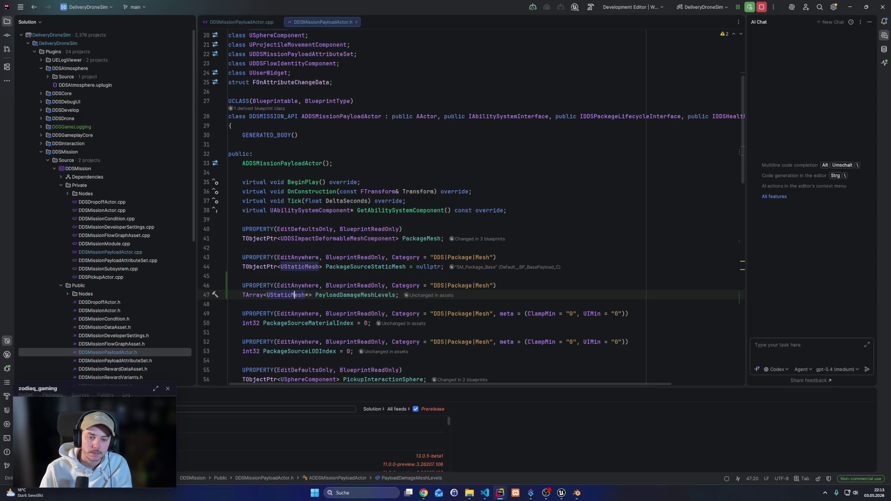
type("TObjectPtr<")
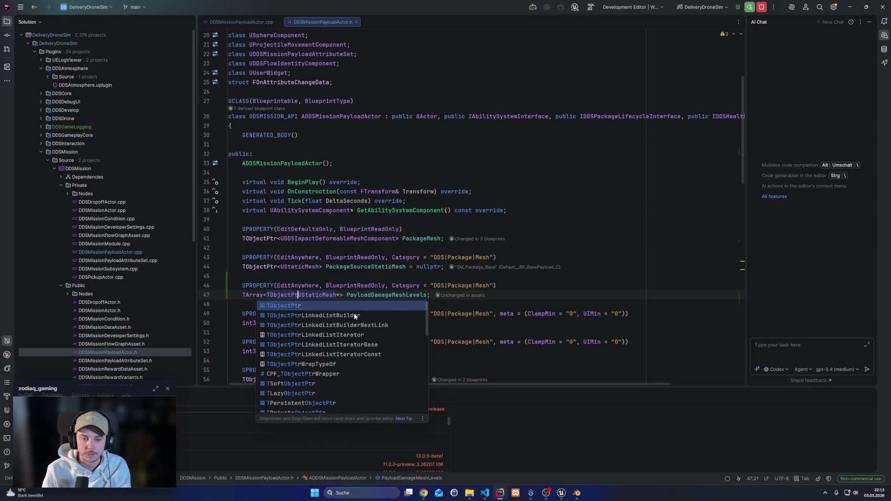
left_click(349, 295)
key("BackSpace")
key("BackSpace")
type(">>")
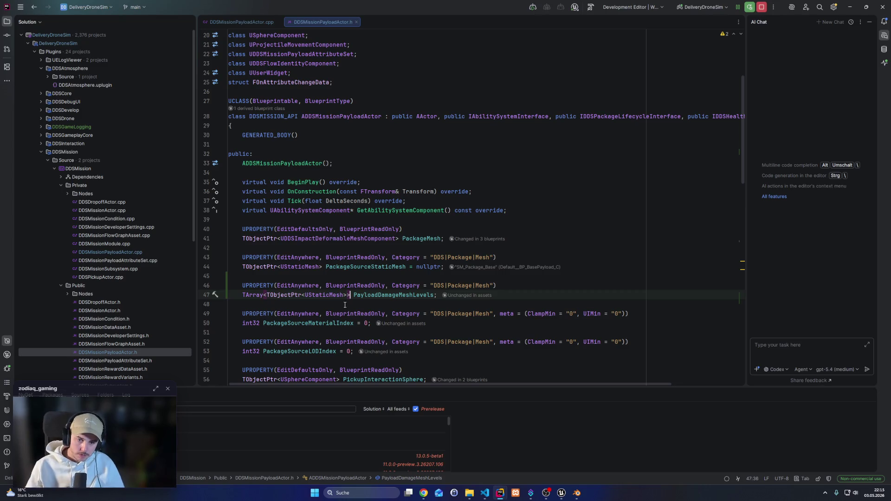
Select the array's TObjectPtr<UStaticMesh> element type
left_click(330, 295)
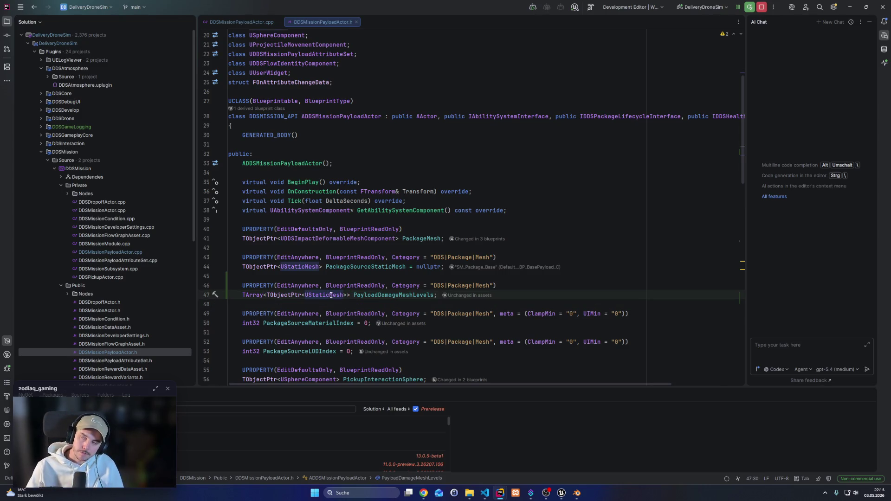
mouse_move(330, 295)
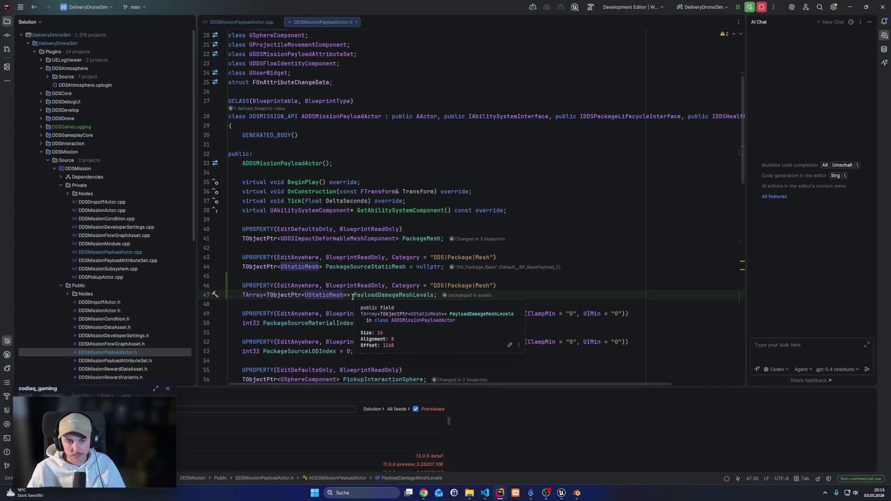
mouse_move(364, 268)
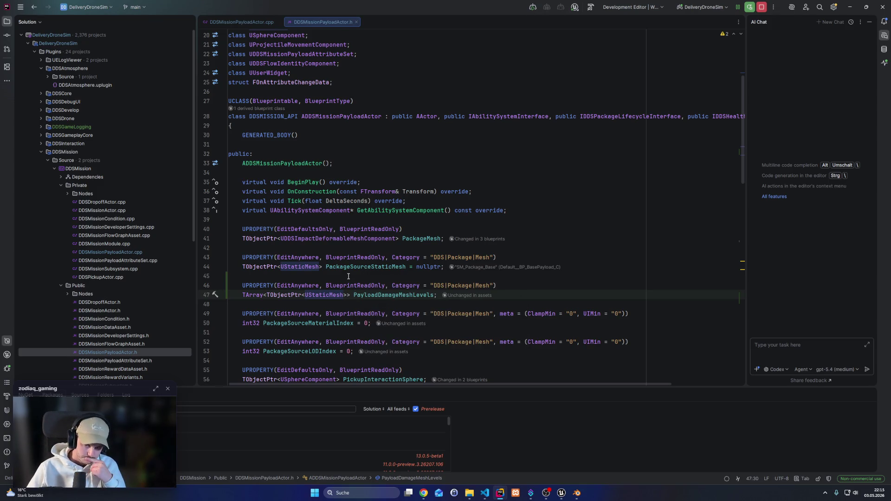
double_click(286, 296)
left_click_drag(286, 296, 346, 299)
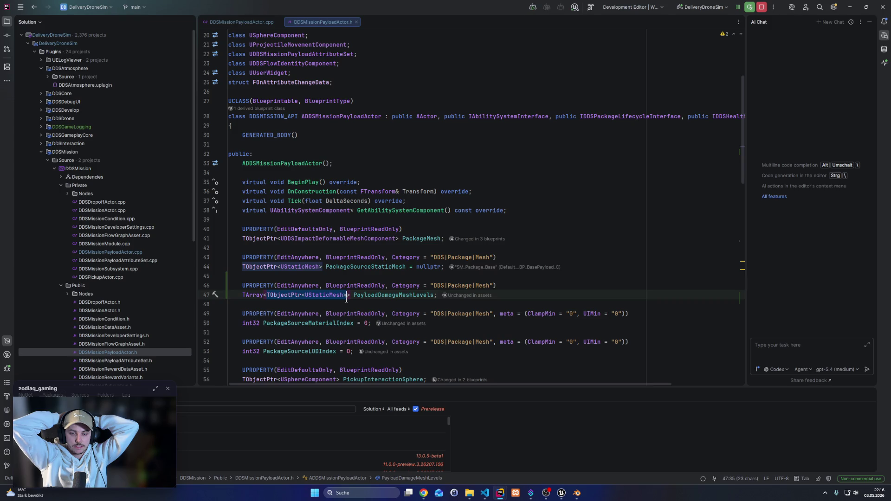
Replace TArray with TMap on line 47 and add int32 as its key type
left_click(249, 295)
double_click(249, 295)
type("TMap")
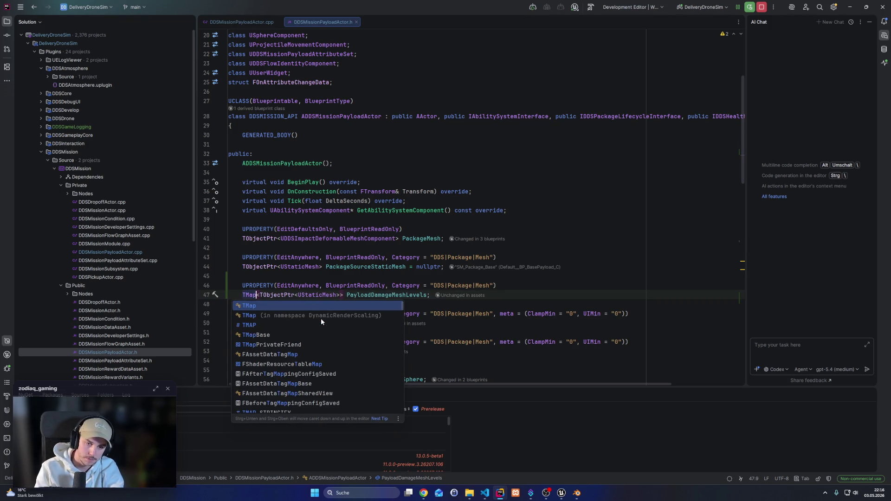
key("Return")
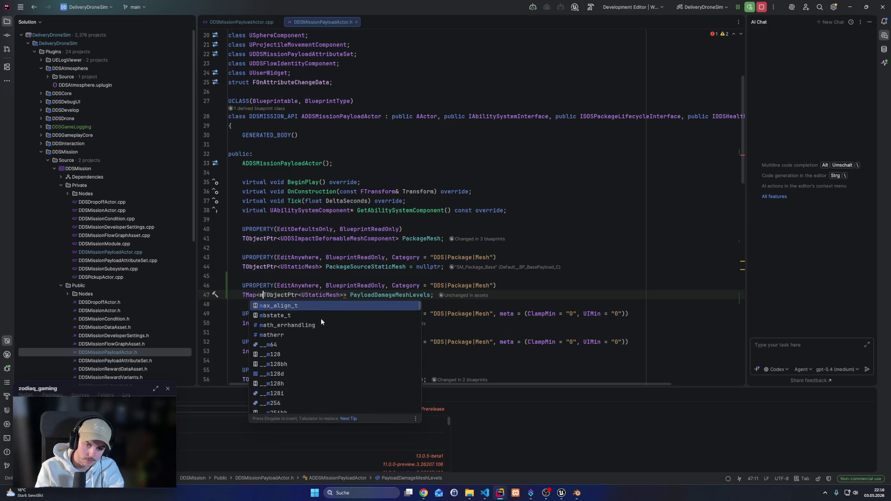
type(",")
key("Left")
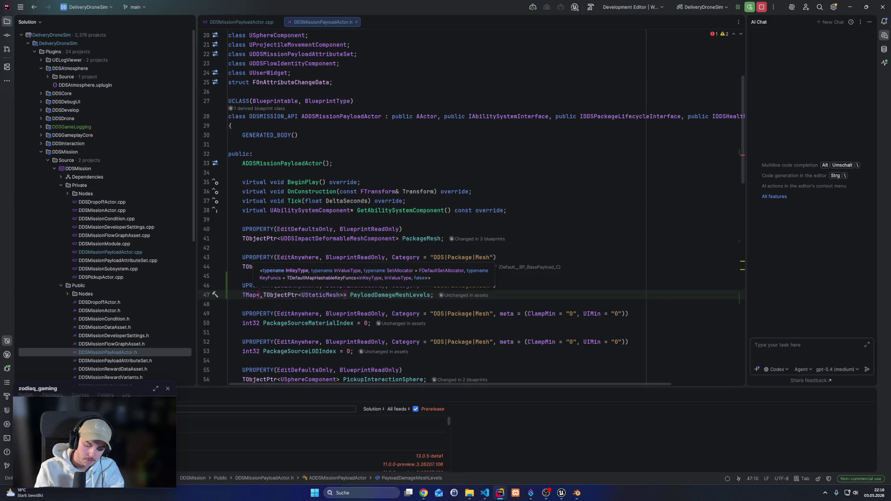
type("int32")
key("Right")
key("Left")
key("Left")
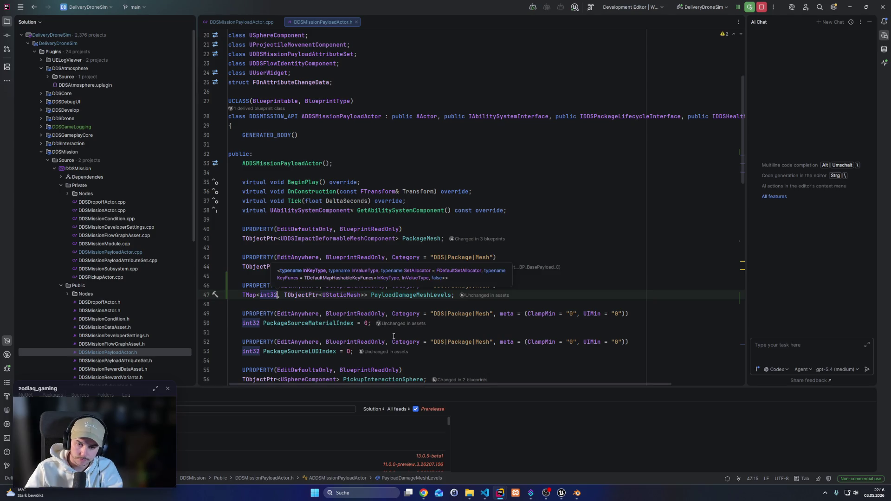
left_click(291, 300)
left_click_drag(261, 295, 276, 298)
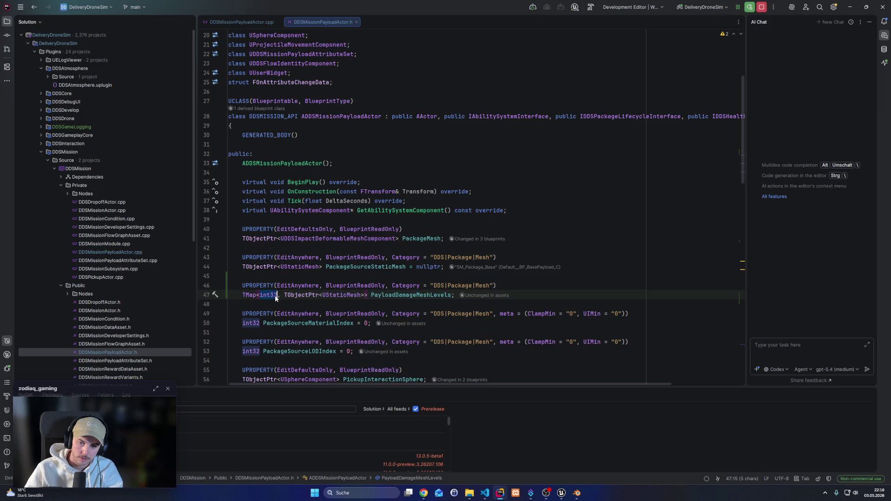
mouse_move(269, 298)
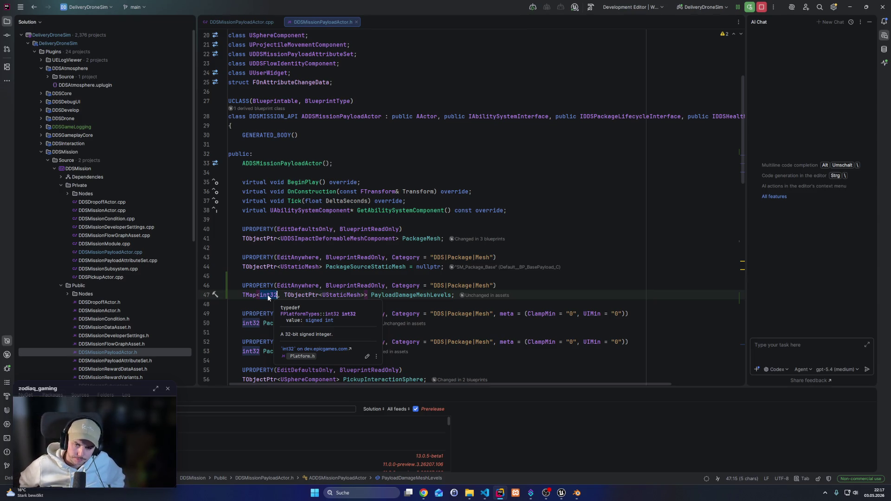
Scroll through the header and jump to the HandleHealthAttributeChanged implementation
scroll(383, 243, "down", 20)
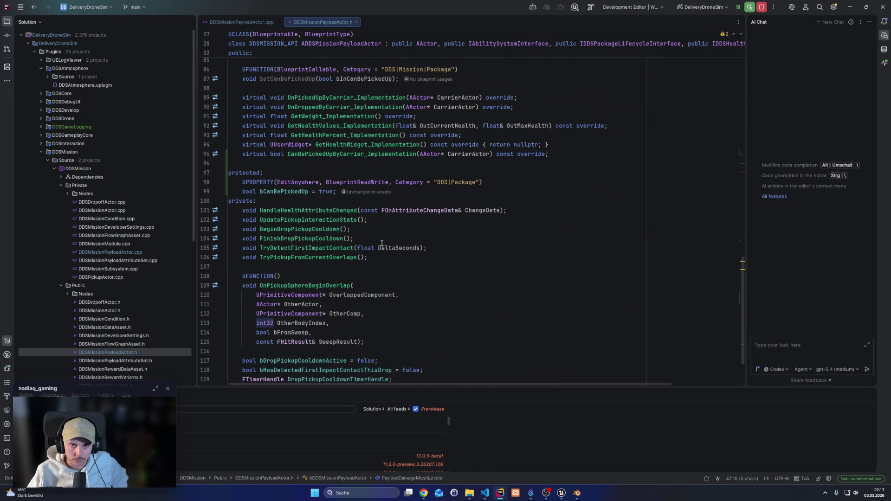
scroll(381, 243, "down", 3)
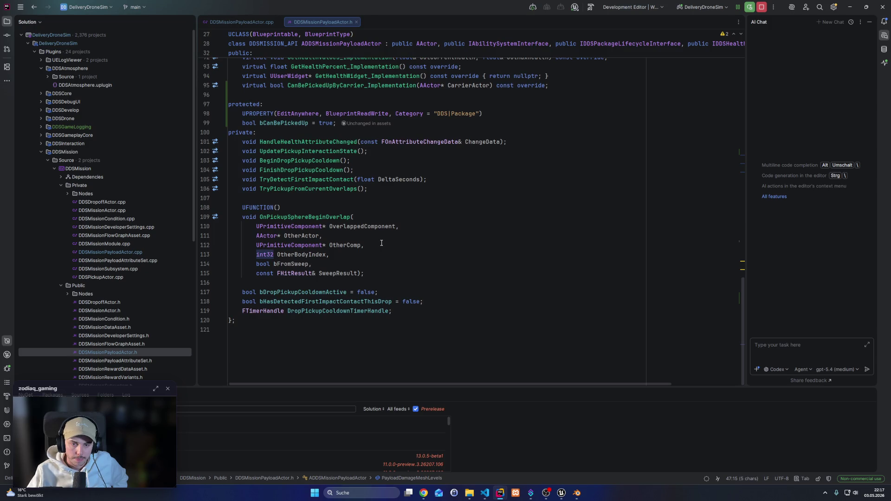
scroll(381, 243, "up", 3)
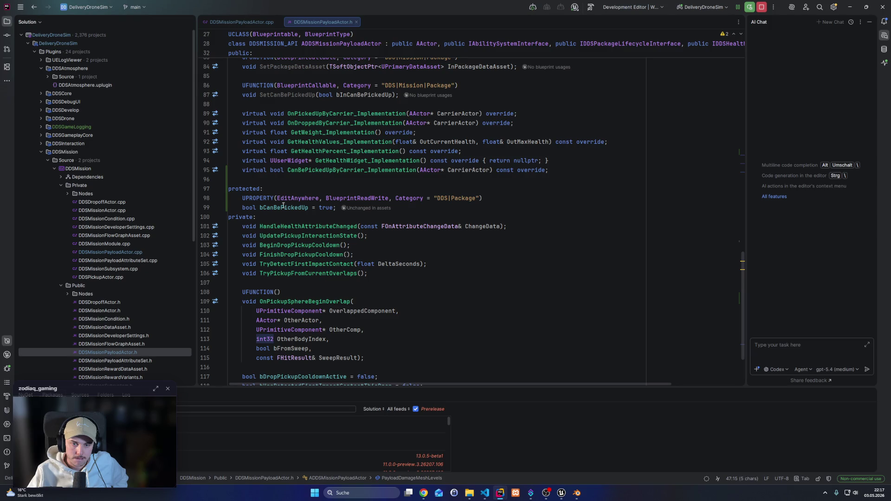
left_click(293, 226, "ctrl")
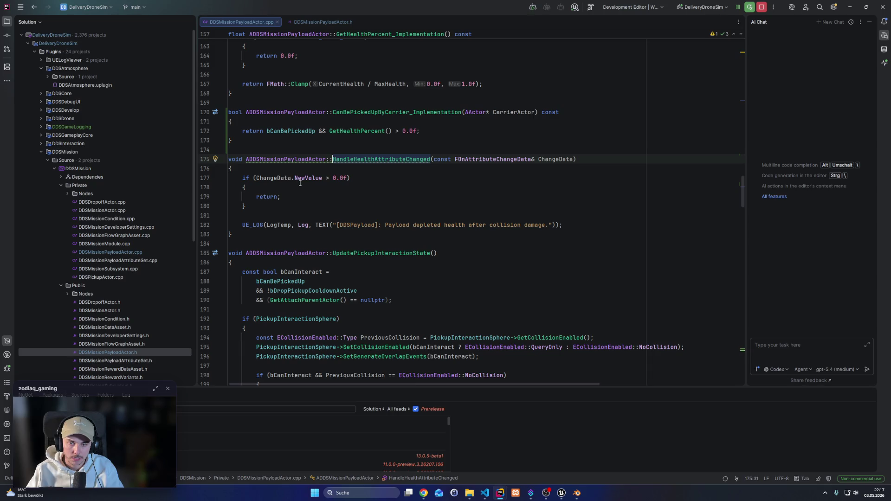
Draft a ChangeData.NewValue condition on a new line after the early return
double_click(551, 160)
left_click(321, 208)
key("Return")
key("Return")
key("ctrl+v")
type(".")
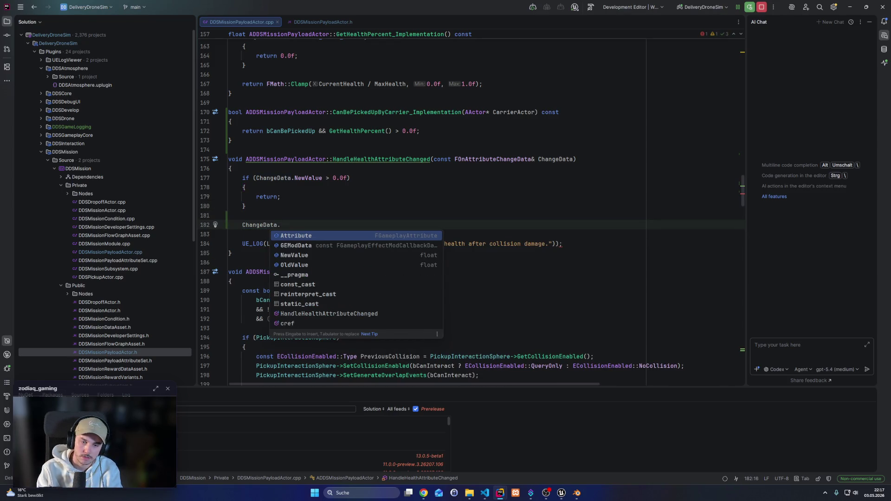
key("Down")
key("Down")
key("Return")
type(">")
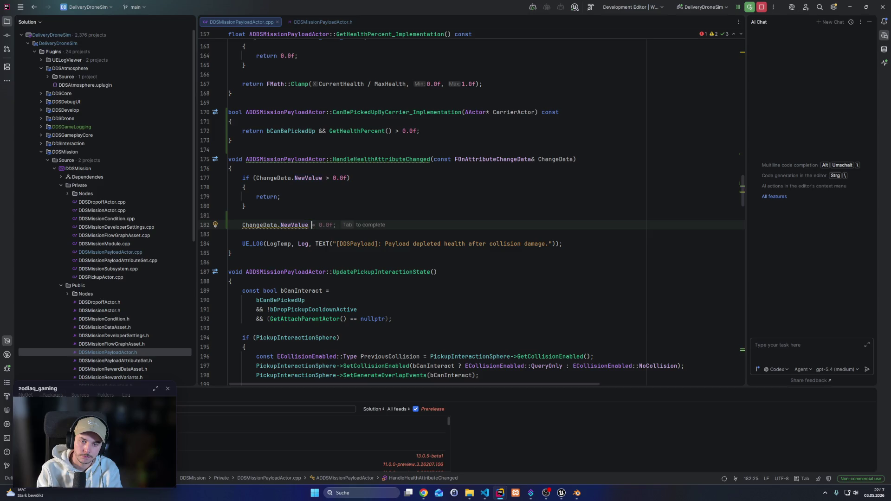
left_click(280, 224)
type("/ >")
left_click(242, 224)
type("if 8")
key("shift+Home")
type("f")
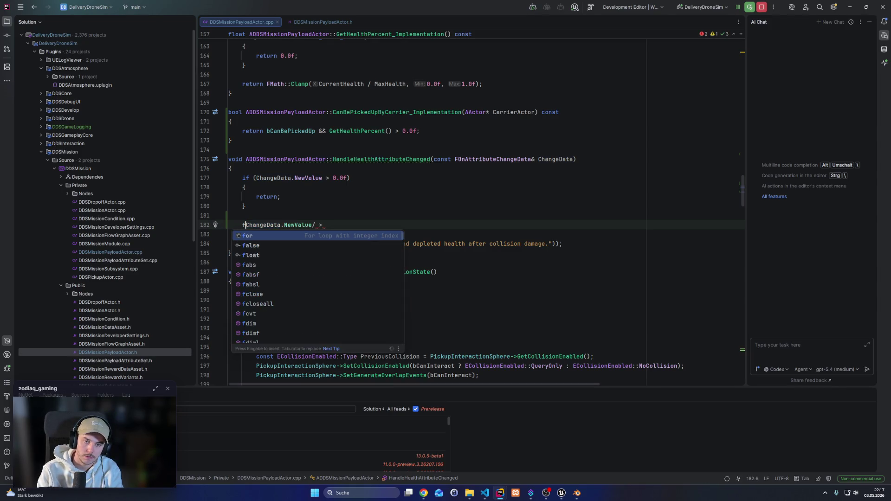
key("Escape")
Check GetHealthPercent, try an IDDSPackageLifecycleInterface::Execu call, then clear line 182 to blank
left_click(368, 34)
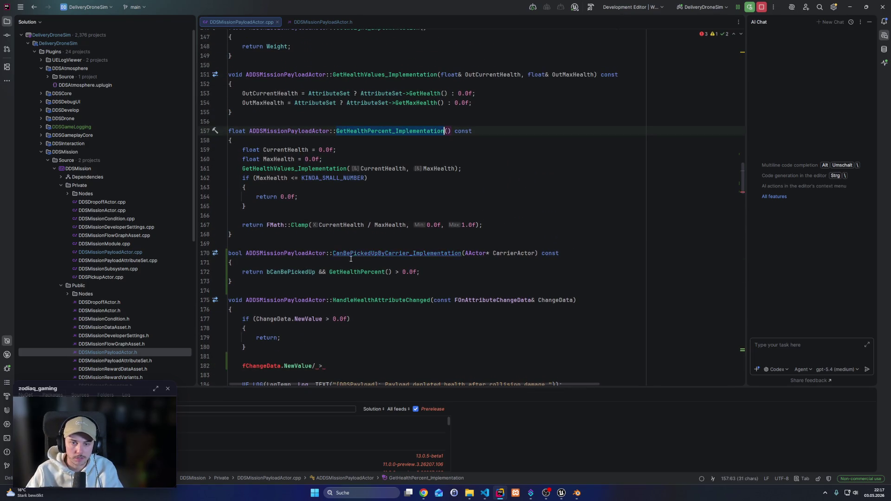
scroll(368, 131, "down", 3)
left_click_drag(325, 281, 239, 281)
key("BackSpace")
type("I")
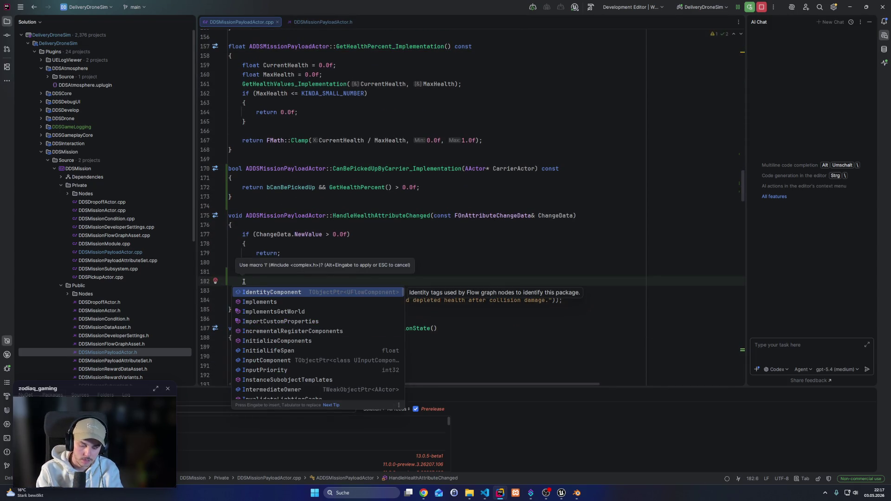
type("P")
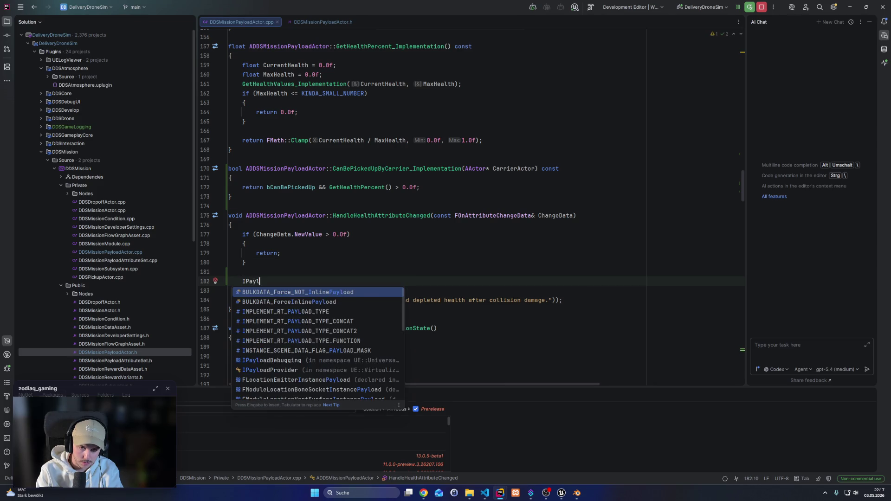
type("a")
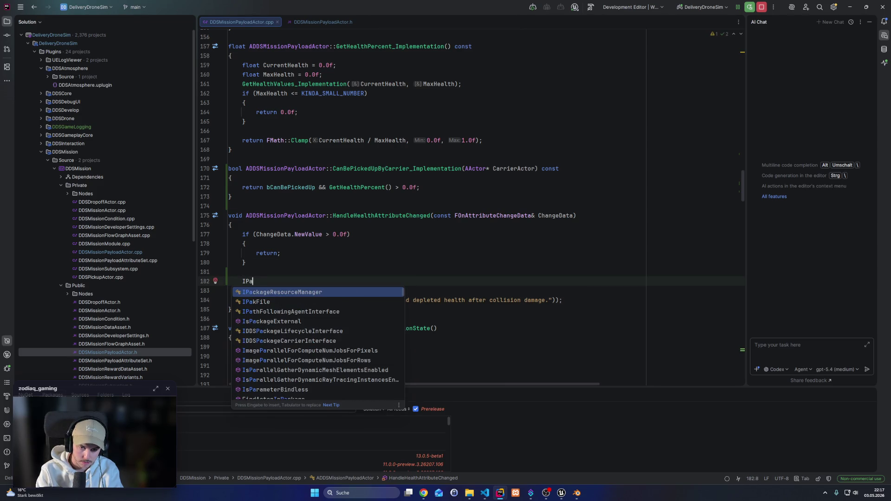
key("Escape")
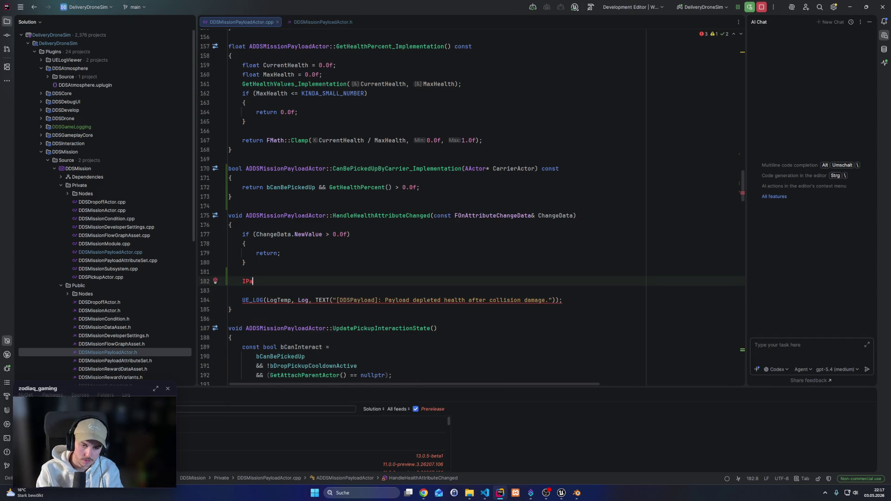
type("ckage")
key("Down")
key("Down")
key("Down")
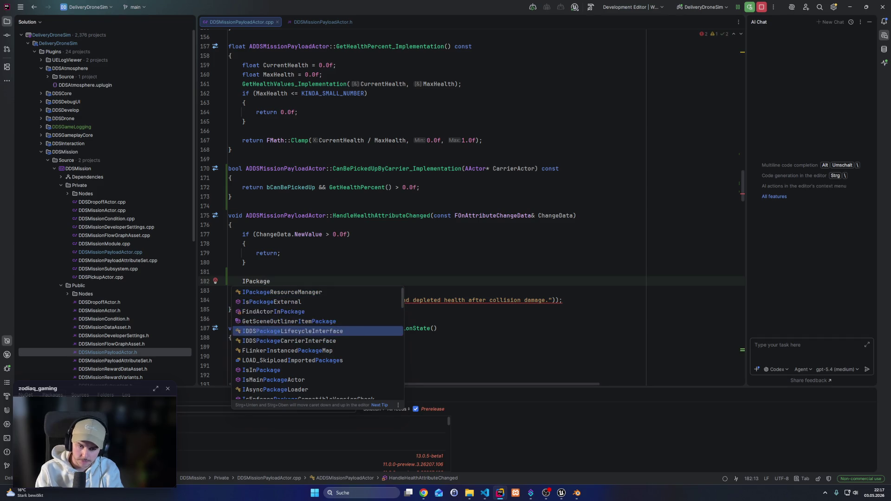
key("Return")
type("::Execu")
key("Escape")
key("shift+Home")
key("shift+Home")
key("BackSpace")
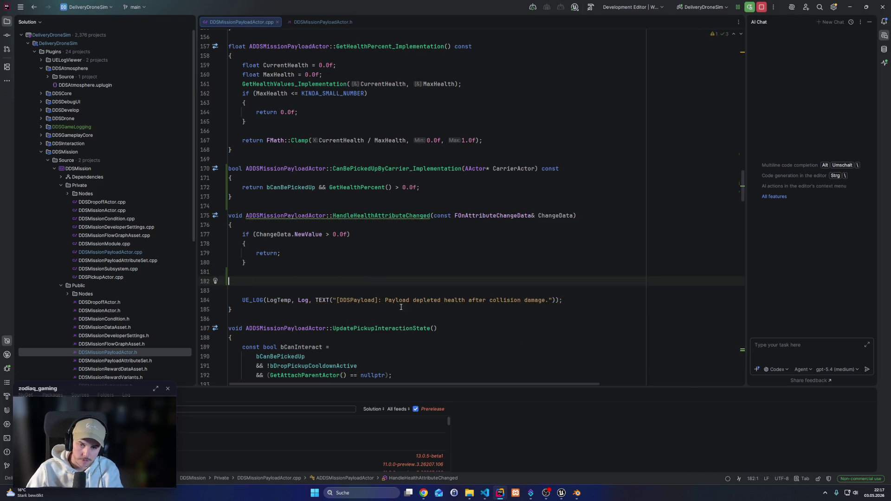
Return to the header's class declaration and select the health provider interface name
left_click(305, 215, "ctrl")
left_click(599, 181)
left_click(723, 172)
double_click(723, 171)
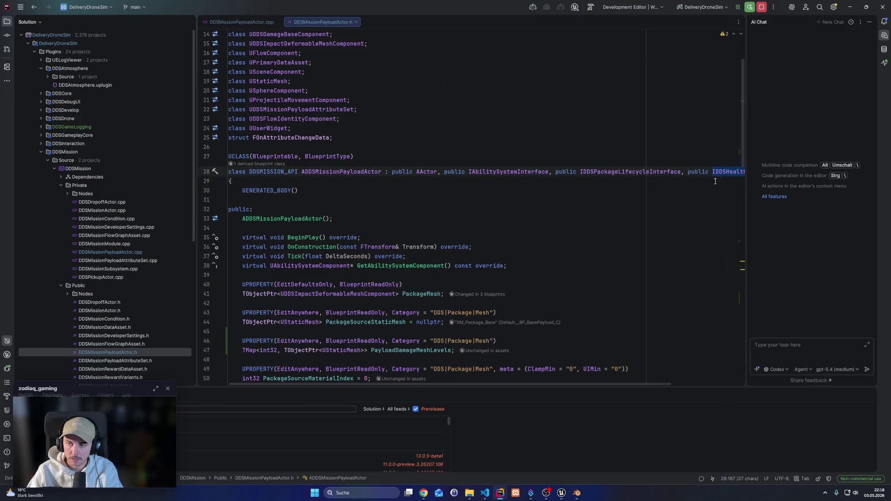
Add 'const float CurrentHealthInPercent = Execute_GetHealthPercent(this);' on line 183
left_click(232, 22)
type("IDDSHealthProviderInterface")
scroll(311, 301, "down", 5)
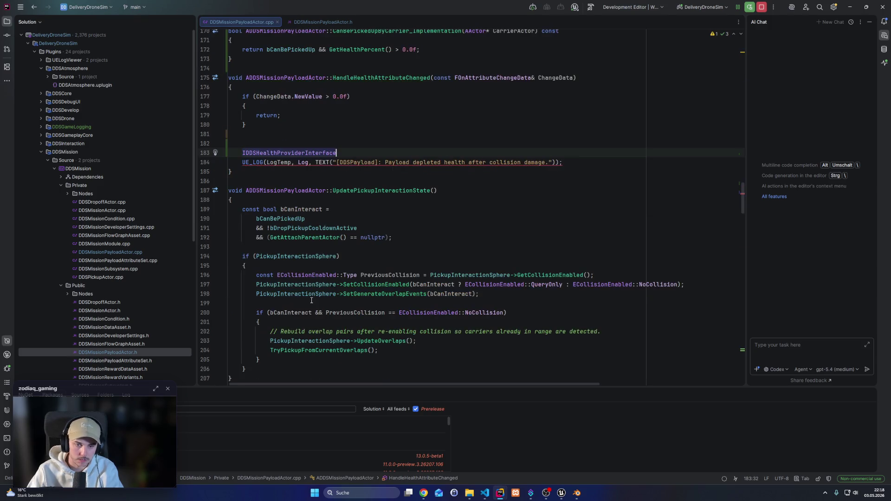
type("::")
key("Tab")
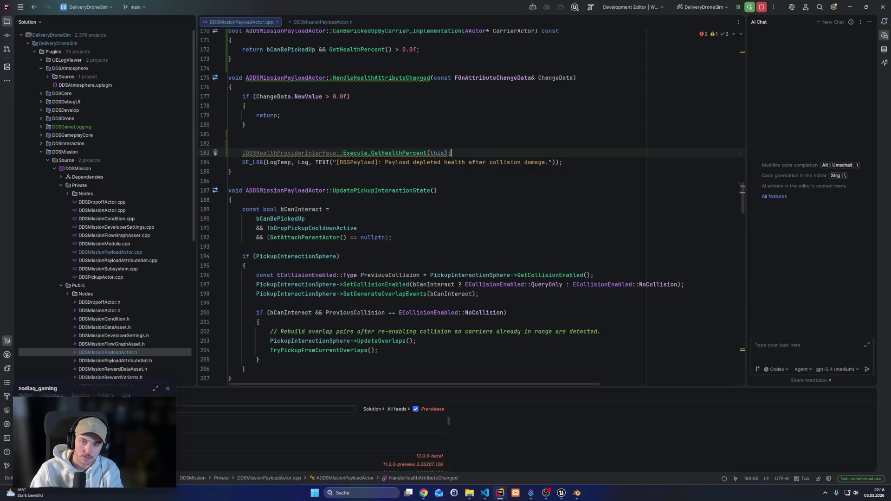
double_click(259, 153)
key("ctrl+shift+Right")
key("Delete")
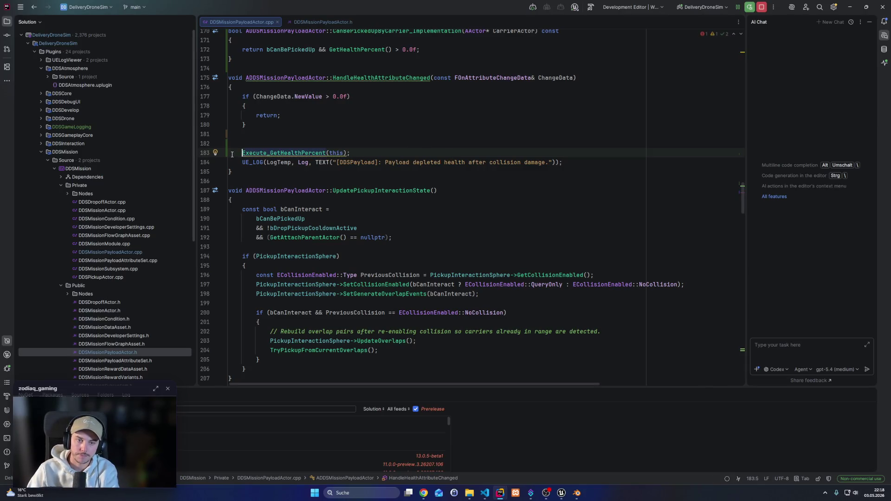
type("const float ")
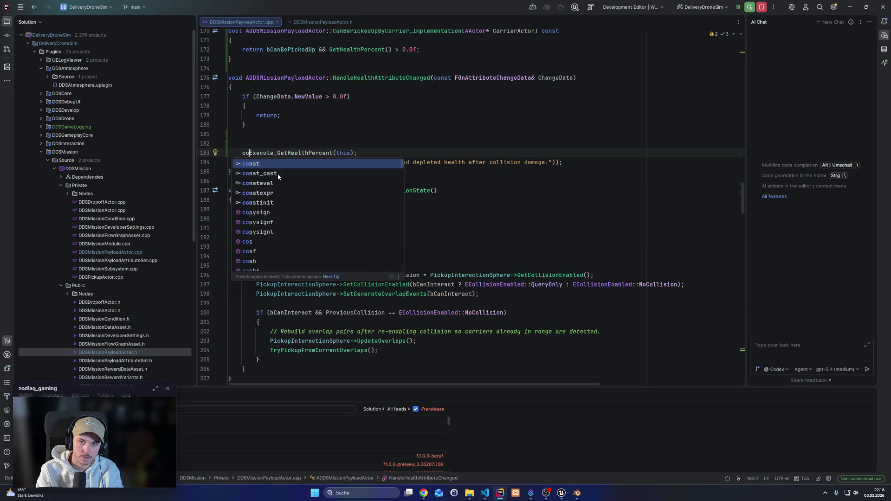
type("Percent =")
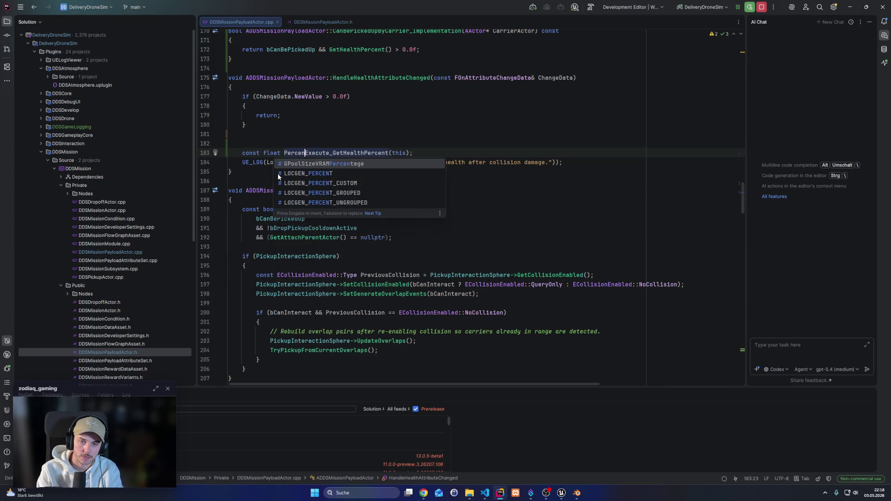
left_click(284, 154)
type("CurrentHealthIn")
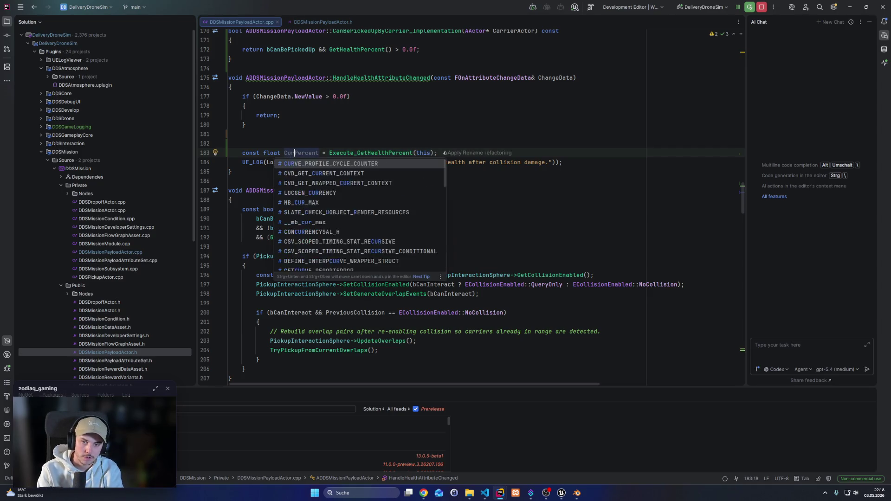
key("End")
Draft an 'if (CurrentHealthInPercent*100 >= ...' check below it, then delete that line
key("Return")
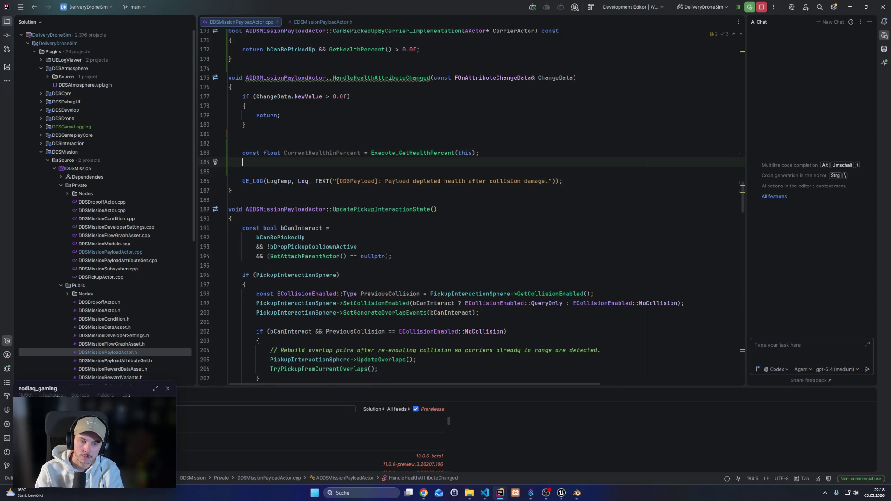
key("Return")
type("if (")
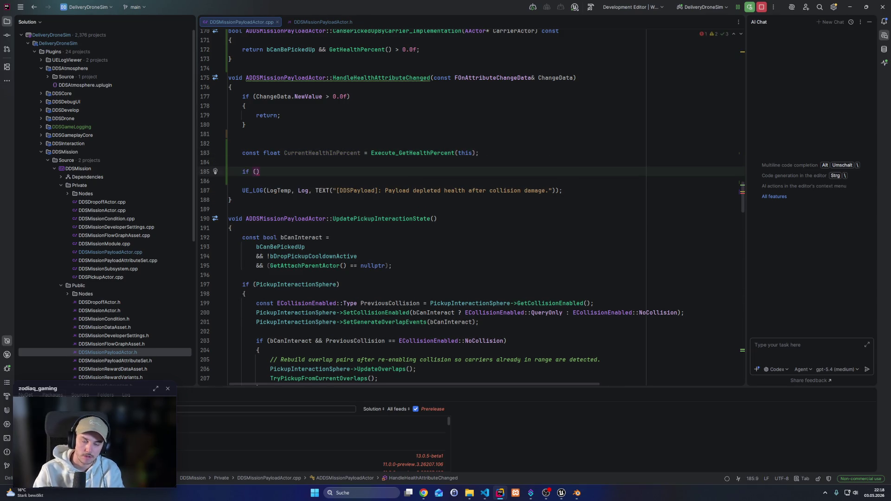
scroll(380, 260, "up", 3)
scroll(379, 260, "down", 3)
type("CurrentHealthInPercent")
type(" >= _")
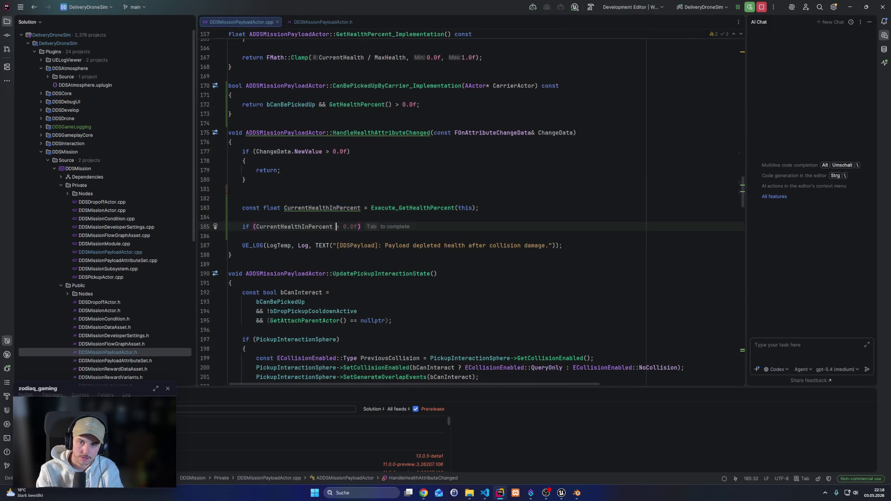
left_click(257, 226)
left_click(333, 227)
type("*100 >=")
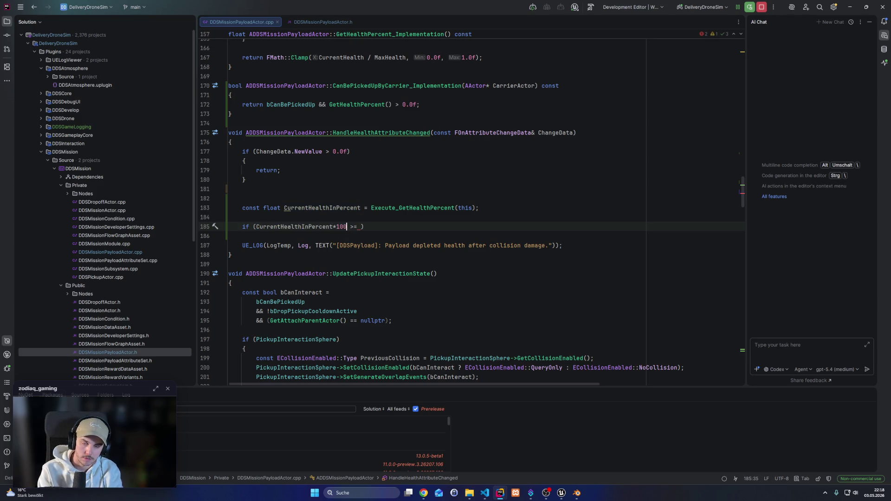
left_click(364, 226)
key("ctrl+y")
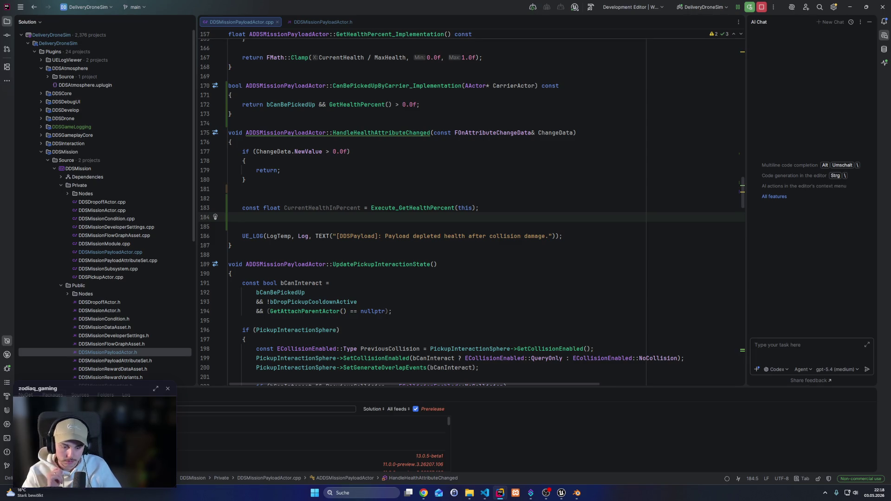
Start a for loop with a const TKeyValuePair<int32, TObjectPtr<UStaticMesh>> element type
key("Return")
type("for (T")
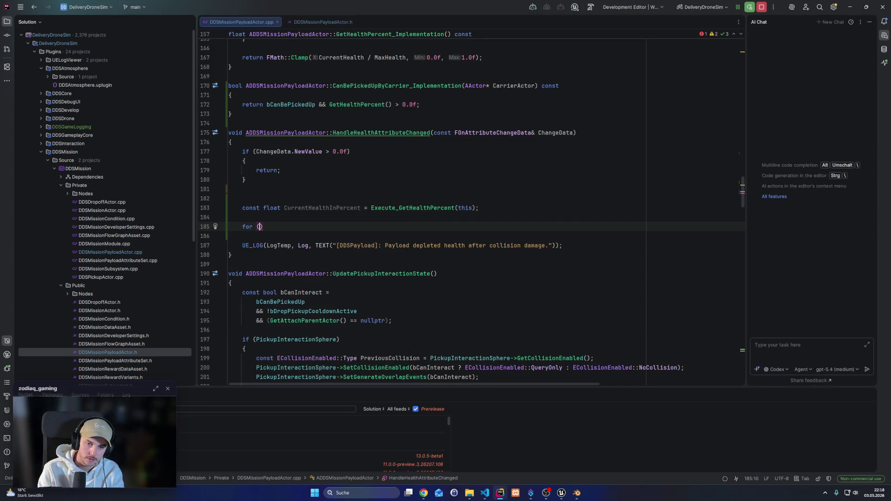
key("BackSpace")
type("const TMa")
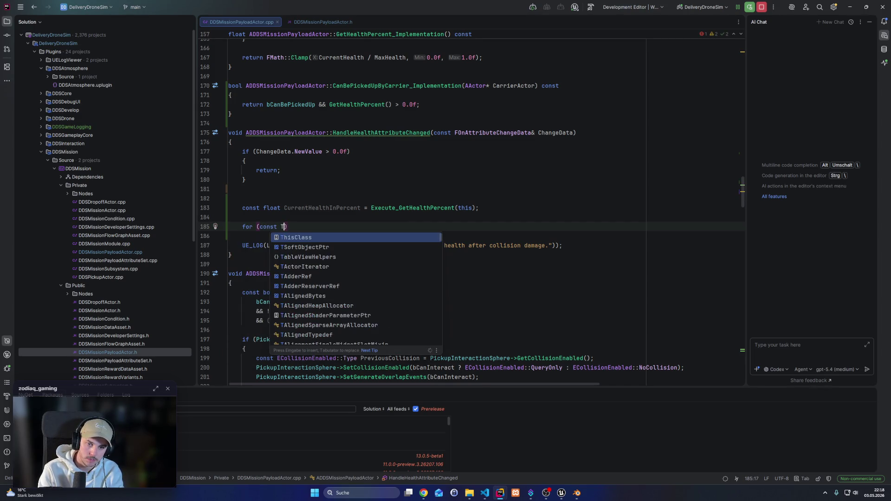
key("BackSpace")
key("BackSpace")
type("Ke")
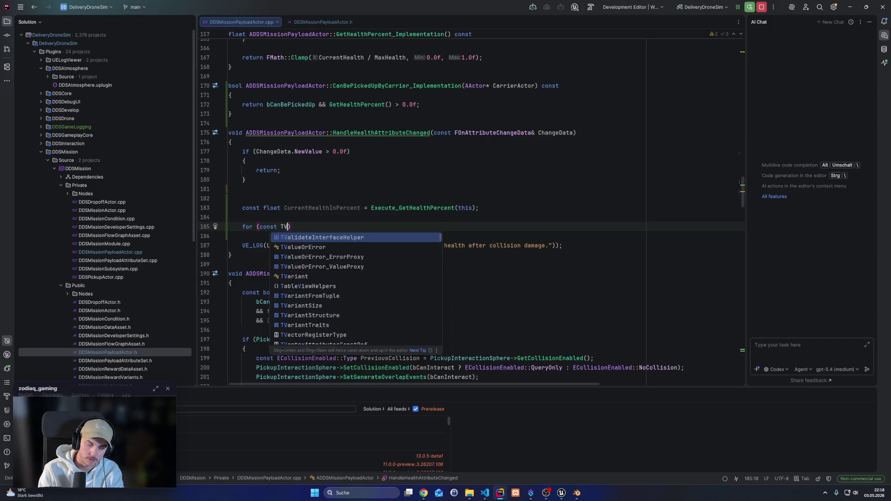
type("yVa")
key("Return")
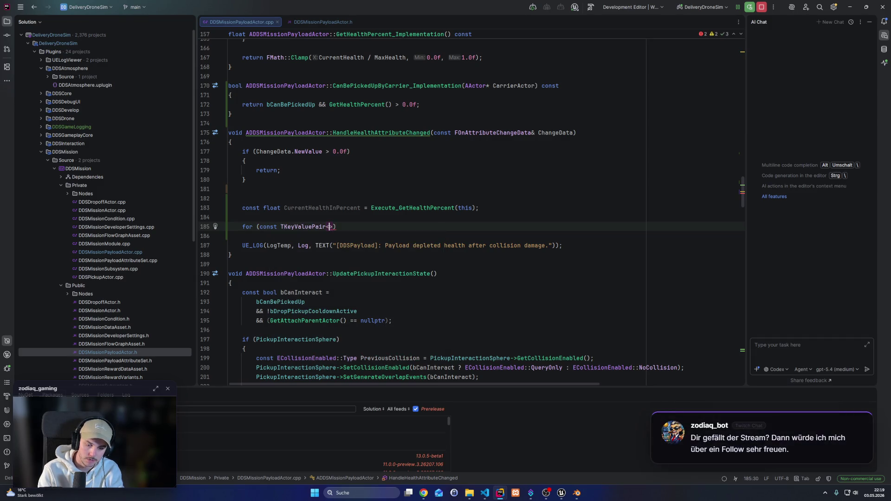
type("int32, TUS")
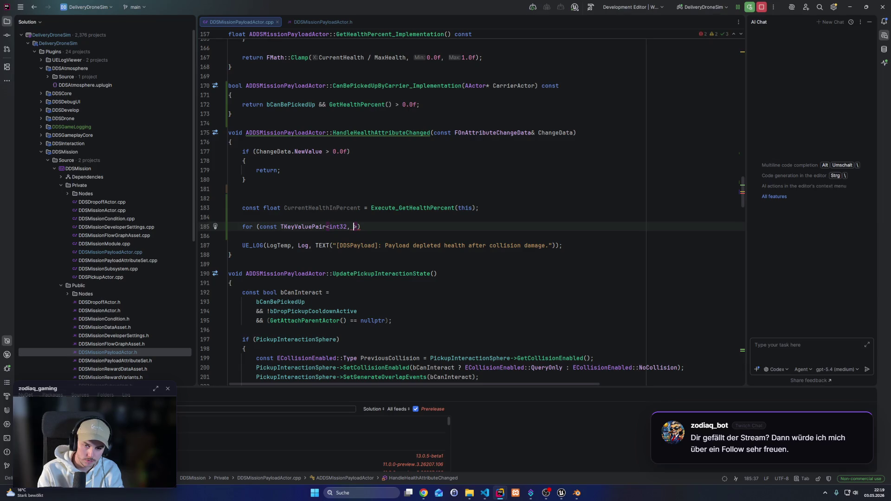
type("Tat")
key("Escape")
key("ctrl+Left")
type("TObjectPTr<")
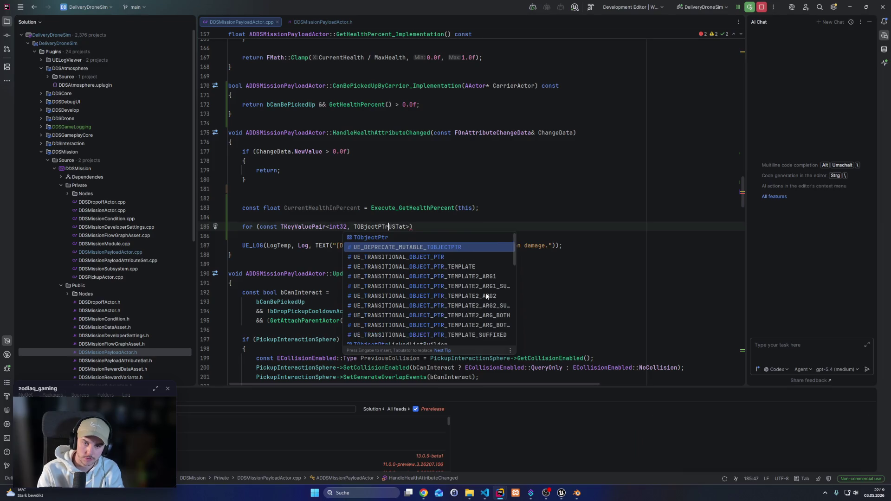
key("Left")
key("Left")
key("Left")
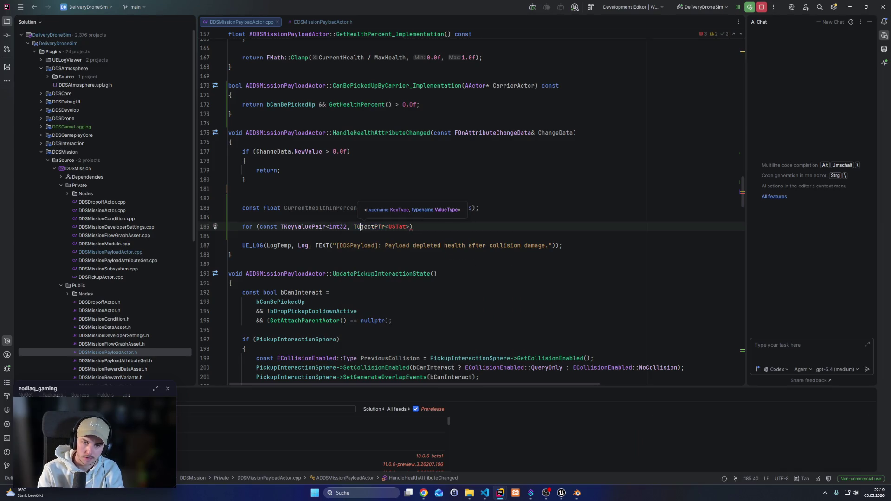
key("Right")
key("Right")
key("Right")
key("BackSpace")
type("t")
key("Escape")
key("Right")
key("Right")
type("i")
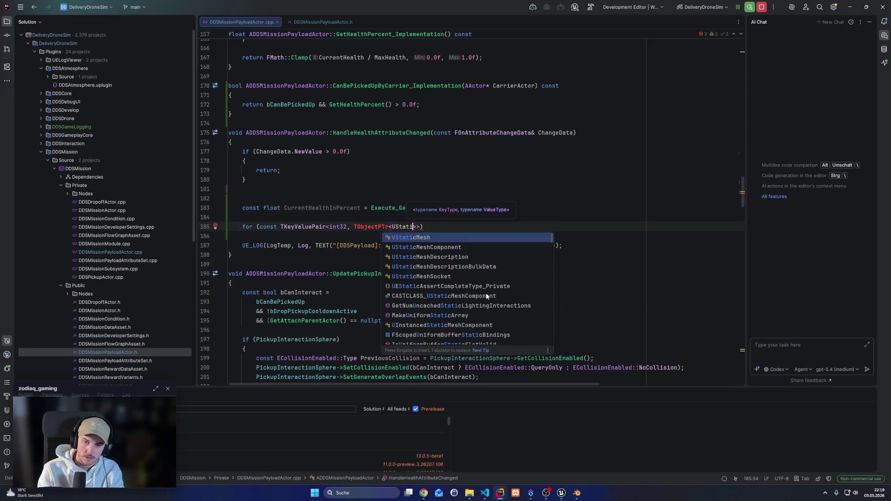
key("Return")
key("Right")
key("Right")
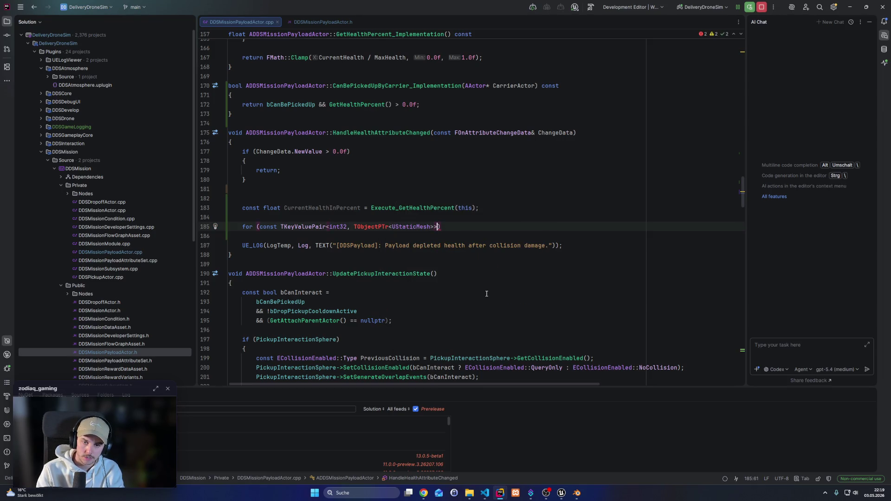
key("alt+Return")
key("Return")
Name the element &KeyValuePair, loop over PayloadDamageMeshLevels, and add empty body braces
type("&_")
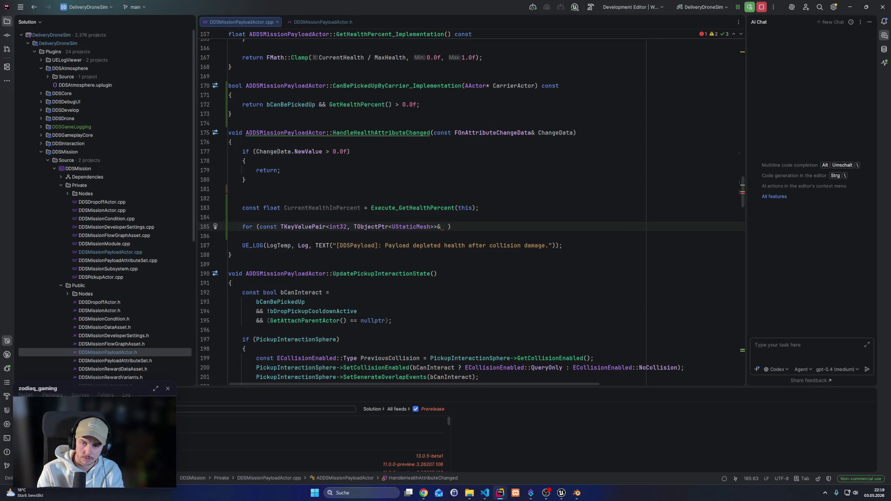
key("Left")
type("KeyValuePair")
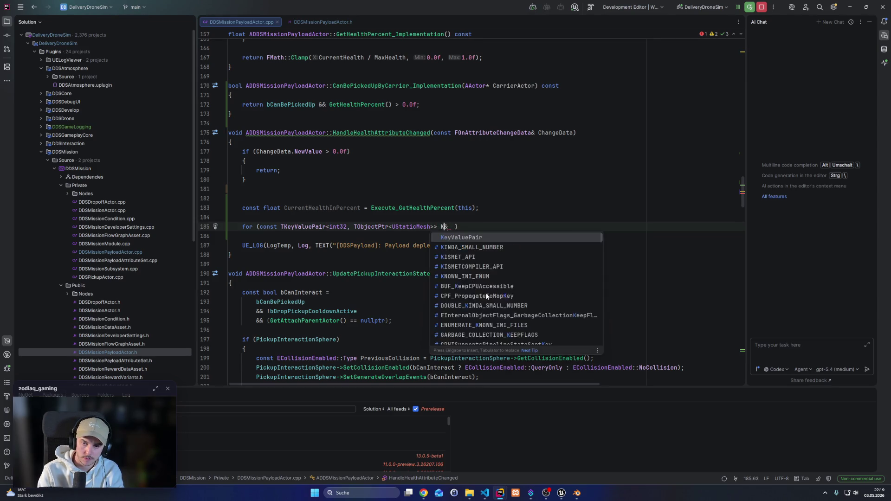
key("BackSpace")
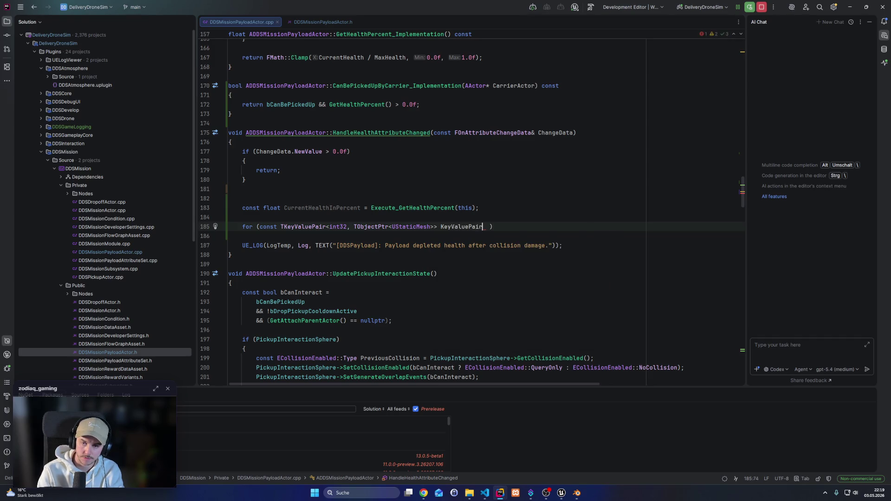
key("Left")
type("&")
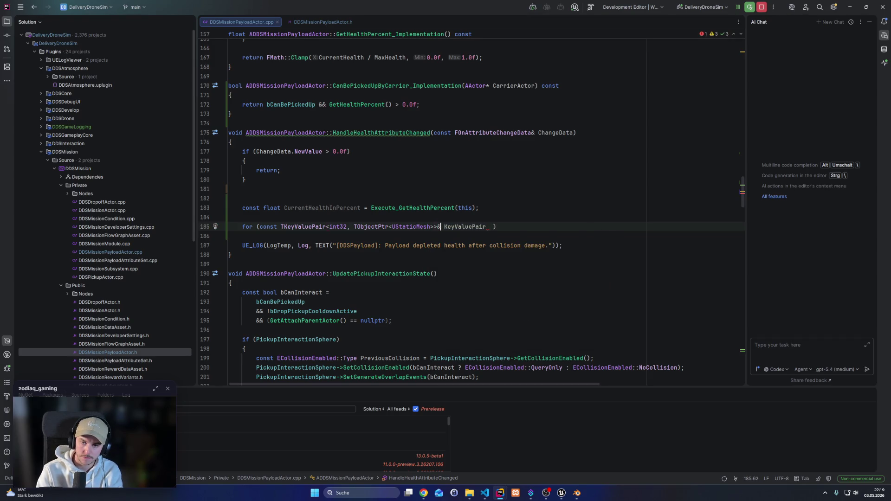
key("ctrl+Right")
type(": ")
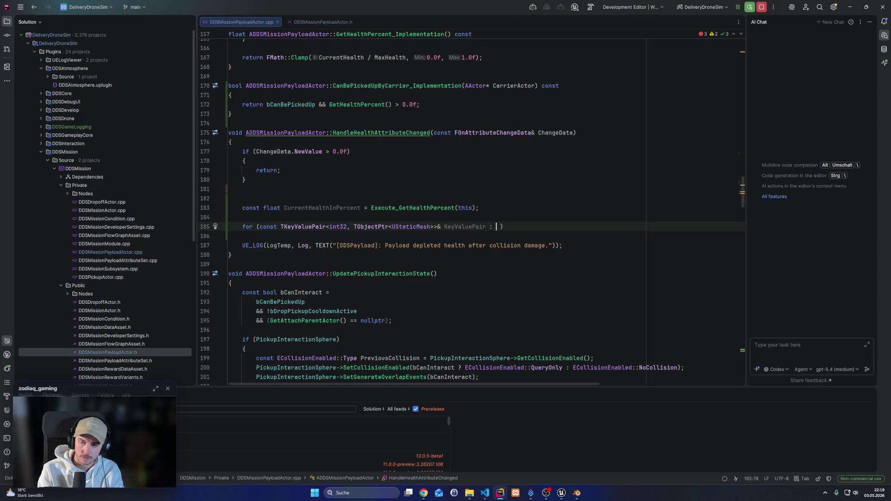
type("Map")
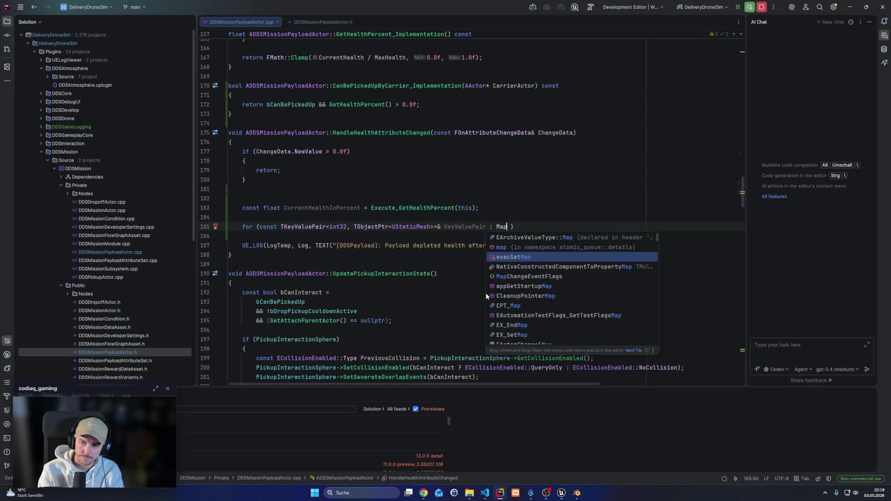
key("BackSpace")
key("BackSpace")
key("BackSpace")
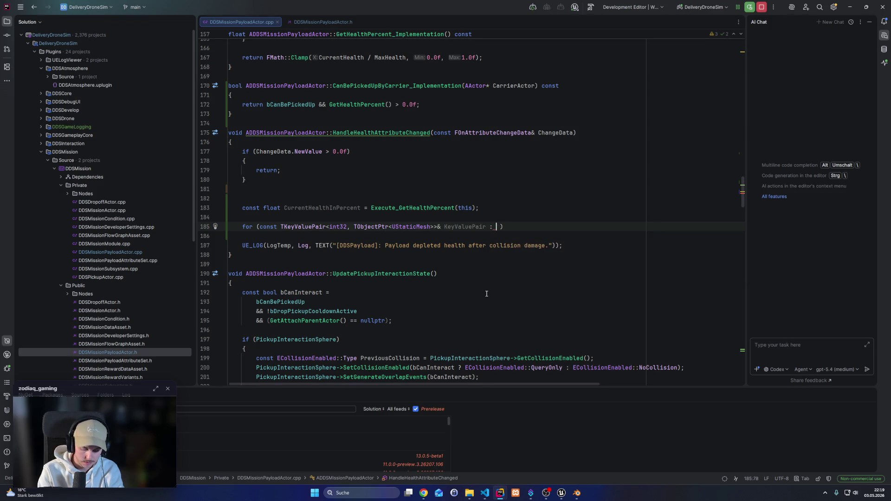
type("MeshLe")
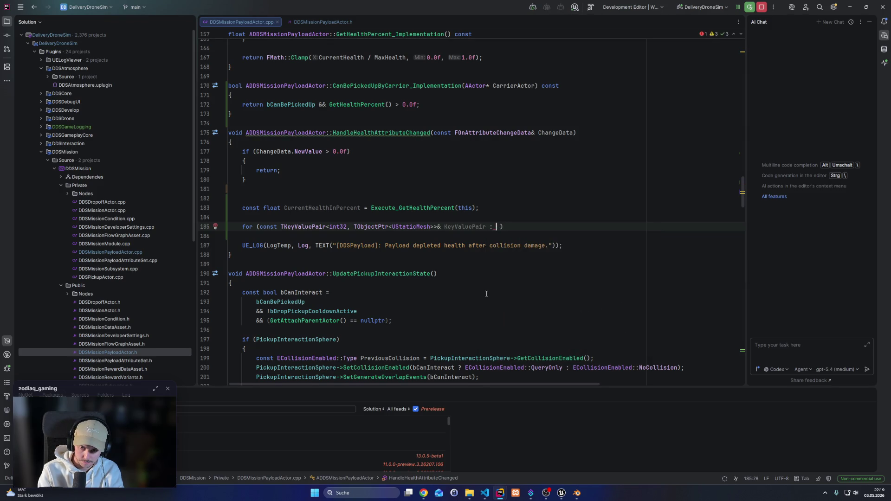
key("Return")
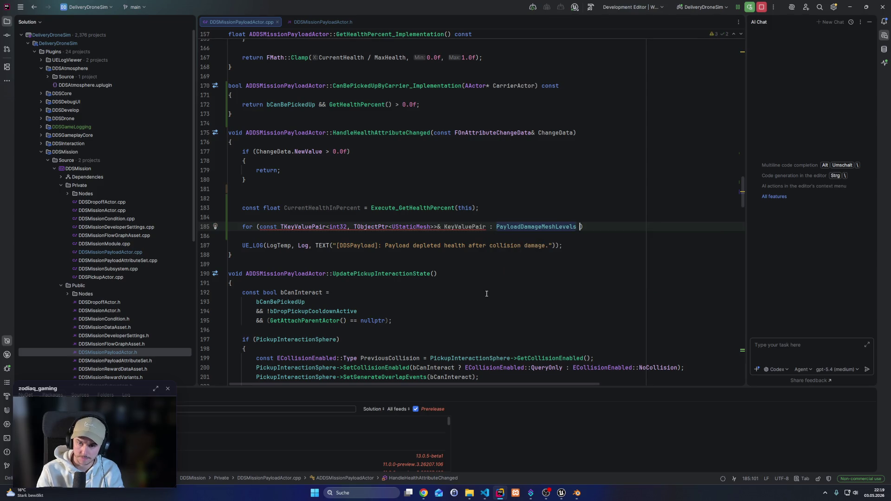
key("shift+Return")
type("{")
key("Return")
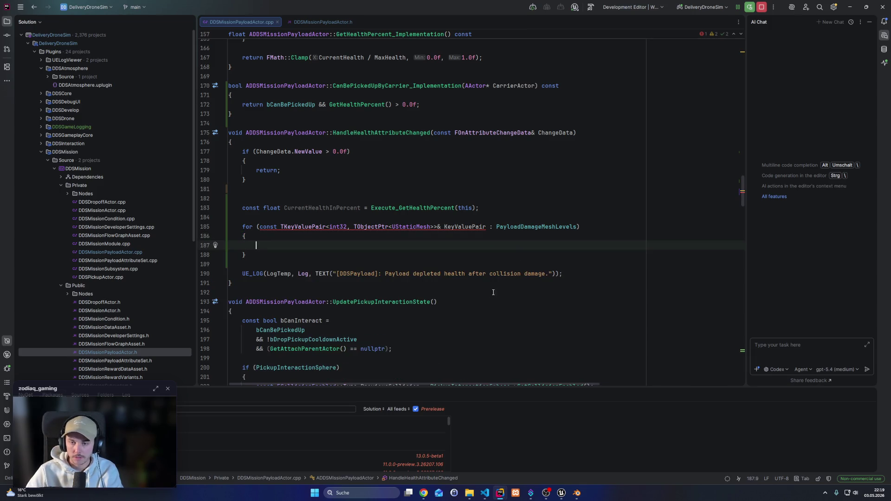
mouse_move(433, 227)
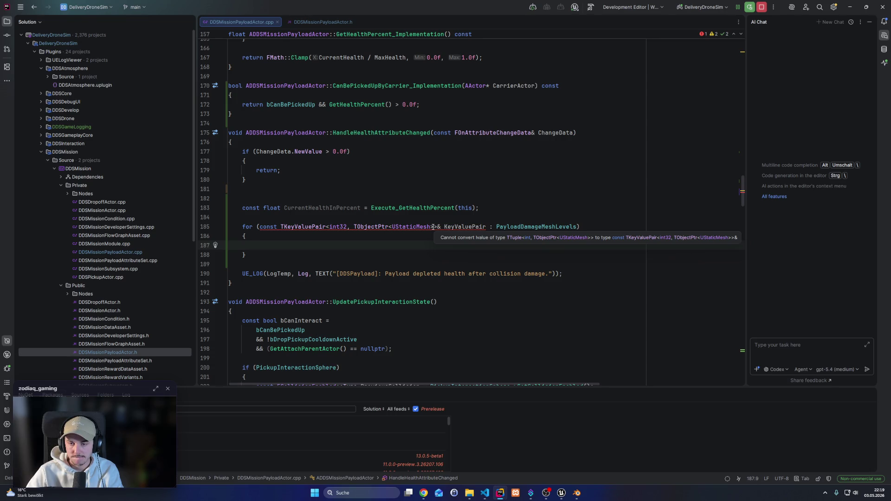
left_click_drag(440, 227, 263, 228)
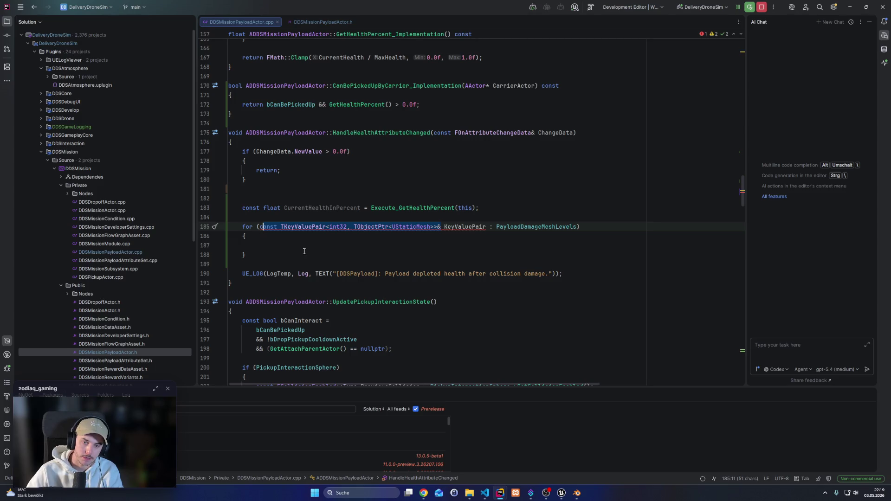
left_click(300, 22)
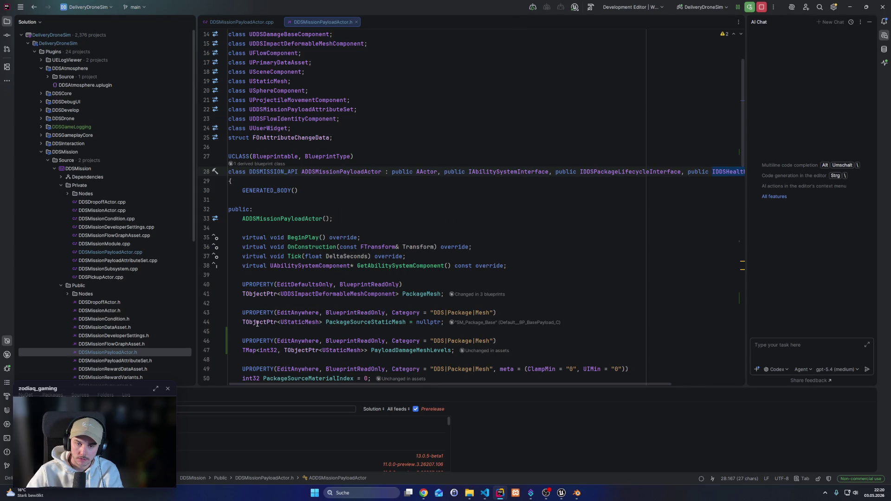
Replace TMap<int32, TObjectPtr<UStaticMesh>> on line 47 with TArray<FDDSPayloadDamageMeshLevel>
double_click(248, 352)
type("TArra")
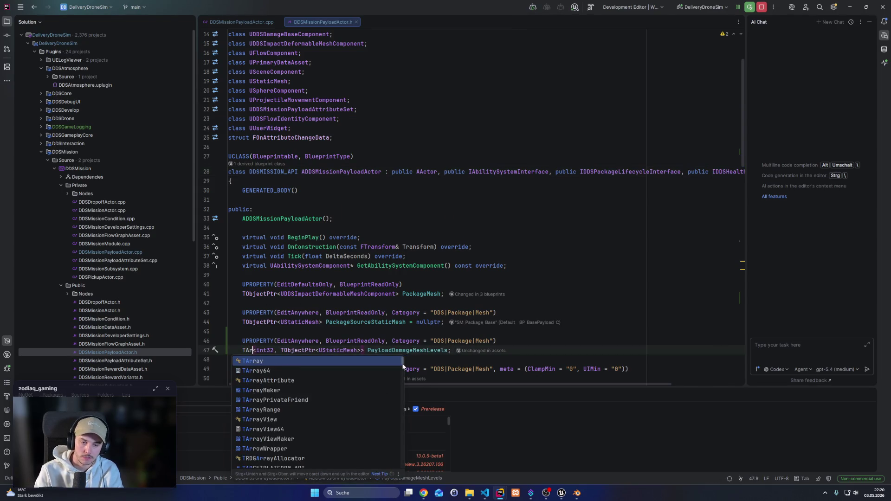
key("Return")
key("Right")
key("ctrl+shift+Right")
key("ctrl+shift+Right")
key("ctrl+shift+Right")
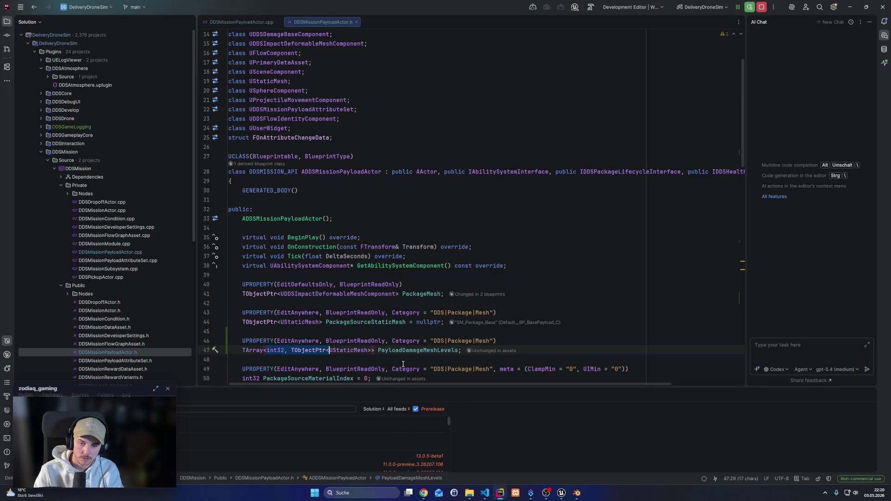
key("shift+Right")
key("shift+Right")
key("BackSpace")
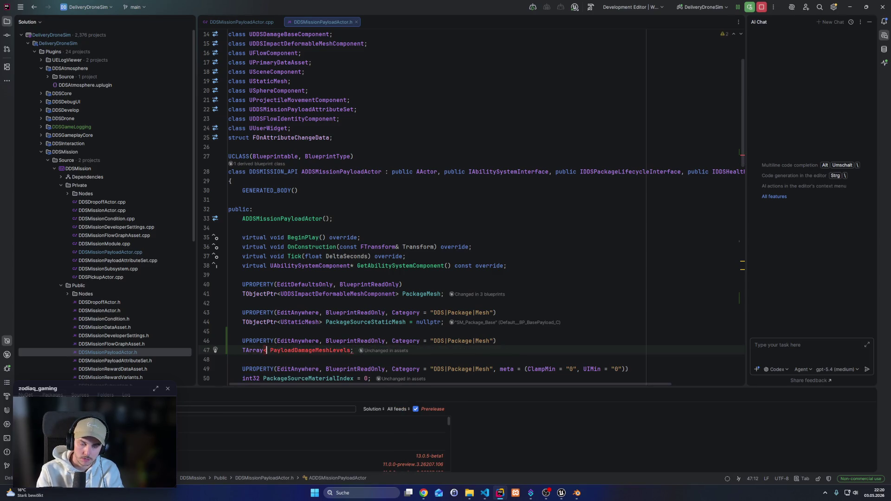
type("F")
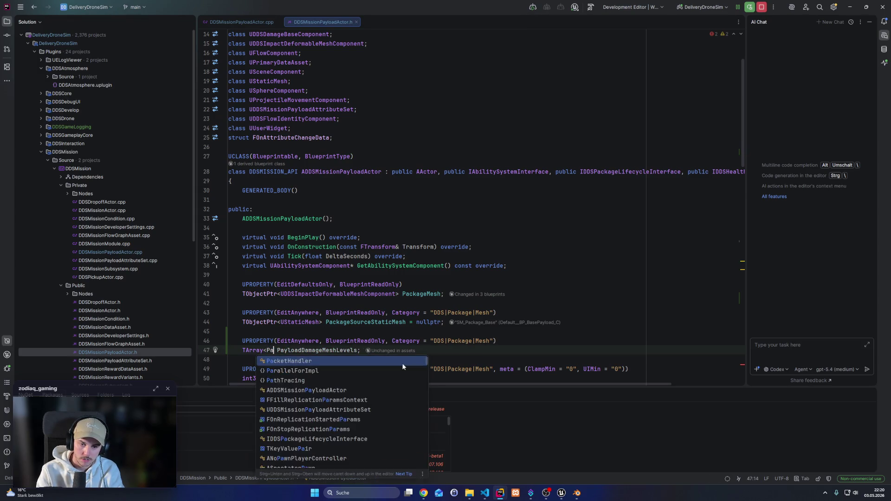
type("DDS")
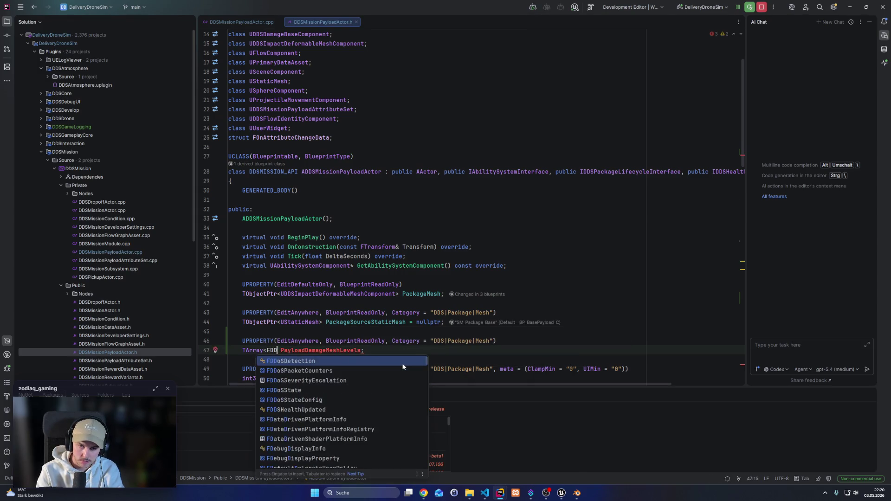
type("PayloadDam")
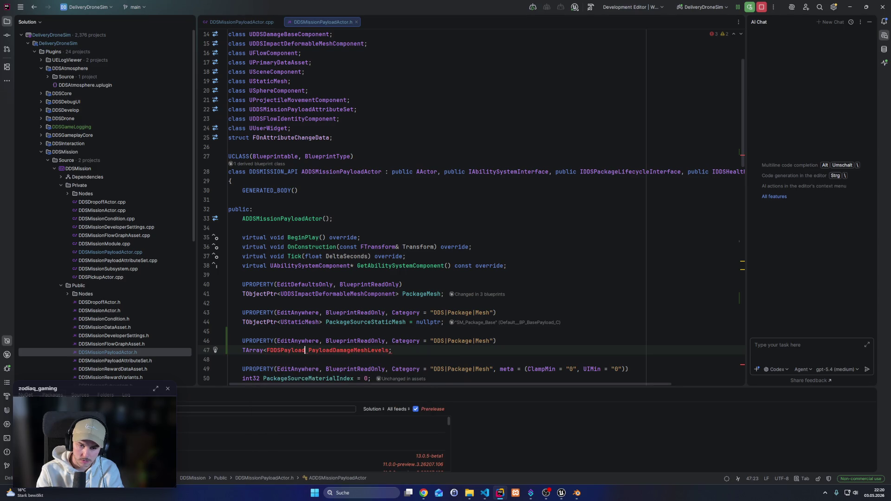
type("ageM")
type("eshLevel>")
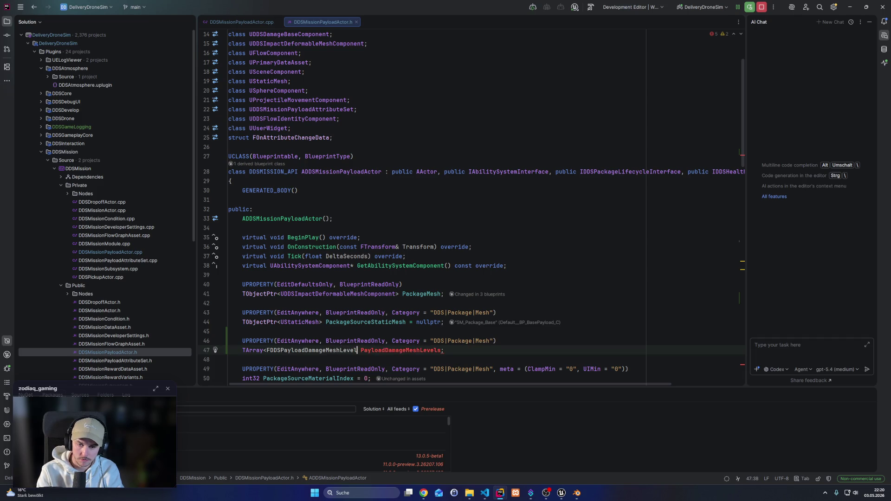
key("Left")
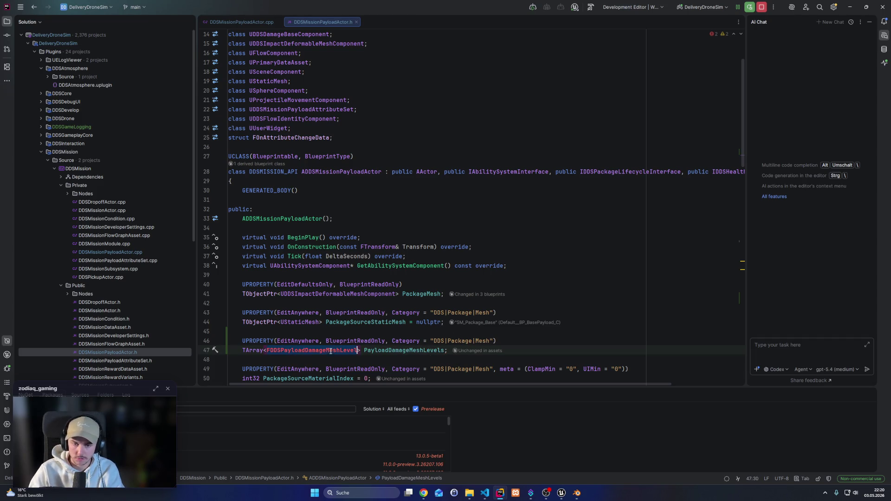
left_click(288, 157)
Insert a USTRUCT named FDDSPayloadDamageMeshLevel above the actor class using the ustruct template
key("Up")
key("Up")
key("Return")
key("BackSpace")
key("Down")
key("Return")
key("Return")
key("Up")
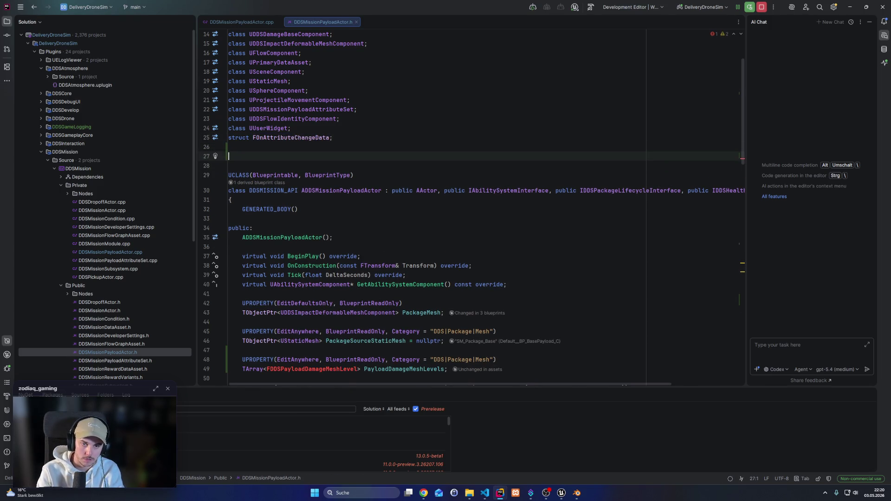
type("ustruct")
key("Tab")
key("BackSpace")
type("FDDSPayloadDamageMeshLevel")
key("Tab")
Add an int32 MinPercentage field with default value 100.0f inside the struct
key("Down")
key("Return")
type("int3")
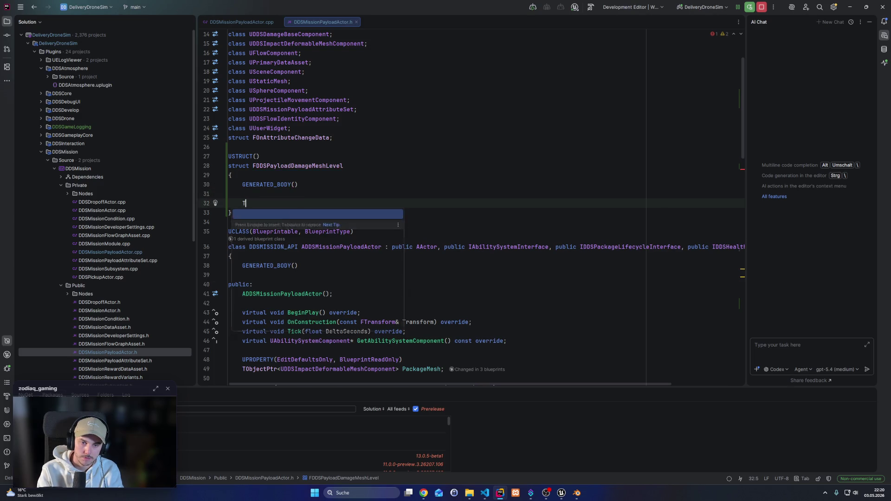
type("2 Pe")
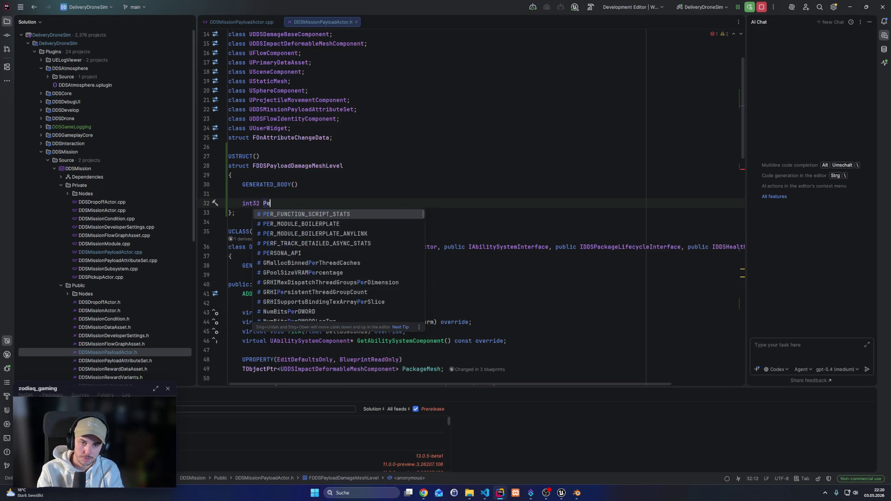
type("rcentage")
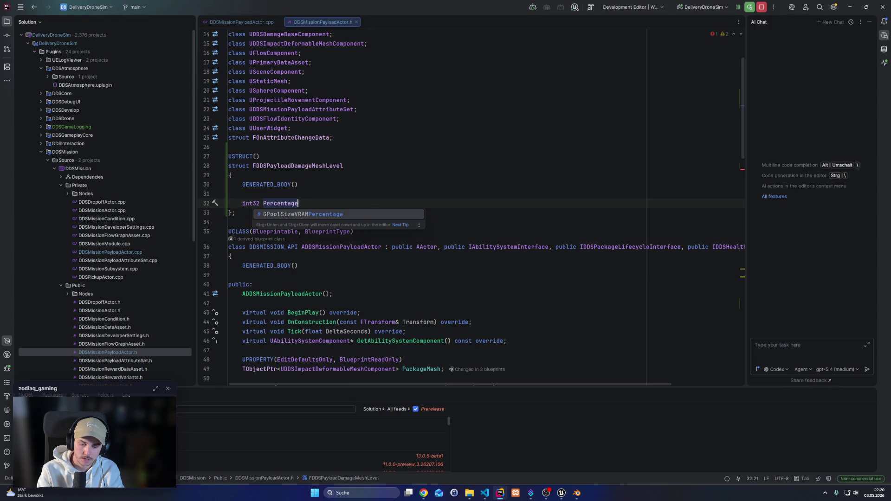
key("ctrl+Left")
type("Min")
key("End")
key("Left")
type("= ")
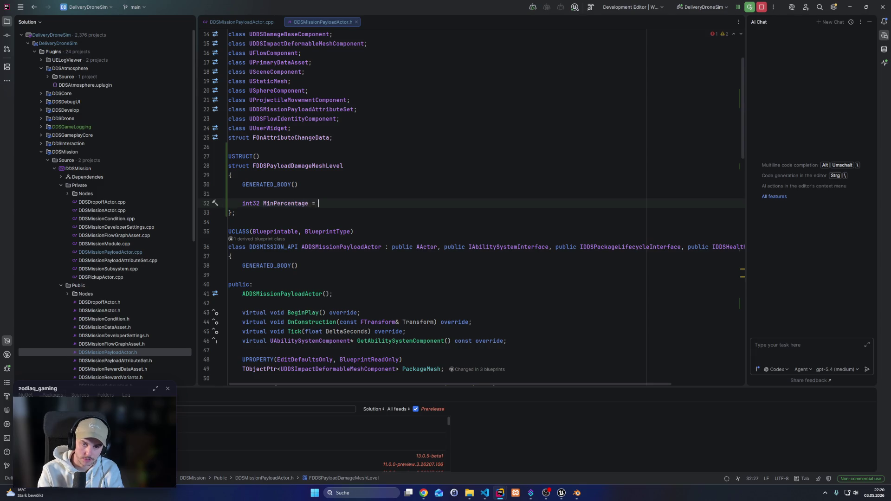
type("100.0f;")
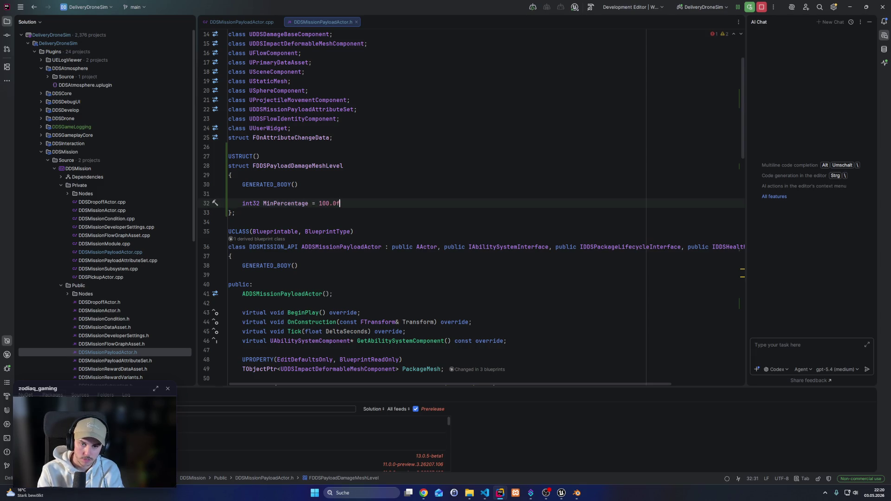
key("Return")
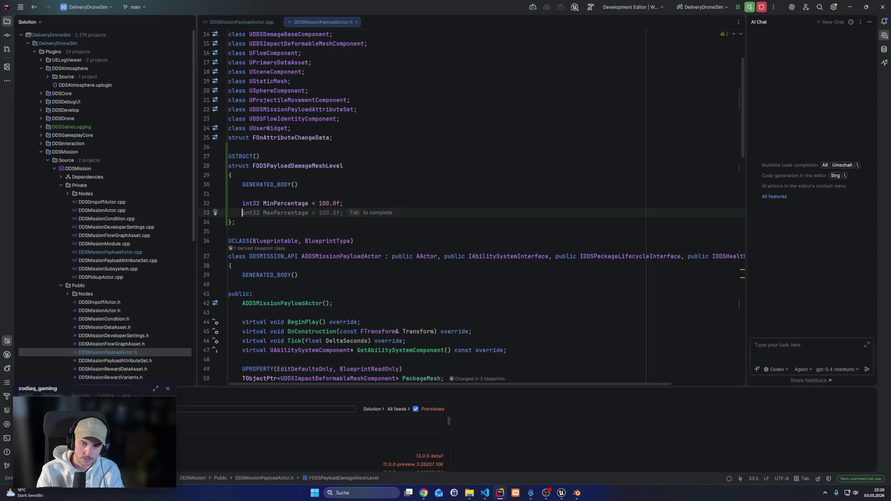
Add a UPROPERTY macro above the MinPercentage field
key("Up")
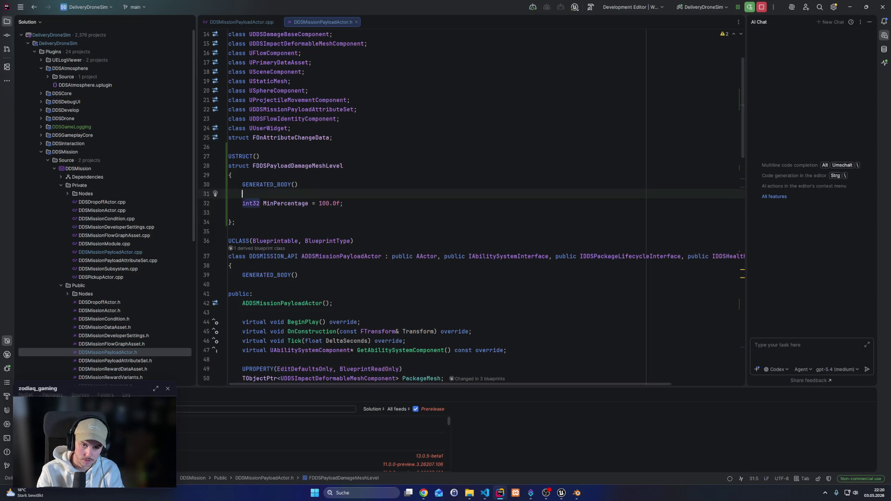
key("Return")
key("Up")
type("UP")
key("Tab")
Add a second UPROPERTY field TObjectPtr<UStaticMesh> Mesh to the struct
key("Down")
key("Down")
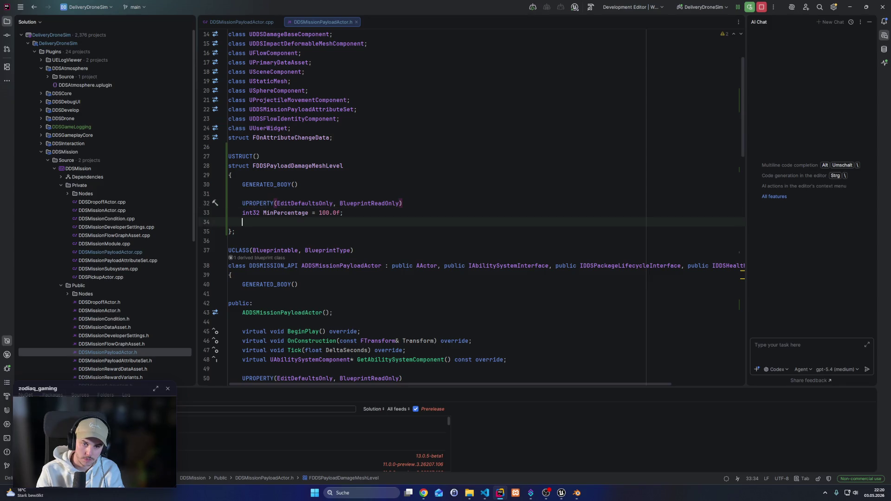
key("Return")
type("UPROPERT")
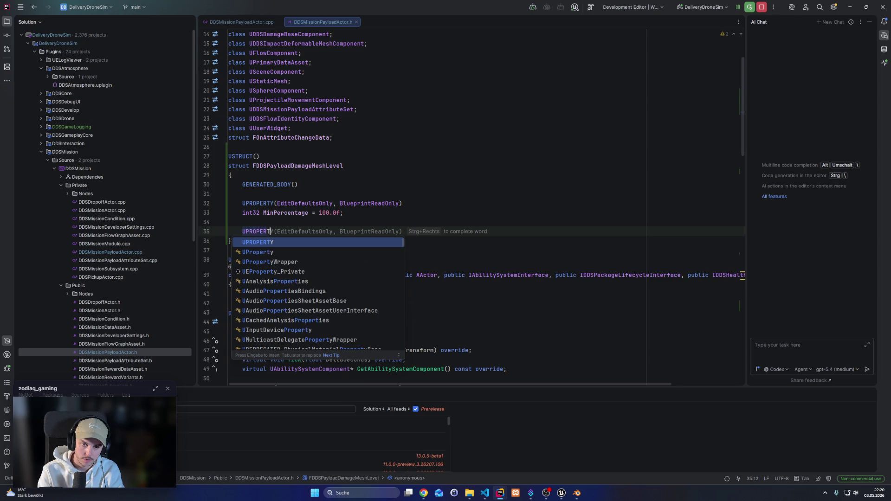
key("Return")
type("(")
key("Return")
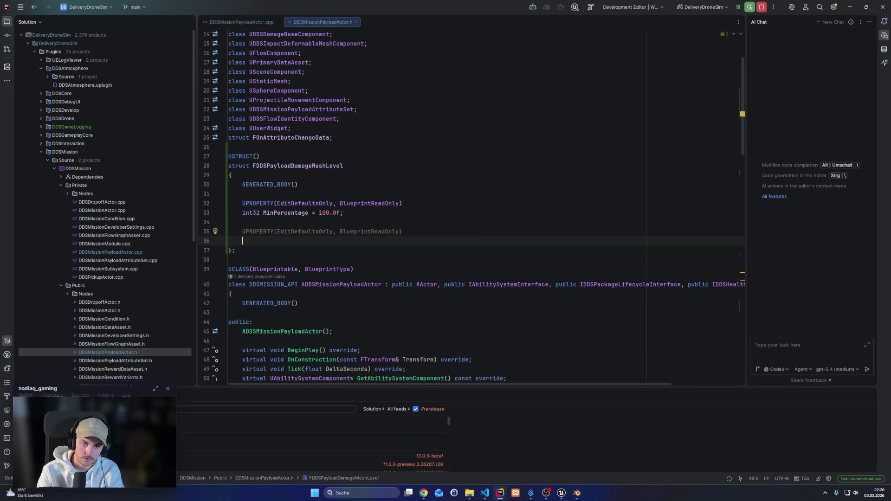
type("TO")
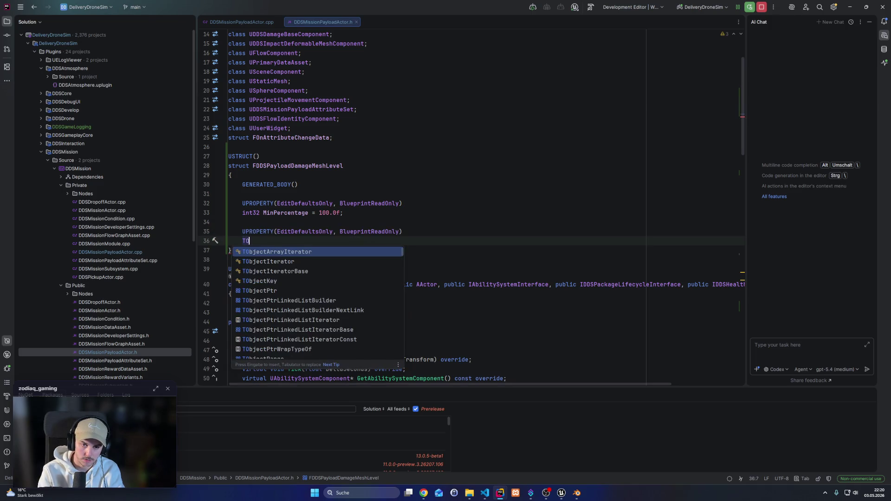
type("bjectPtr<U")
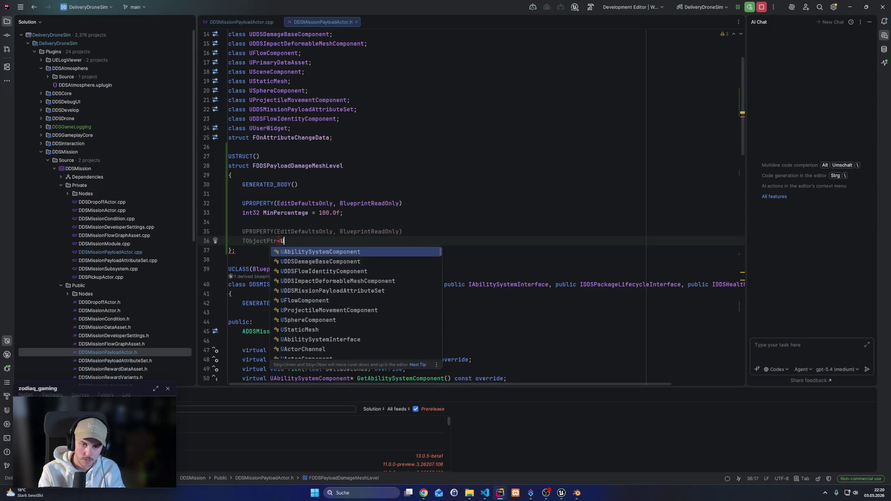
type("StaticMesh> Mesh;")
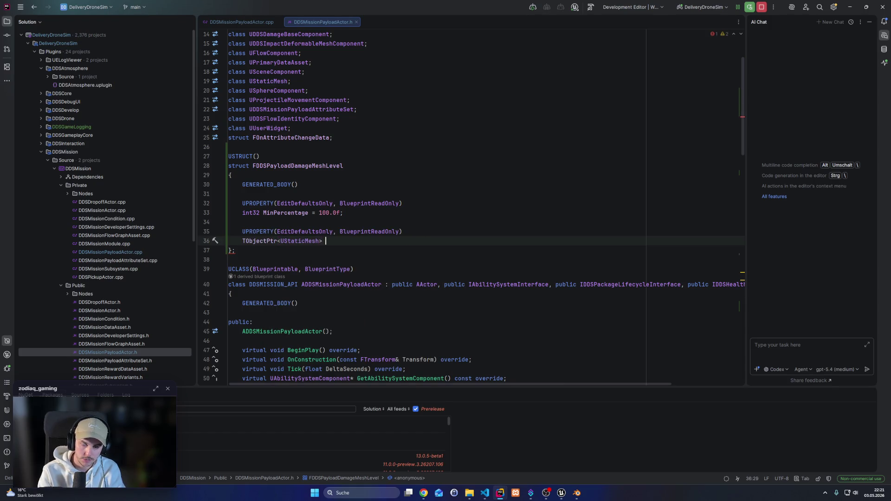
Add the BlueprintType specifier to the FDDSPayloadDamageMeshLevel USTRUCT macro
left_click(340, 241)
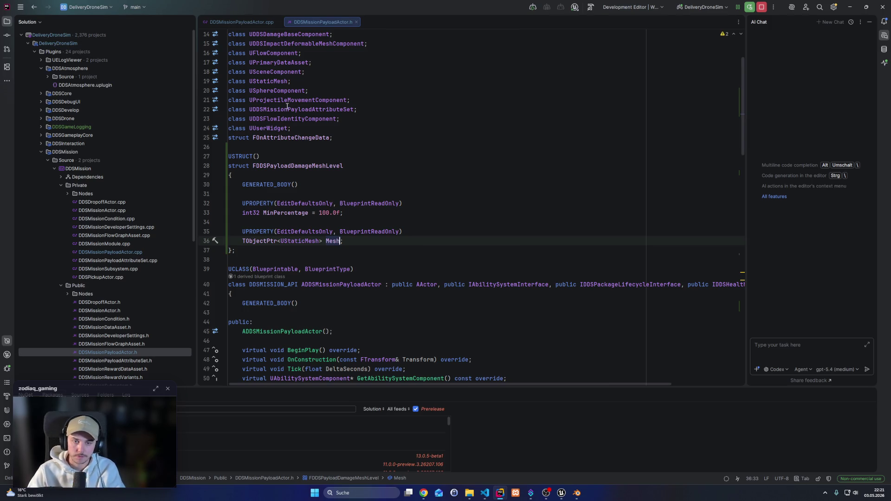
scroll(284, 119, "down", 4)
scroll(285, 119, "up", 4)
left_click(257, 156)
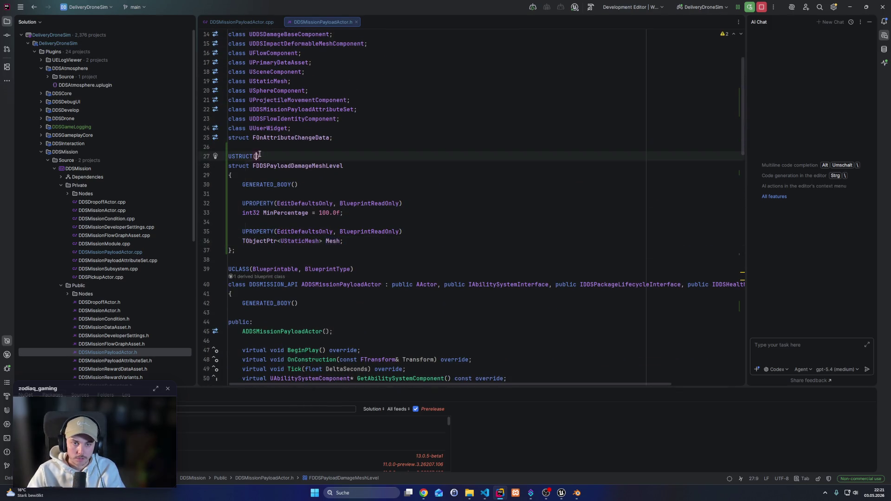
type("Bl")
key("Tab")
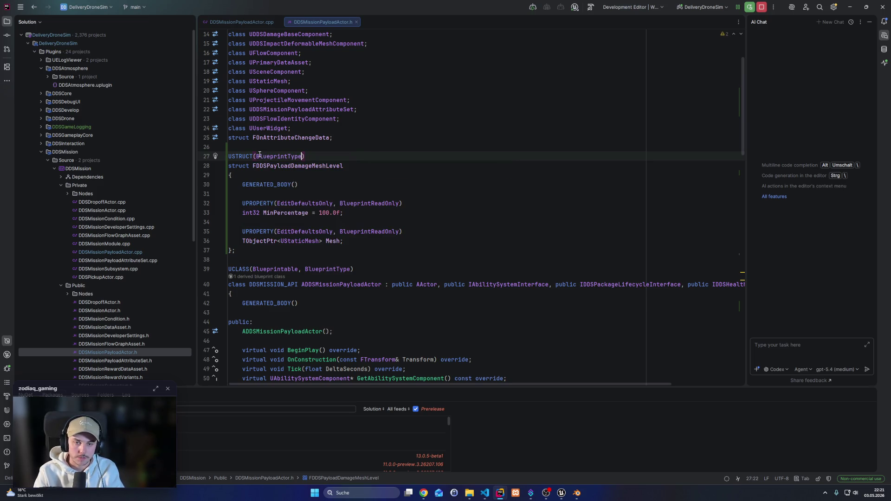
scroll(260, 155, "down", 5)
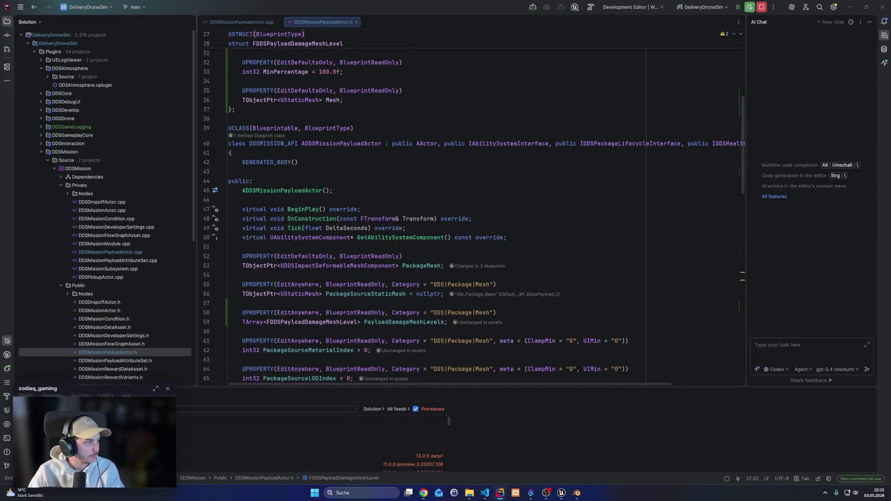
scroll(328, 228, "down", 7)
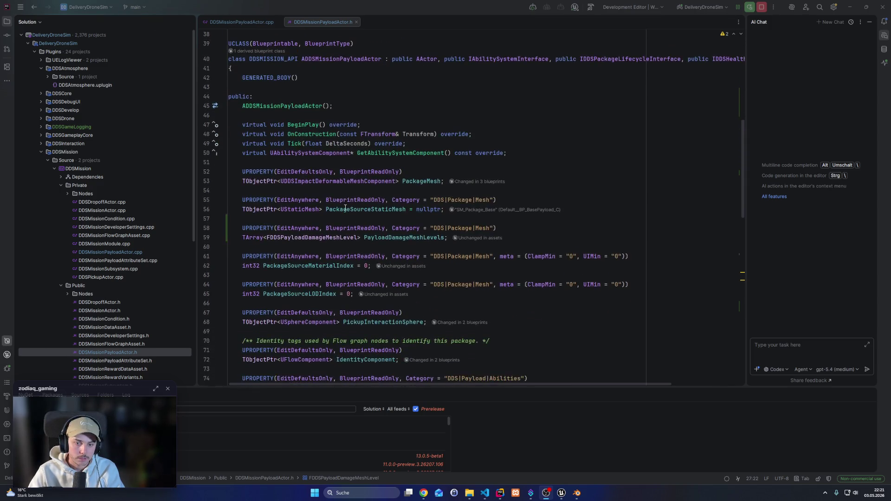
scroll(327, 229, "up", 5)
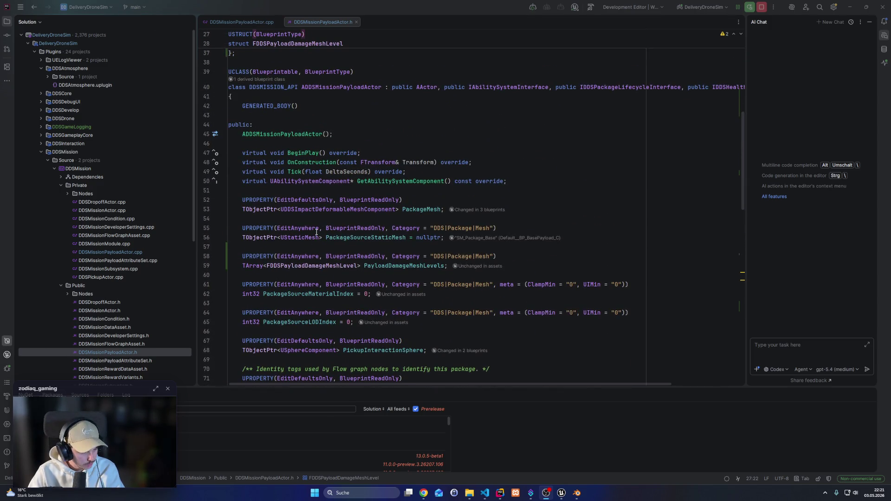
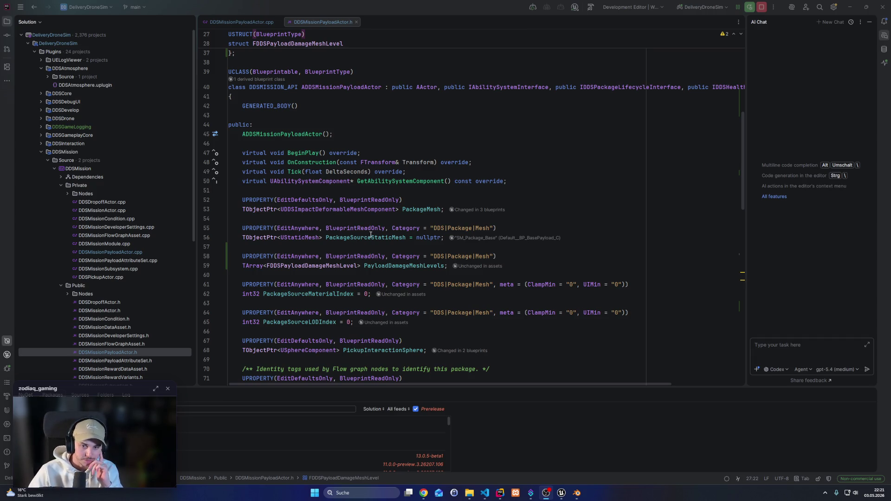
In DDSMissionPayloadActor.cpp, retype the damage loop variable as const FDDSPayloadDamageMeshLevel& MeshLevel
double_click(387, 236)
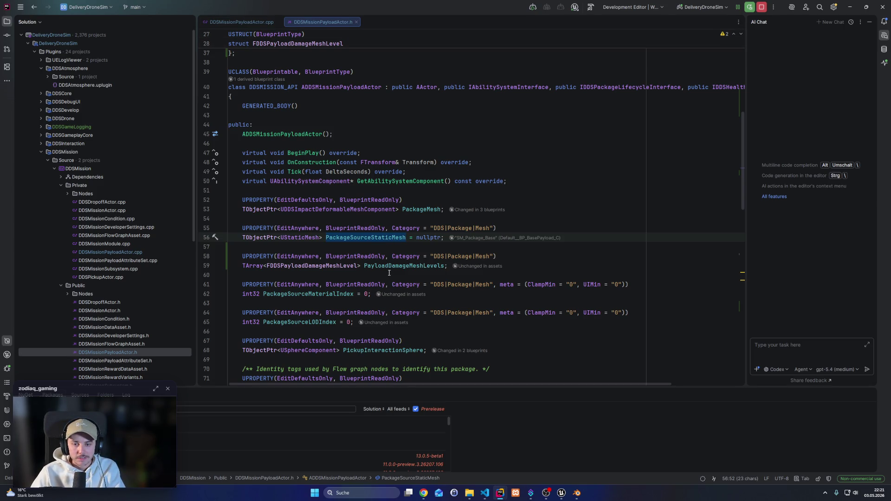
double_click(404, 265)
left_click(236, 21)
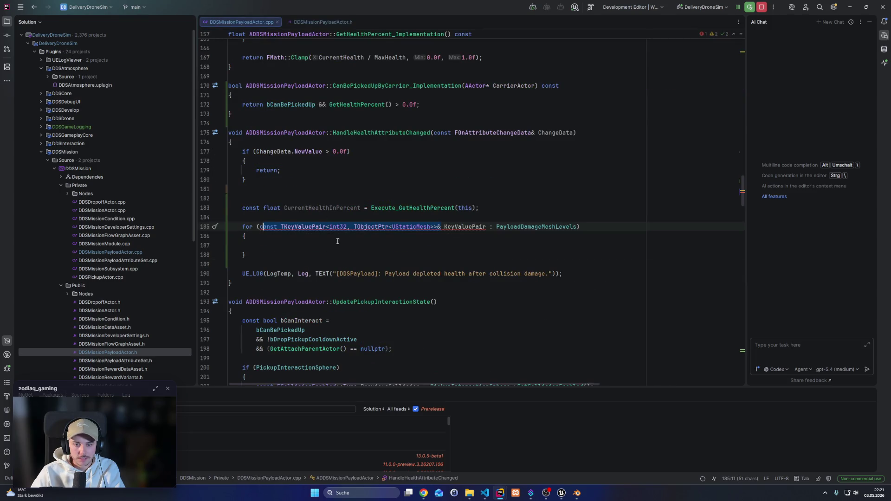
double_click(536, 228)
left_click_drag(441, 227, 281, 228)
type("F")
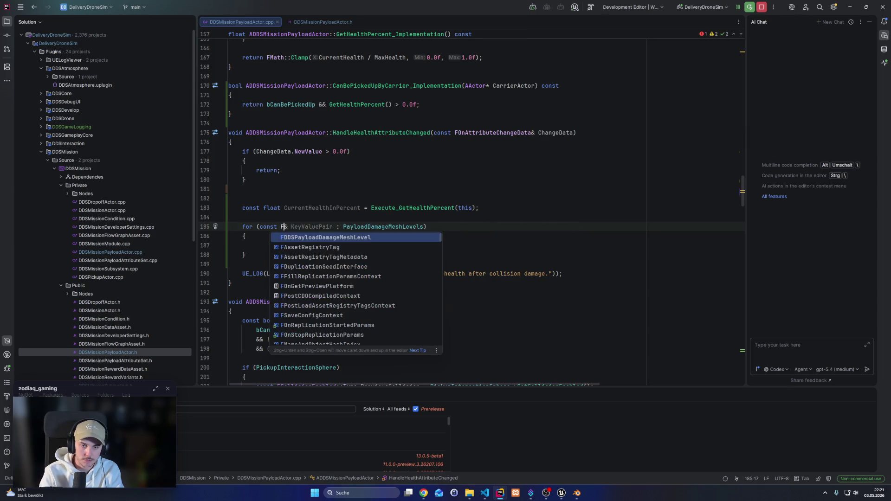
key("Return")
type("&")
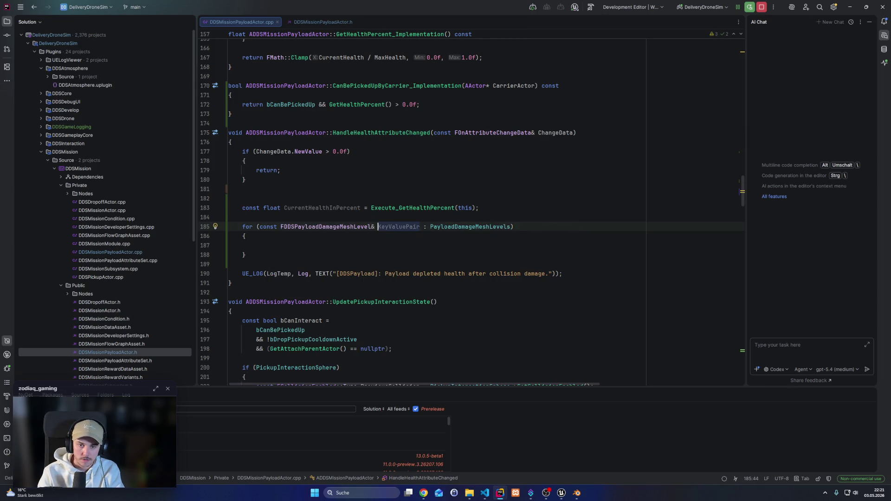
key("ctrl+Delete")
type("Mes")
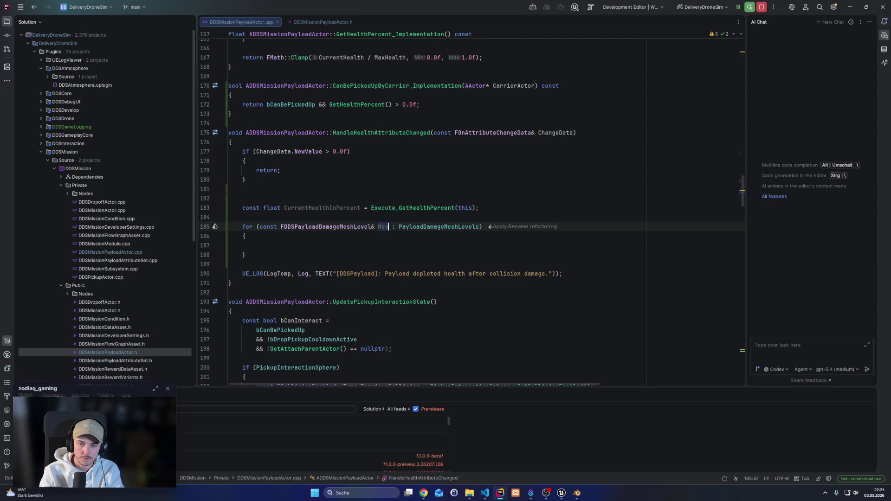
type("hLevel")
key("Down")
key("Down")
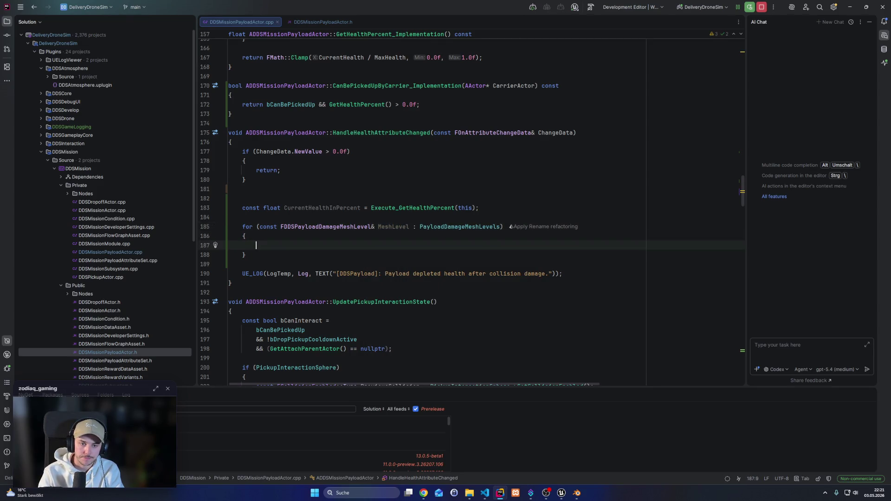
Inside the loop, add if (MeshLevel.MinPercentage <= CurrentHealthInPercent) with an empty body
type("if (")
type("Pack")
key("Return")
key("ctrl+shift+Left")
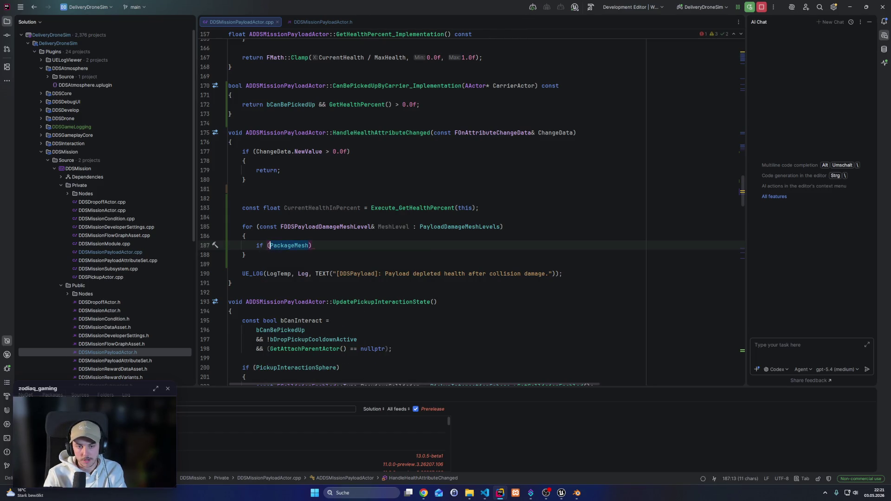
type("Mesh")
key("Return")
type(".")
key("Down")
key("Return")
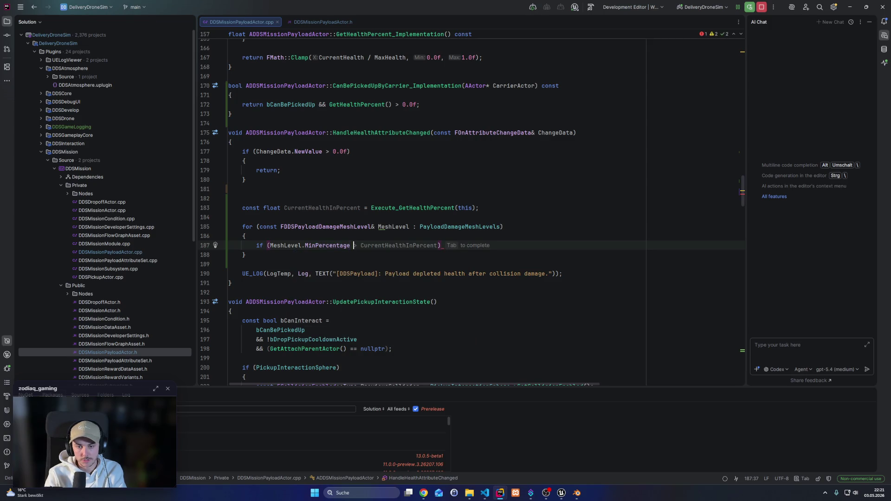
key("BackSpace")
type("<=")
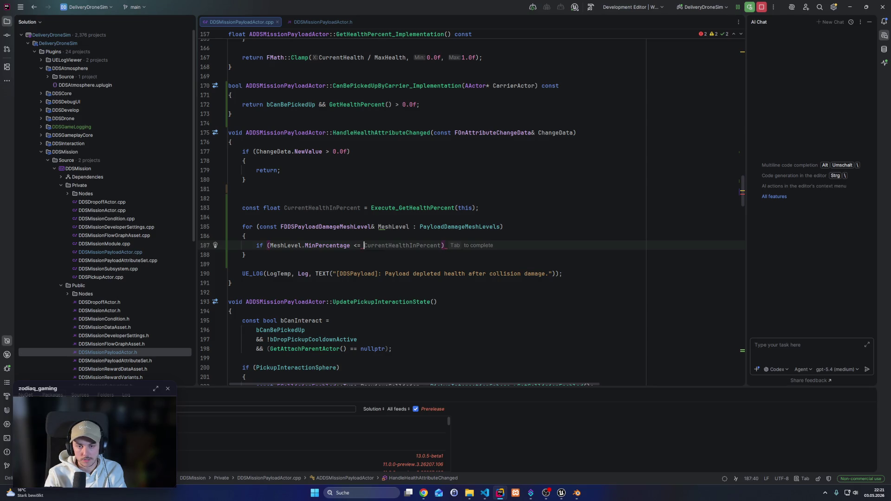
key("Tab")
key("Return")
type("{")
key("Return")
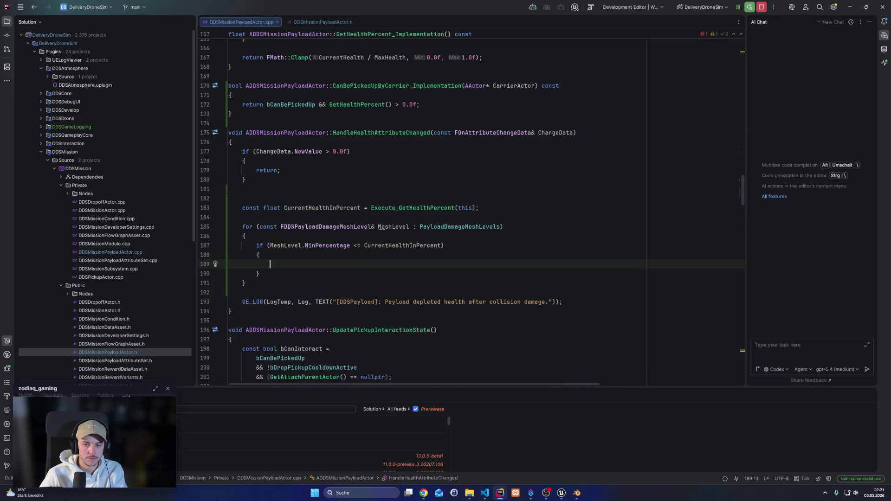
Insert a blank line above the loop and begin declaring an FDDSPayloadDamageMeshLevel variable
left_click(386, 227)
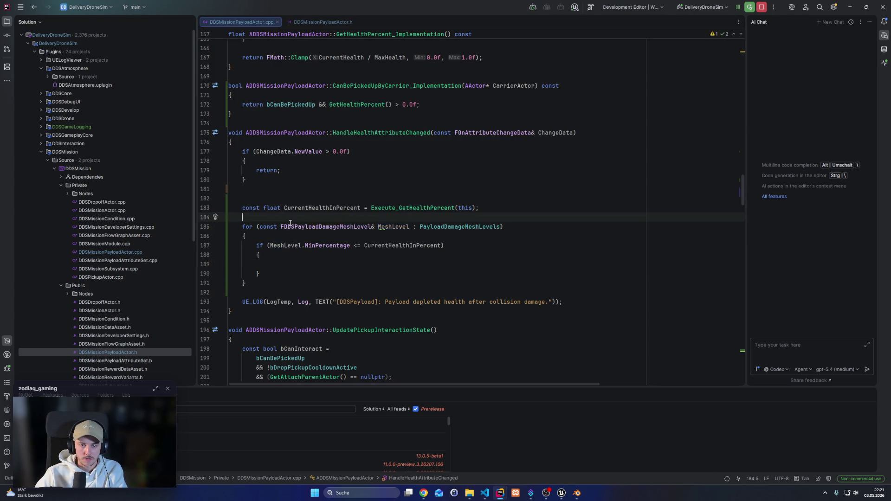
left_click_drag(280, 227, 401, 227)
left_click(291, 207)
left_click(298, 215)
key("Return")
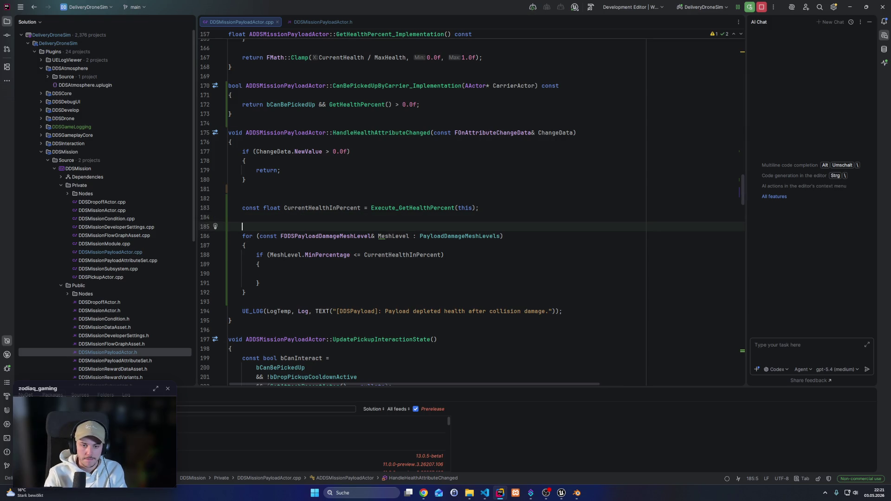
type("FDDS")
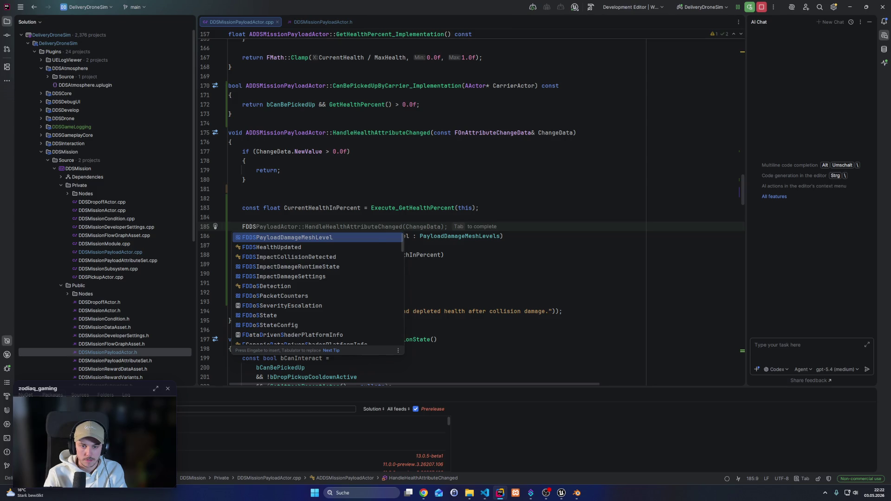
Declare FDDSPayloadDamageMeshLevel CurrentMeshLevel before the loop and assign CurrentMeshLevel = MeshLevel in the if
key("Return")
type("Current")
type("MeshLevel ")
type("=")
key("BackSpace")
key("BackSpace")
type(";")
key("Down")
key("Down")
key("Down")
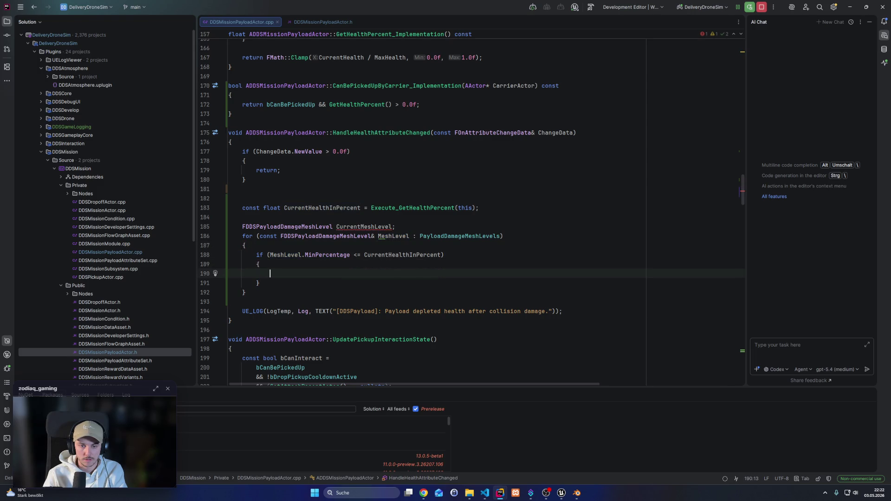
type("Cur")
key("Escape")
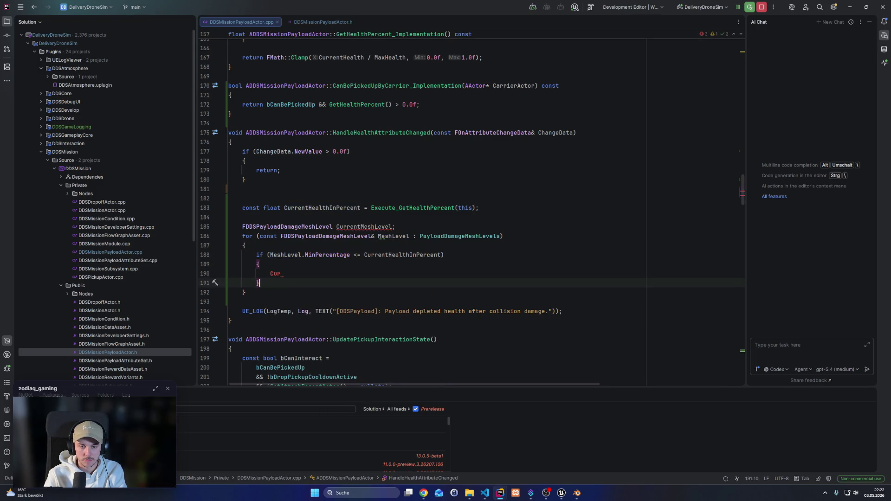
type("rentM")
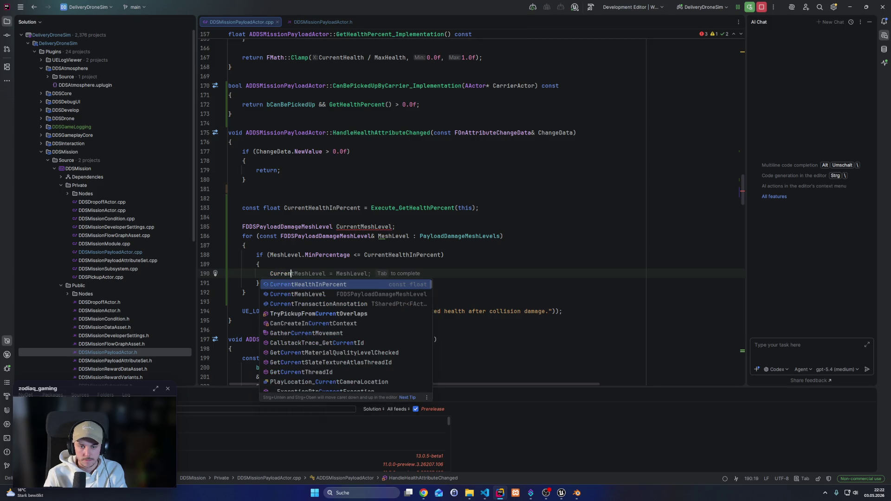
key("Return")
key("Tab")
After the loop, add if (CurrentMeshLevel.Mesh != nullptr) with an empty body
key("Down")
key("Down")
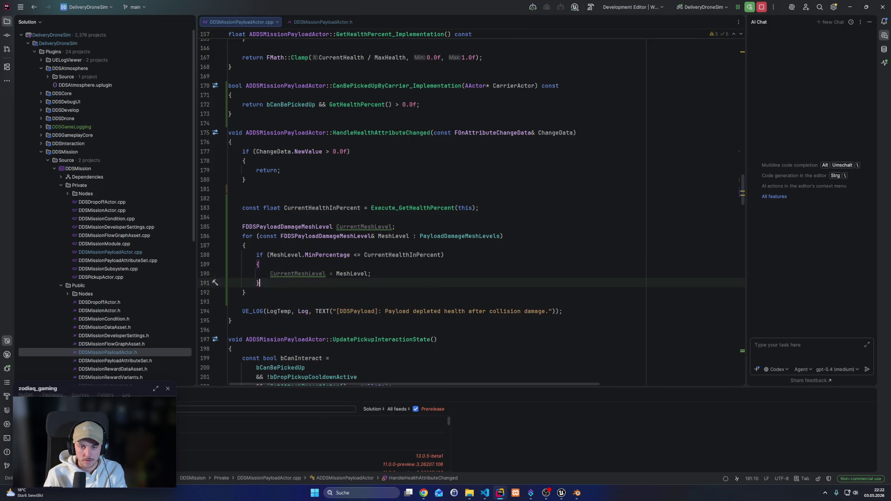
key("Return")
key("Return")
type("if ")
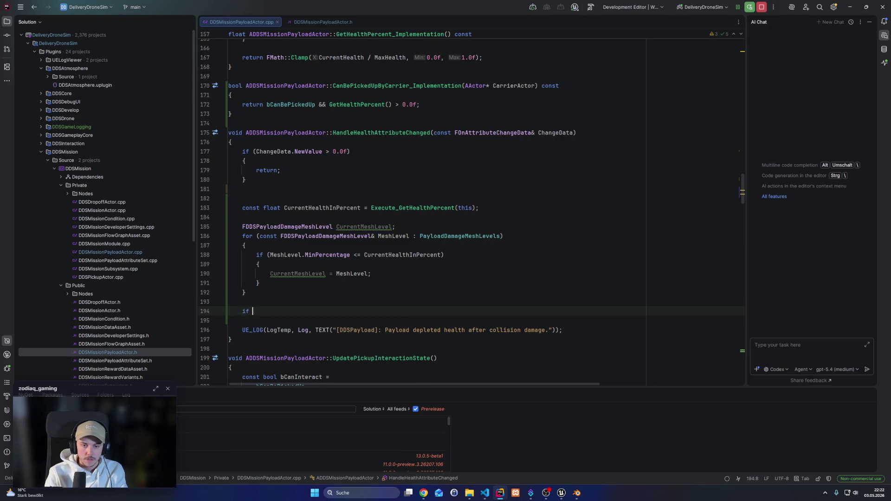
type("(CurrentMe")
key("Return")
type(".")
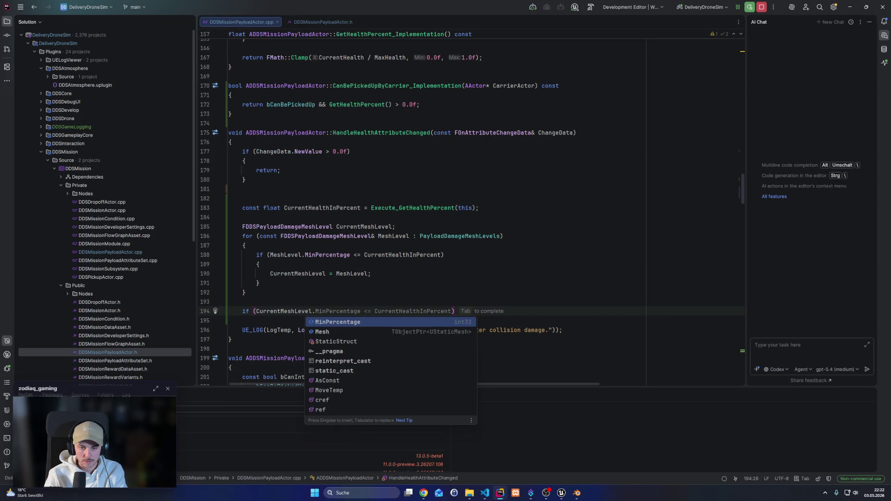
key("Down")
key("Return")
type(".")
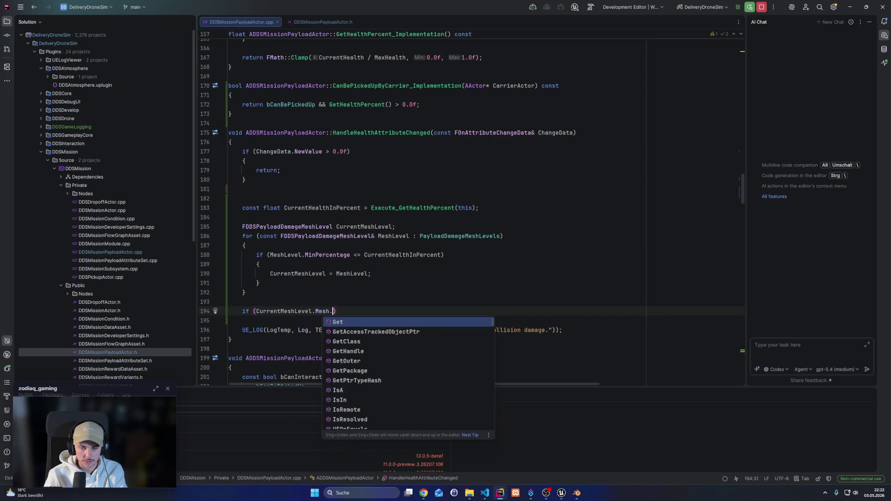
type("IsValid")
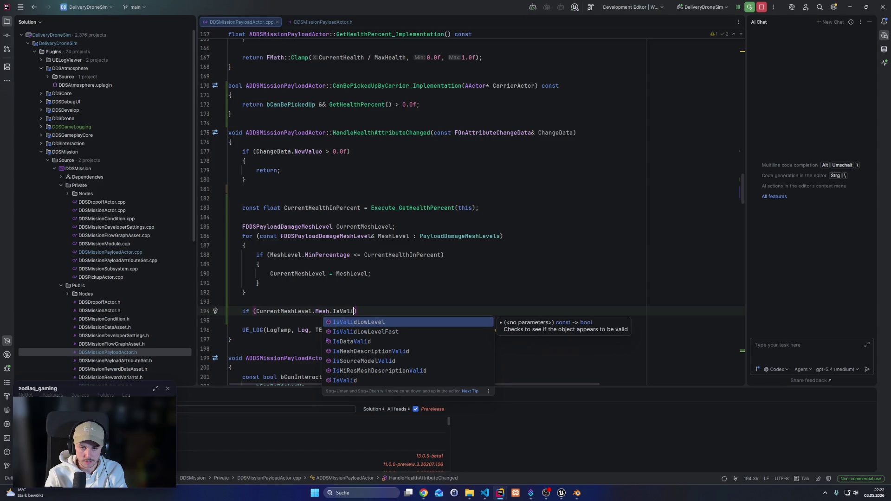
key("BackSpace")
key("BackSpace")
key("BackSpace")
type("!= n")
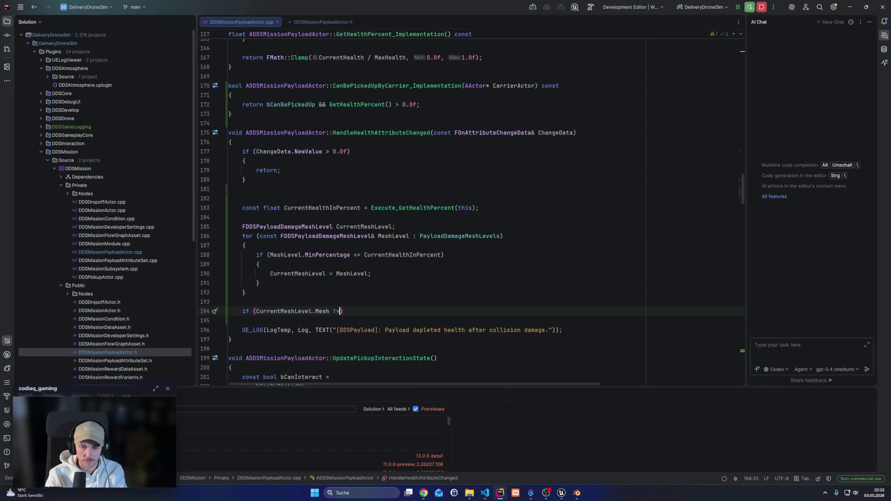
type("ullptr)")
key("Return")
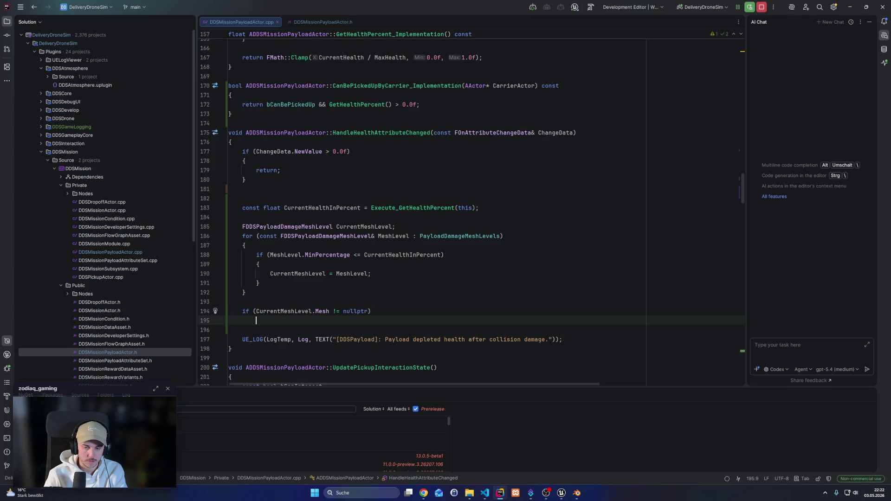
type("{")
key("Return")
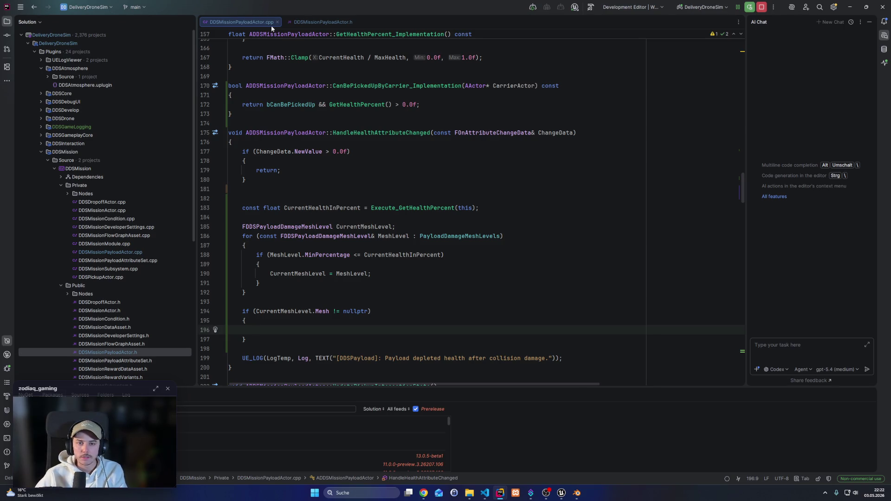
left_click(308, 22)
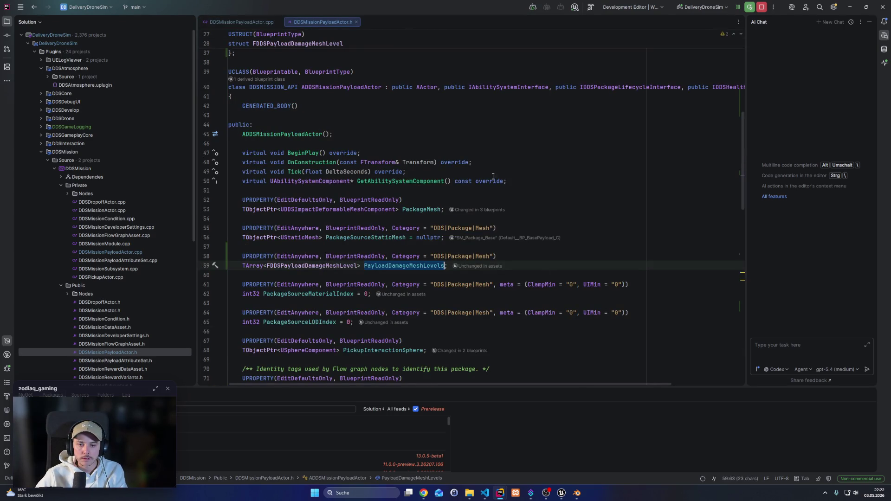
left_click(241, 22)
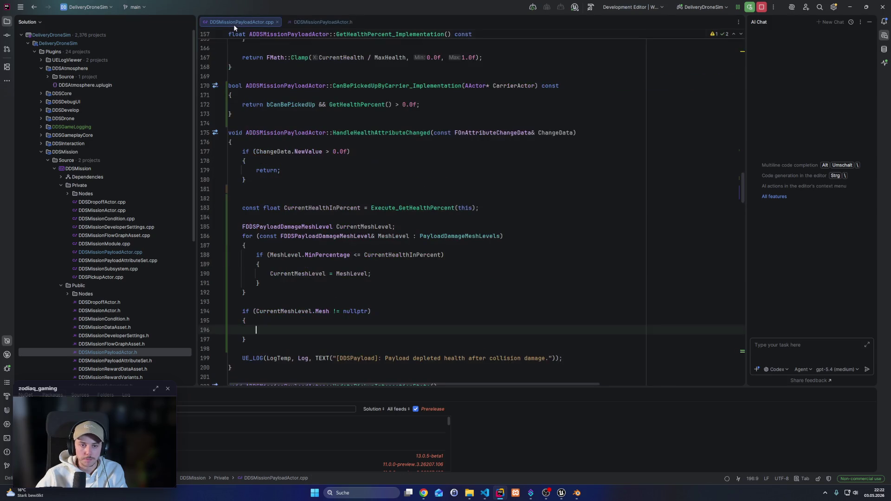
type("PackageMesh->")
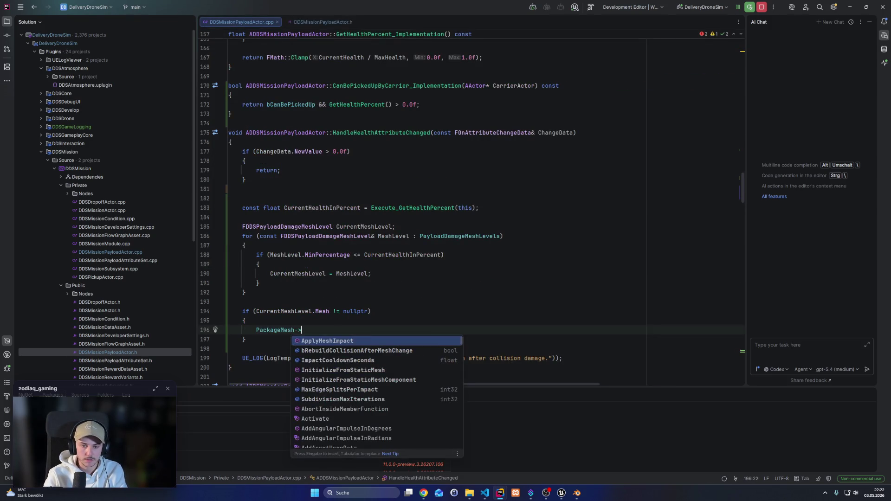
type("Set")
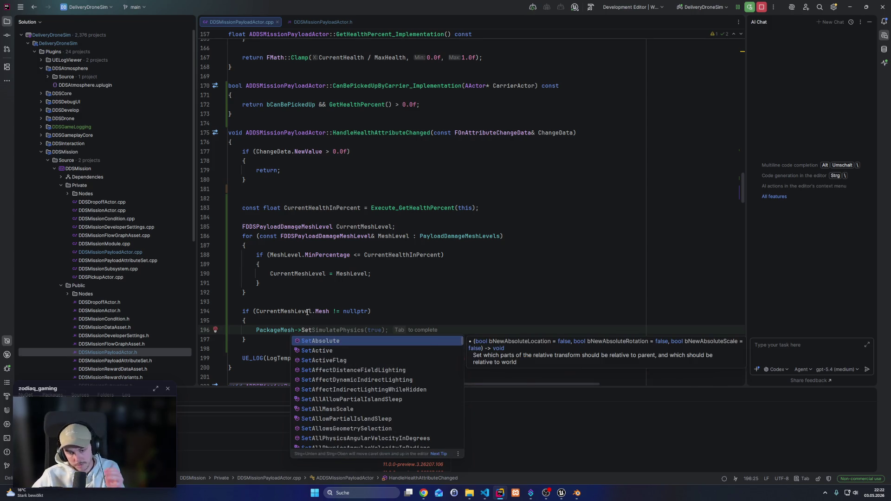
key("Escape")
key("BackSpace")
key("BackSpace")
key("BackSpace")
key("shift+Left")
scroll(418, 185, "up", 10)
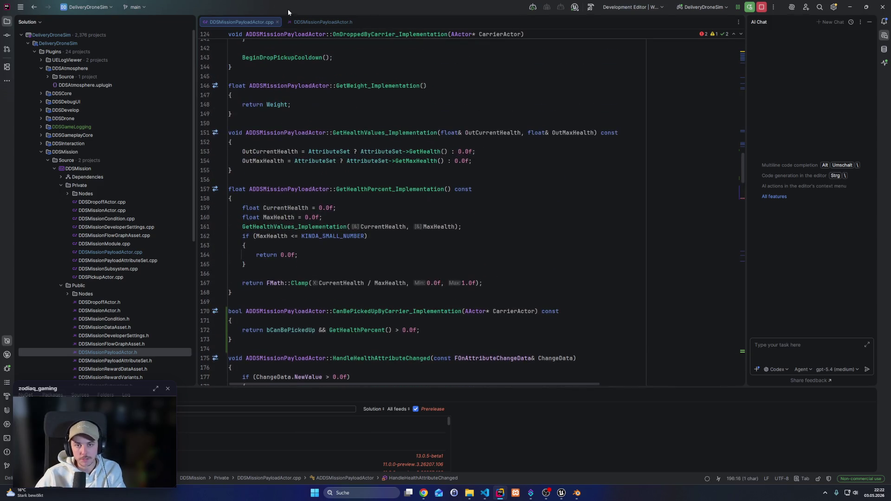
left_click(316, 22)
left_click(375, 210)
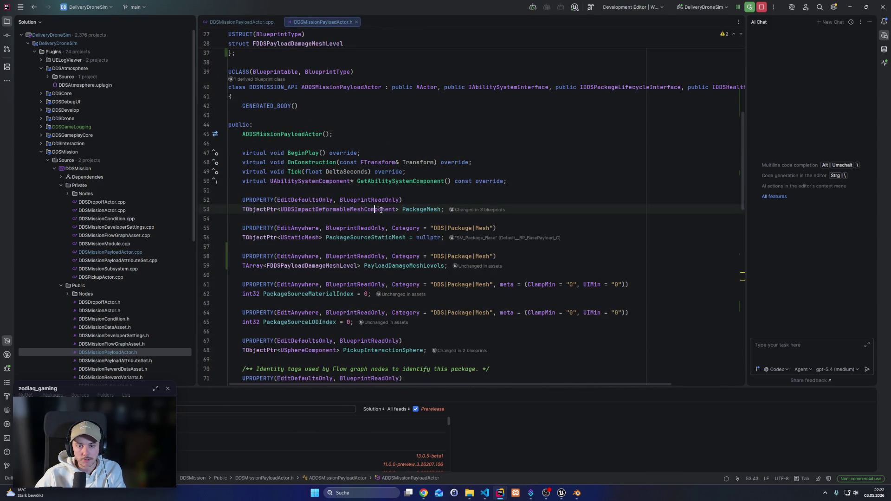
left_click(370, 209, "ctrl")
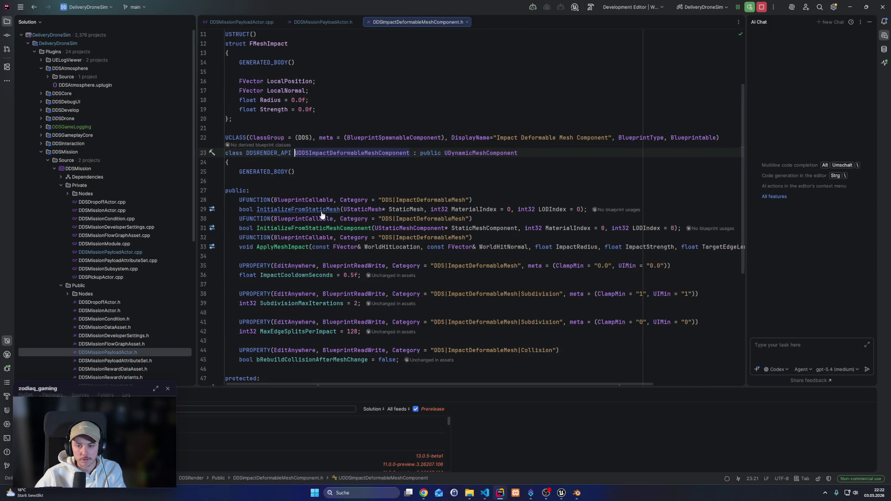
left_click(296, 219)
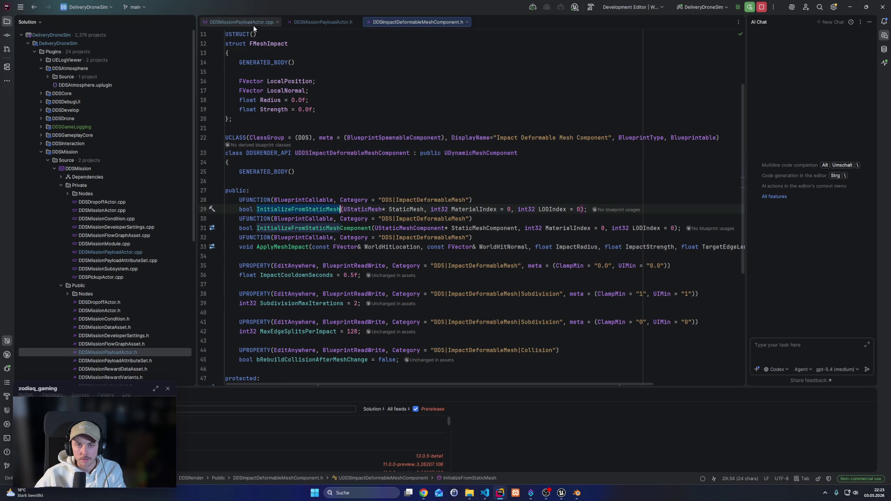
left_click(300, 210, "ctrl")
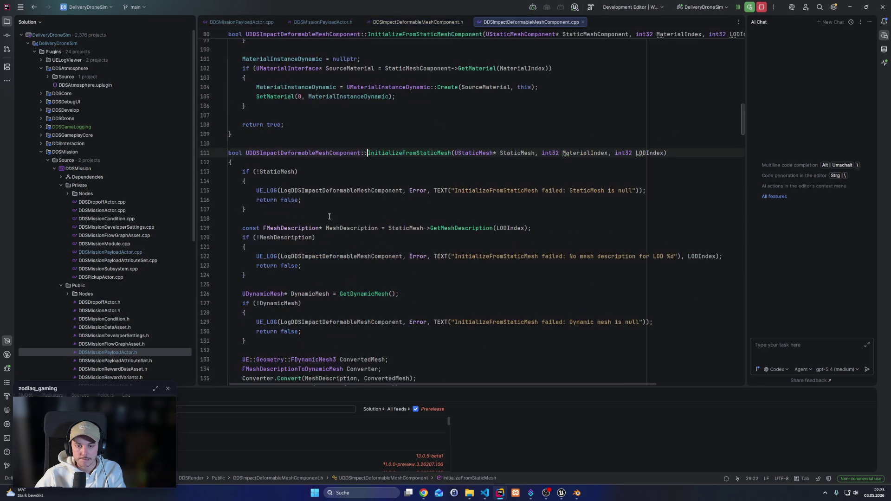
scroll(431, 181, "down", 4)
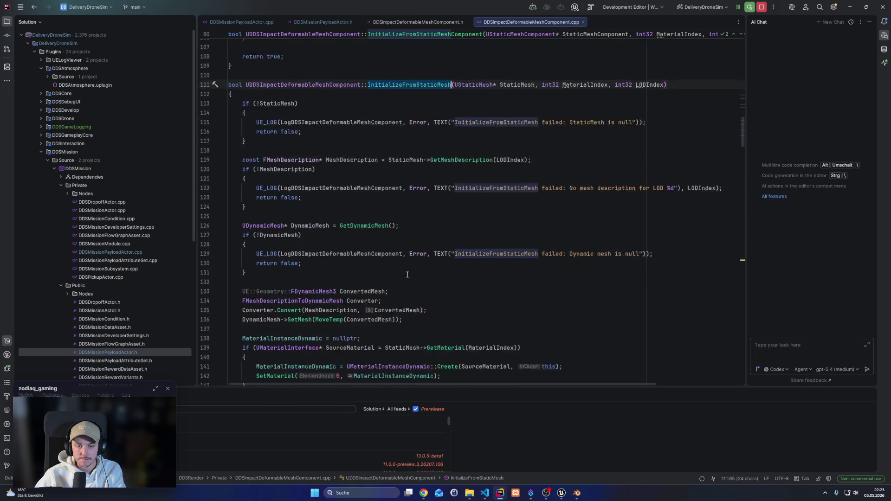
scroll(354, 294, "down", 2)
left_click(241, 22)
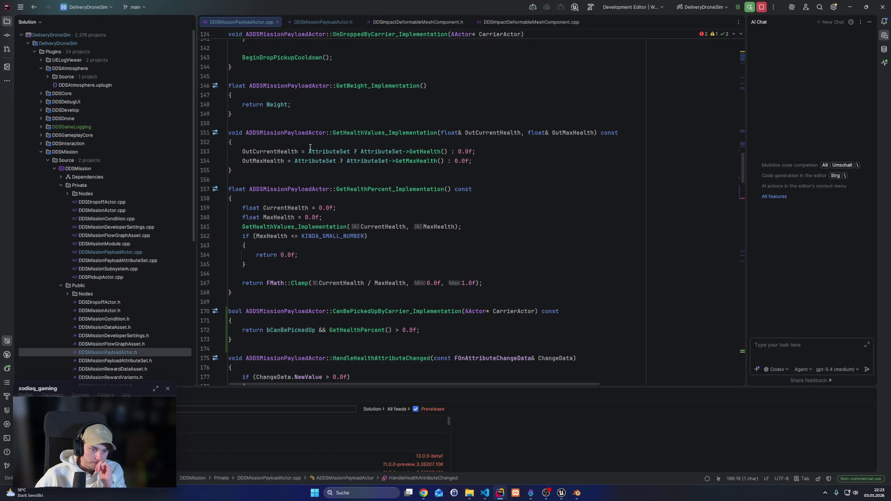
left_click(411, 21)
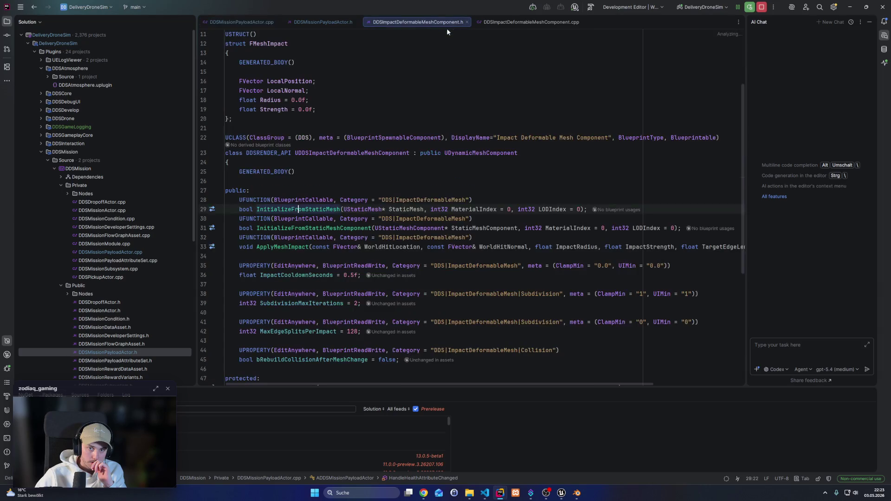
left_click(512, 22)
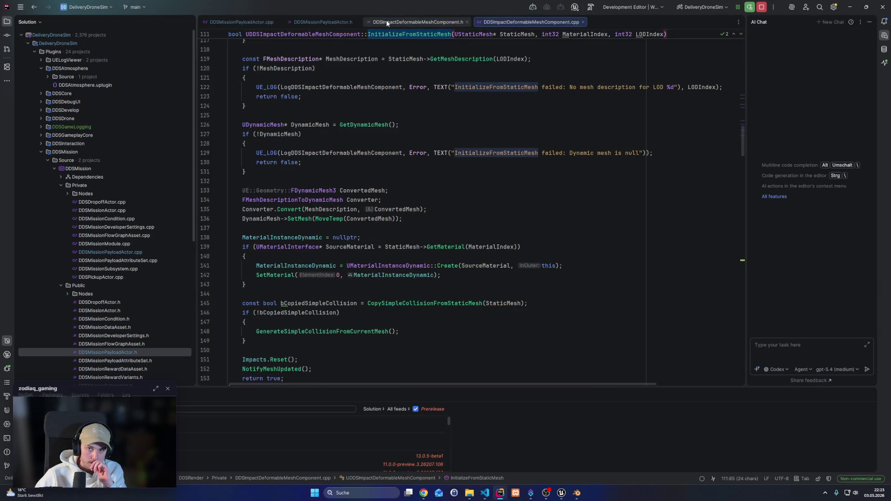
left_click(335, 21)
double_click(325, 209)
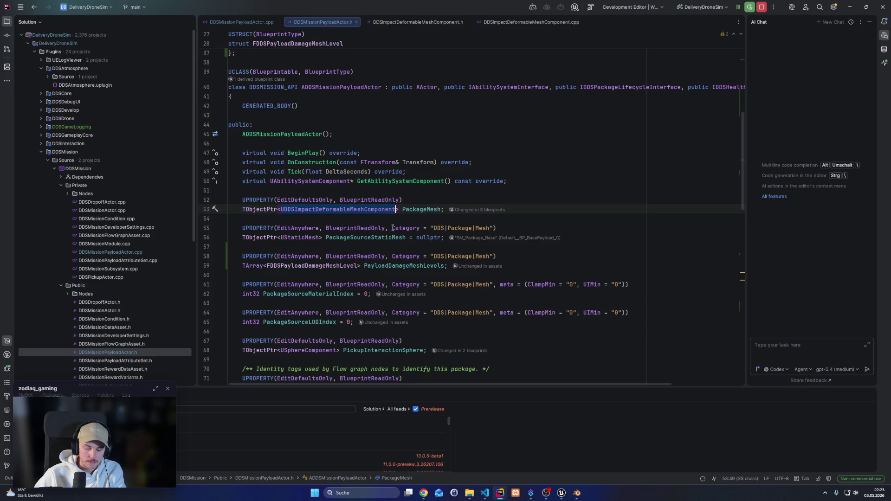
Change PackageMesh's type to UStaticMeshComponent and comment out both PackageSourceStaticMesh property lines
type("UStaticM")
left_click(391, 230)
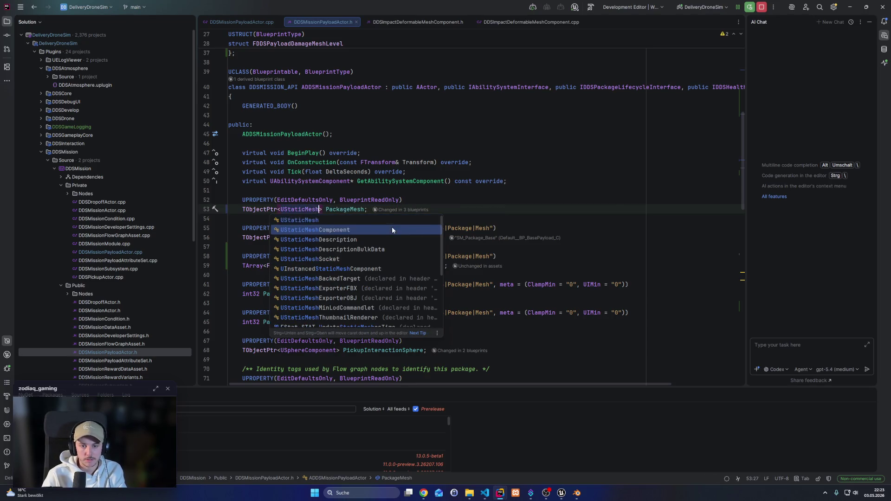
double_click(380, 210)
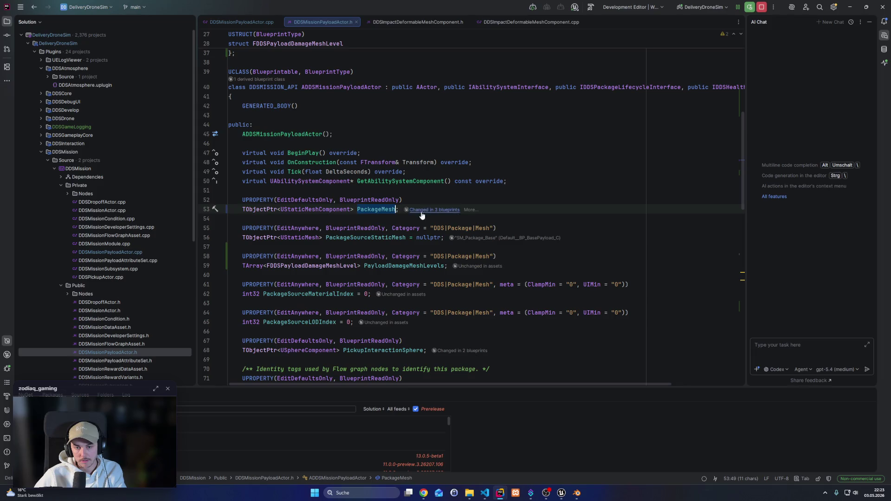
left_click_drag(332, 248, 173, 228)
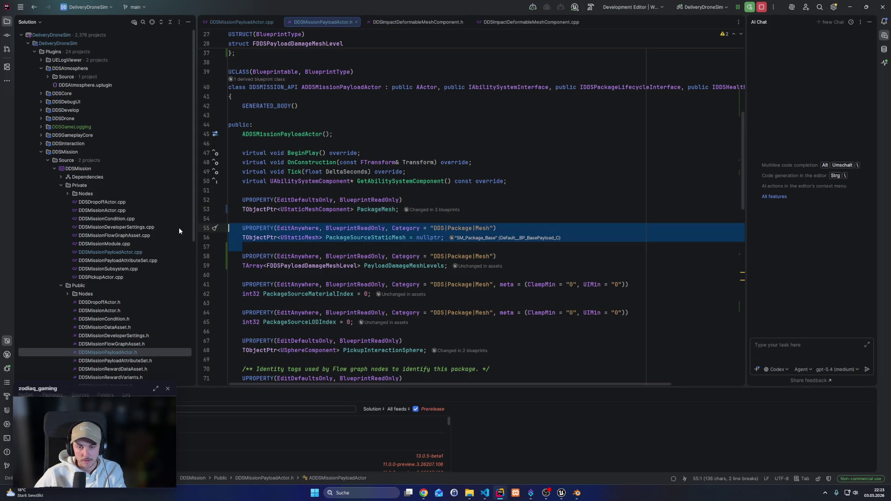
key("Escape")
key("Down")
type("//")
key("Up")
key("Home")
type("//")
key("Down")
scroll(297, 223, "down", 3)
scroll(297, 223, "up", 3)
In the .cpp, add PackageMesh->SetStaticMesh(CurrentMeshLevel.Mesh) to apply the damage level's mesh
double_click(377, 209)
left_click(267, 22)
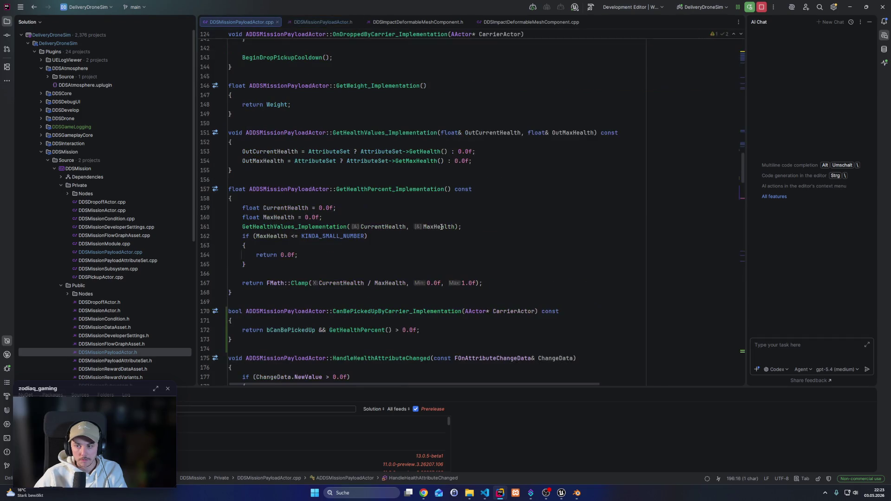
scroll(441, 227, "down", 10)
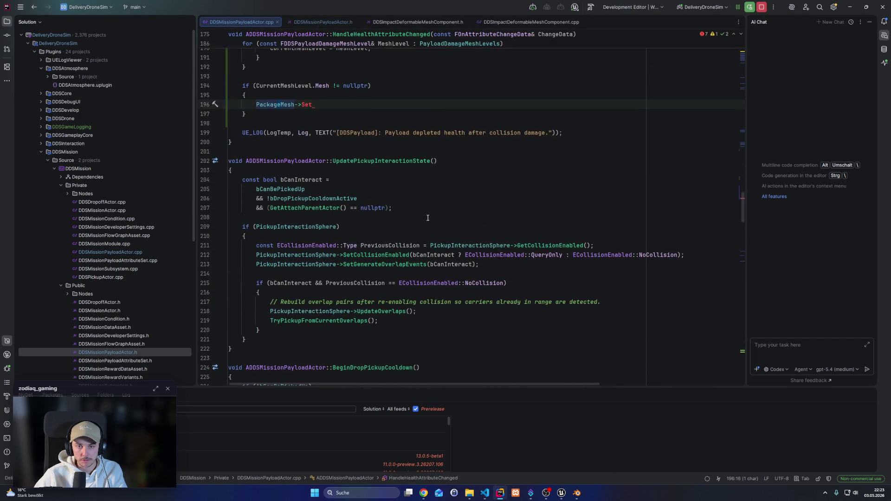
scroll(319, 168, "up", 1)
key("End")
key("ctrl+space")
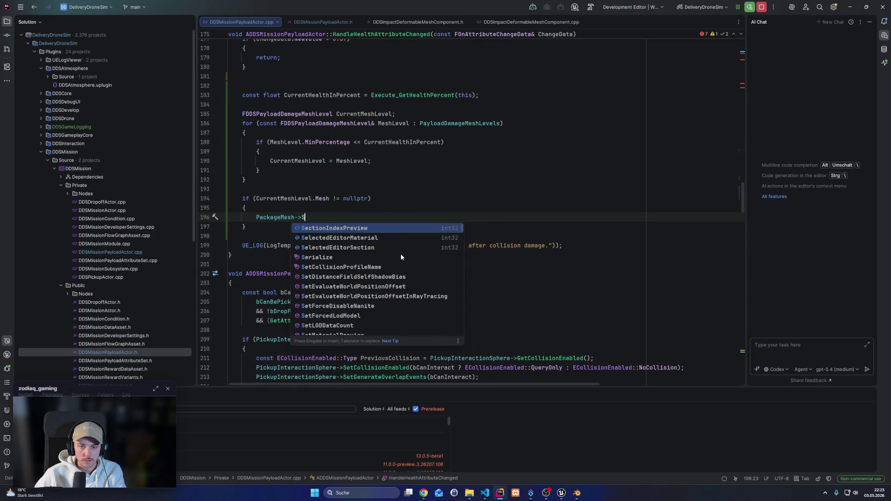
type("St")
key("Down")
key("Down")
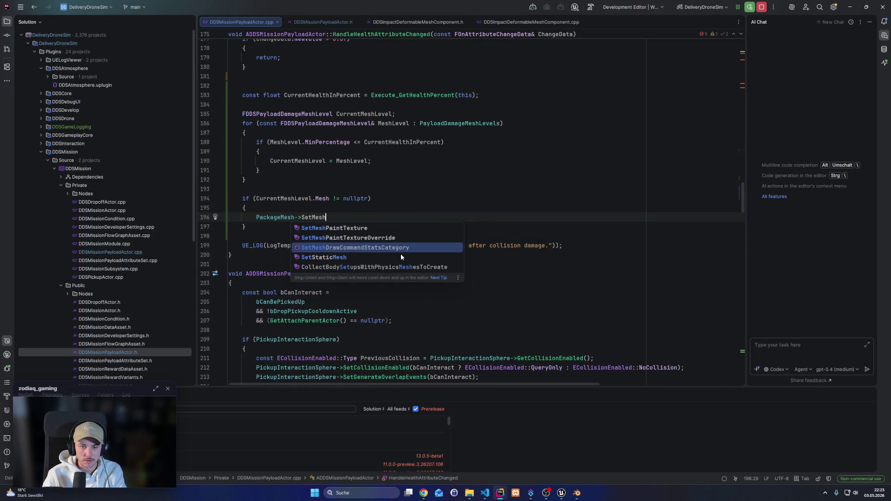
key("Return")
key("Tab")
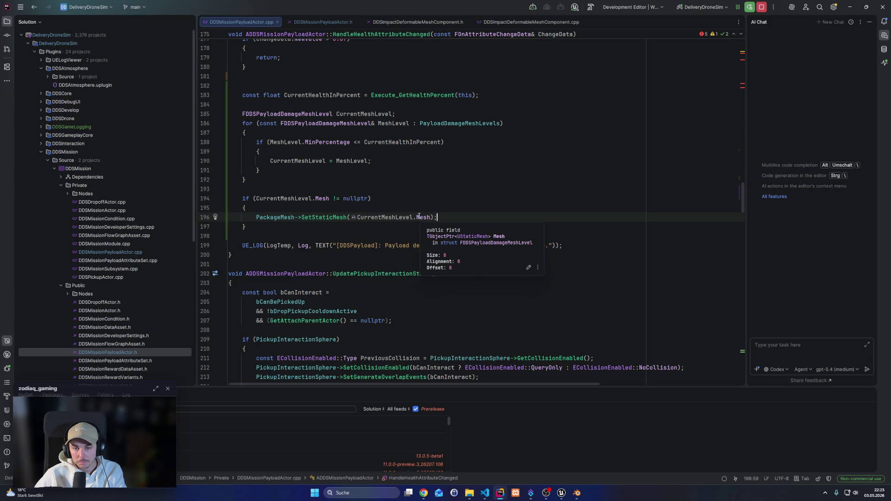
scroll(306, 287, "down", 4)
scroll(307, 288, "up", 4)
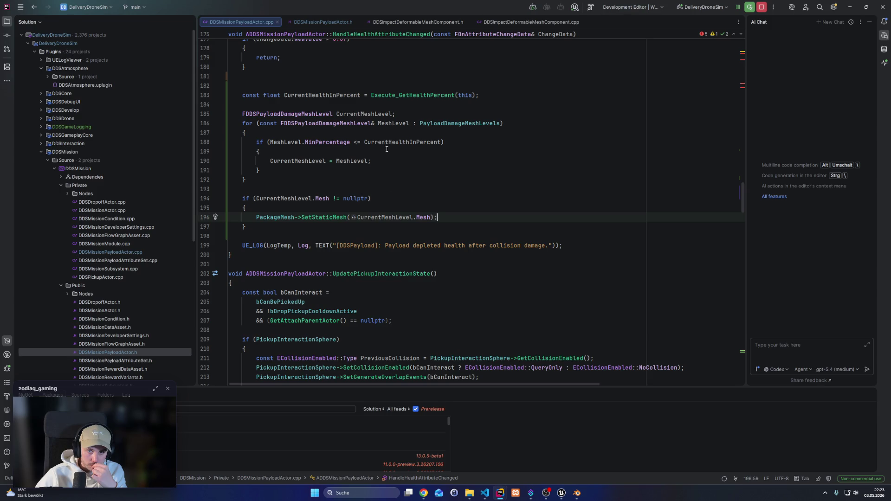
Multiply the Execute_GetHealthPercent result by 100.0f so CurrentHealthInPercent is a percentage
double_click(383, 144)
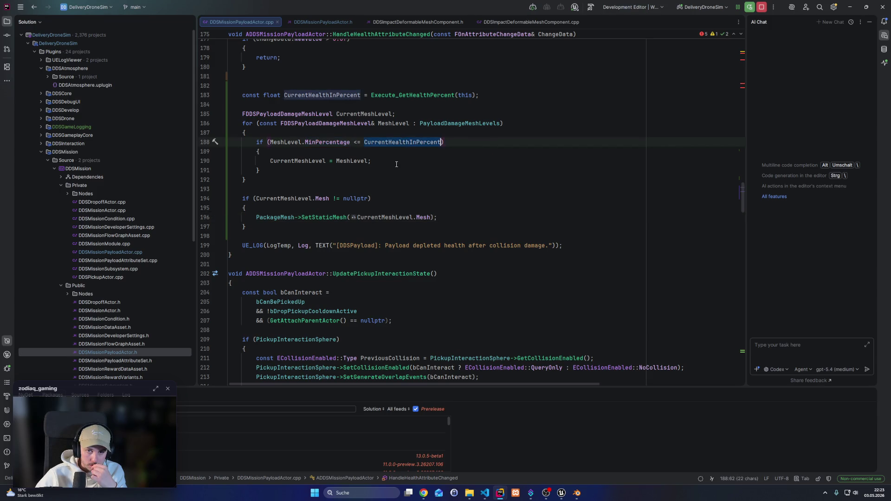
scroll(432, 173, "up", 3)
left_click(476, 179)
type("100.0f;")
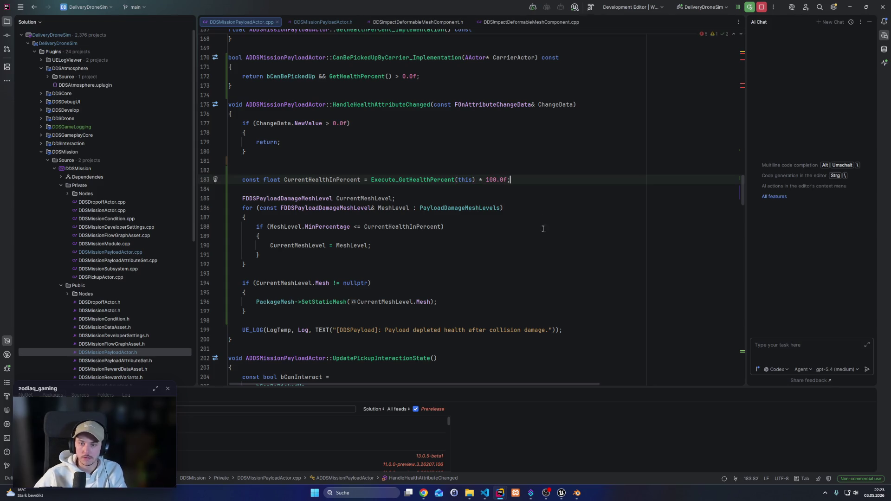
scroll(527, 291, "up", 8)
scroll(523, 293, "down", 10)
scroll(533, 270, "down", 5)
scroll(566, 209, "up", 14)
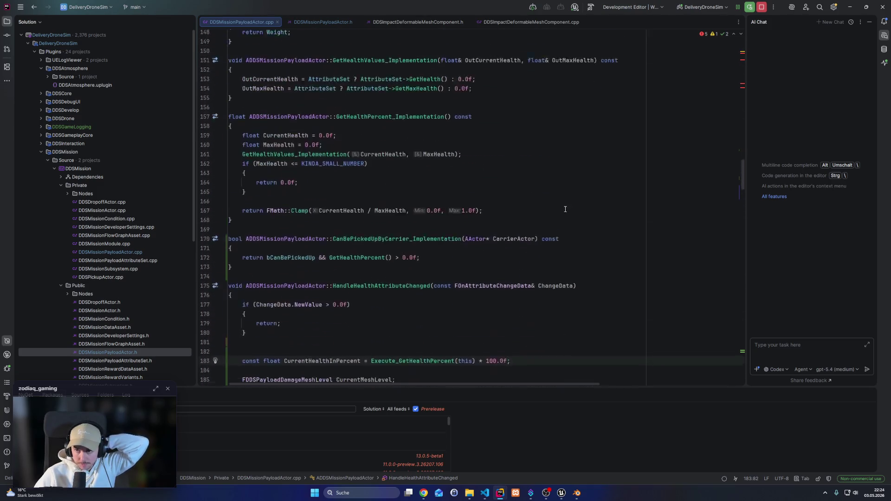
scroll(557, 207, "up", 20)
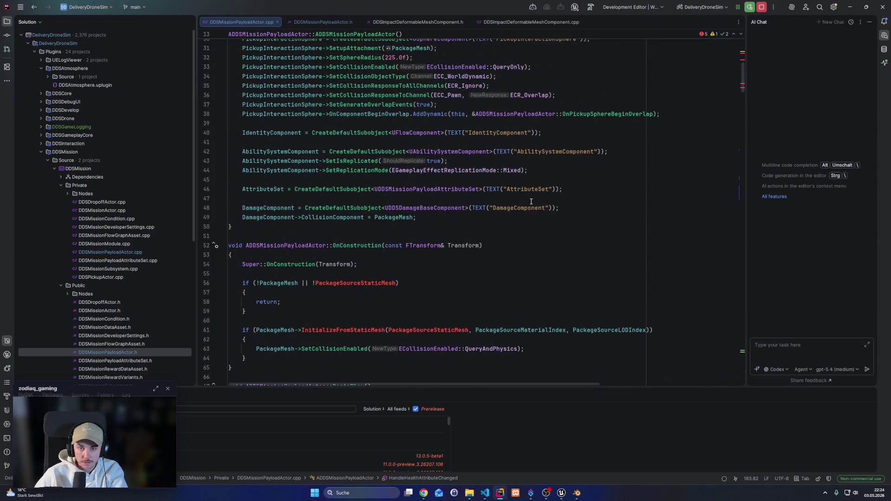
Wrap the old OnConstruction mesh setup in a /* */ block comment
left_click(243, 283)
type("/*")
key("Down")
key("Down")
key("Down")
left_click(242, 349)
key("Down")
key("End")
type("*/")
key("Up")
key("Up")
key("Up")
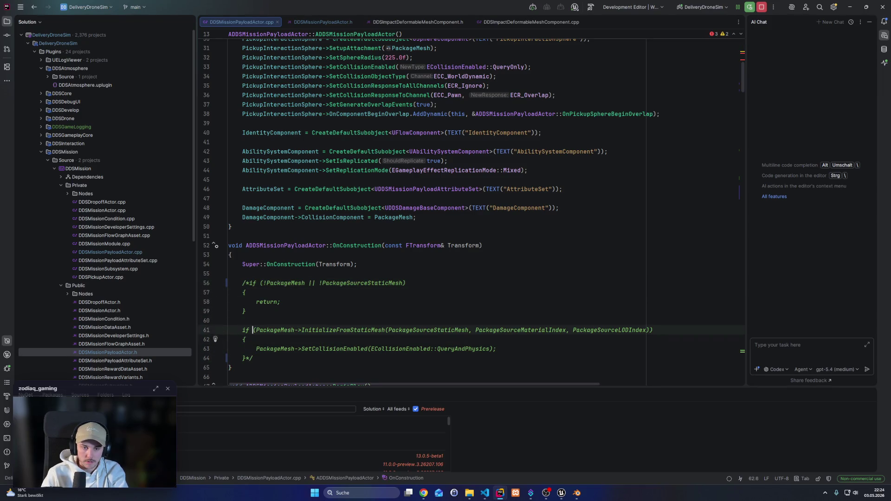
Add a two-line // note explaining it was removed after switching back to a static mesh component
key("Return")
type("// Noi")
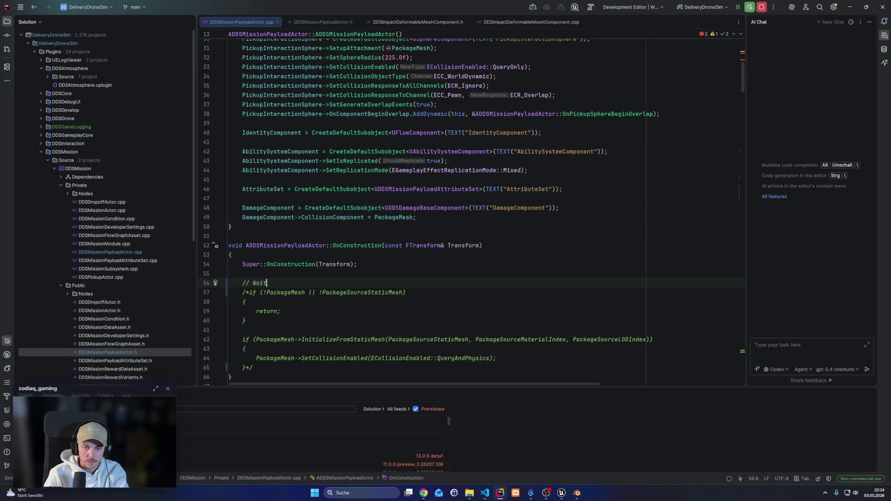
key("BackSpace")
key("BackSpace")
key("BackSpace")
type("note: Ha")
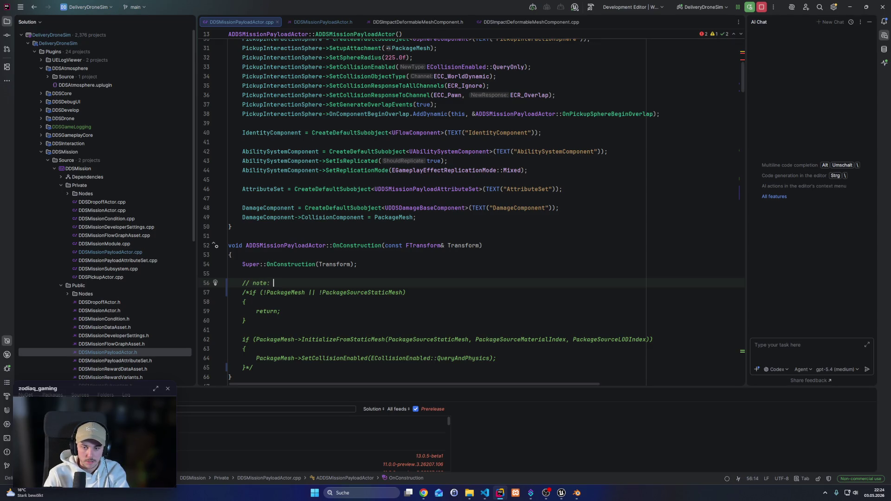
type("d to remove this for now since we switched back to ")
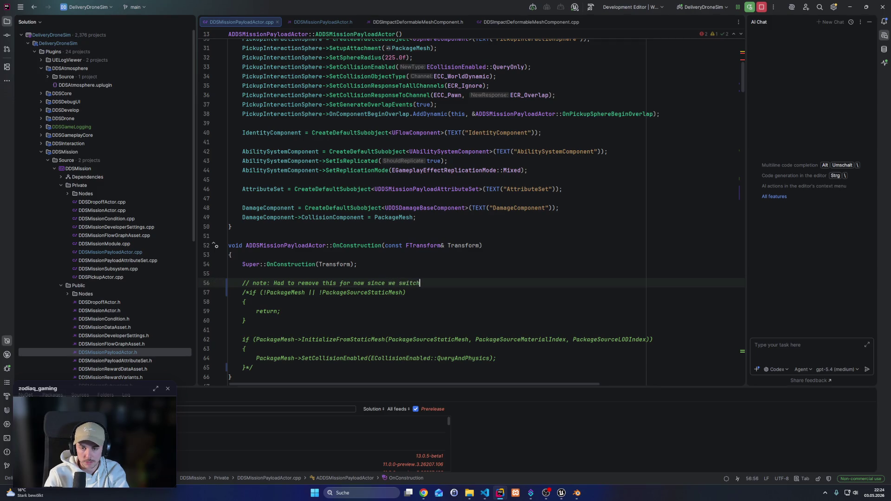
type("using a static mesh c")
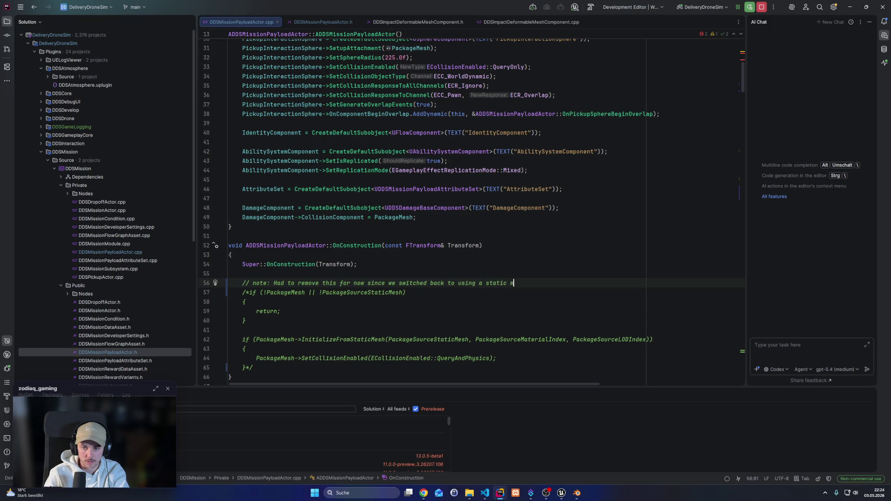
type("omponent")
key("Return")
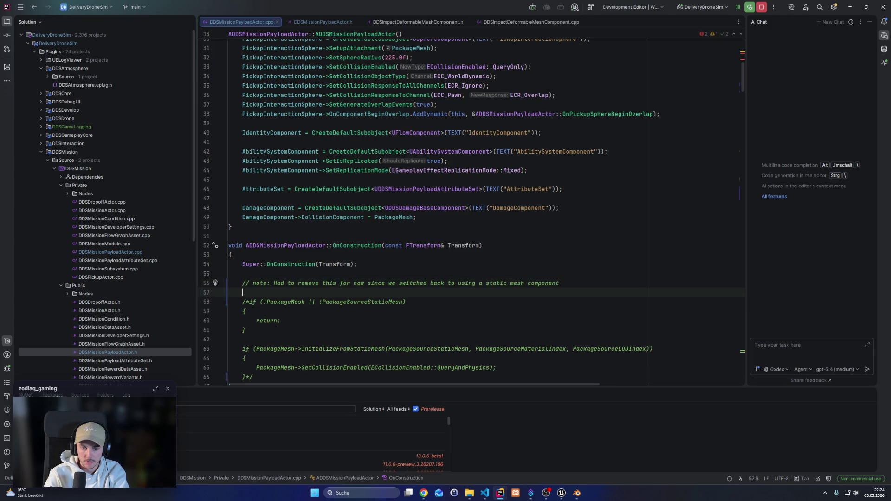
type("// instead of th")
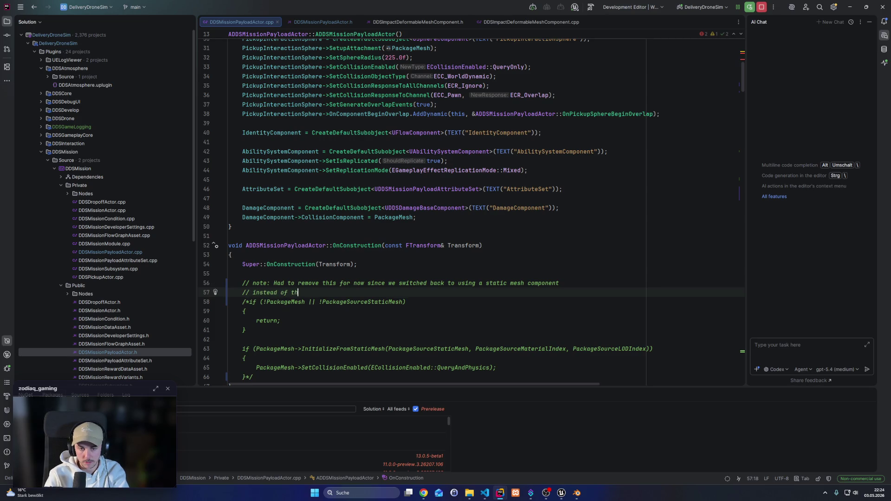
type("e deformablke ")
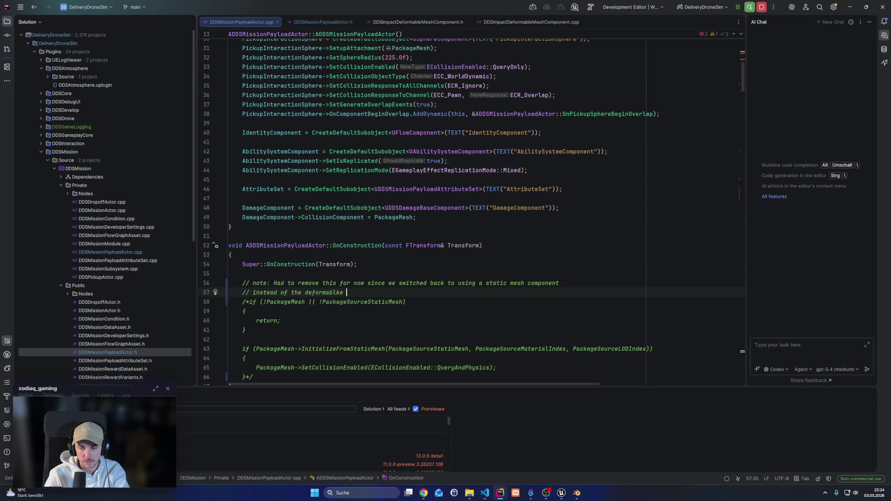
key("BackSpace")
key("BackSpace")
key("BackSpace")
type("e one")
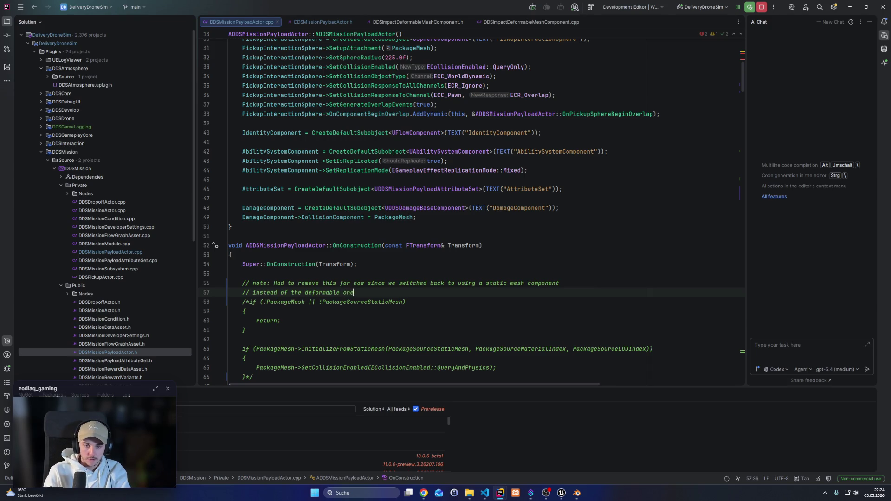
type(". Might s")
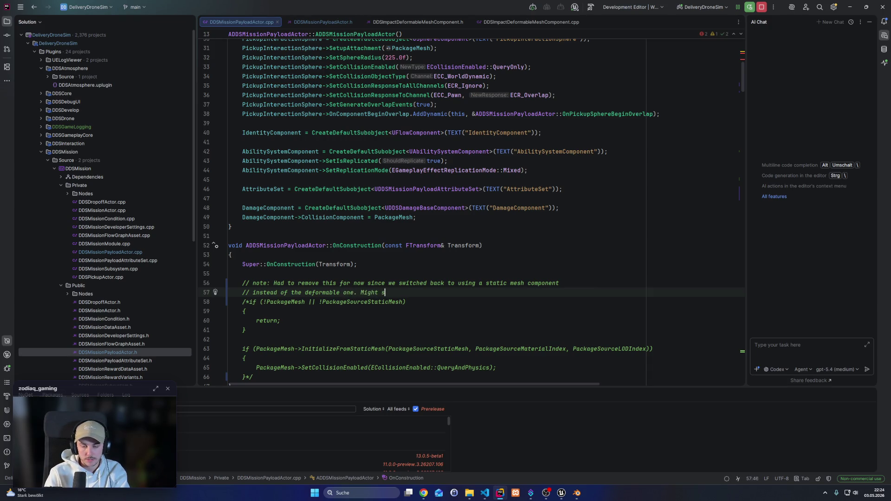
type("witch back later.")
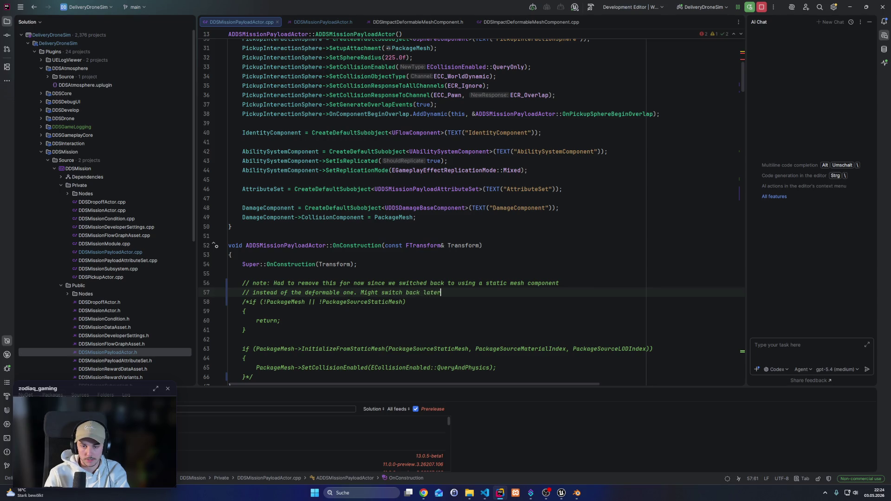
scroll(314, 291, "up", 10)
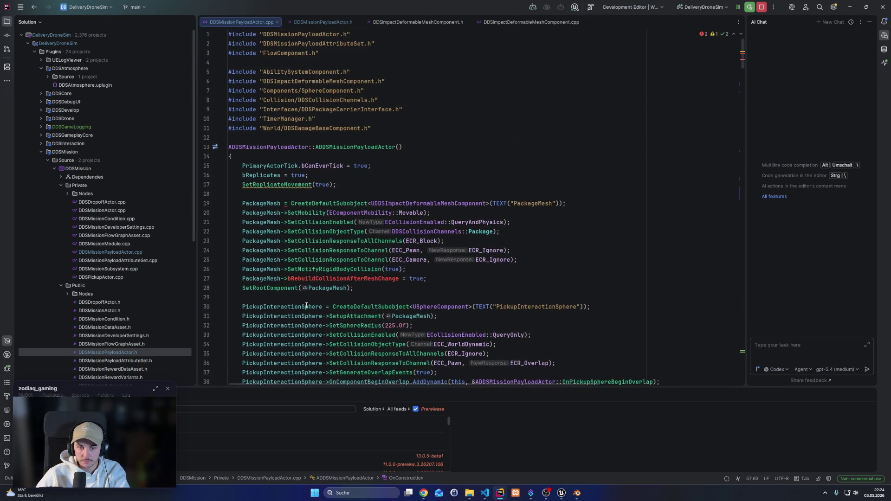
Comment out the deformable PackageMesh setup lines 19–27 with /* */
left_click(339, 282)
key("Home")
type("//")
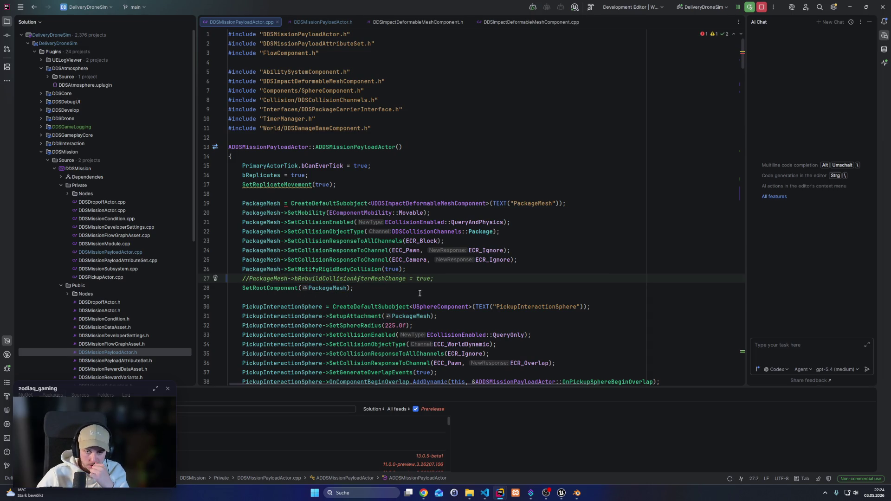
double_click(427, 204)
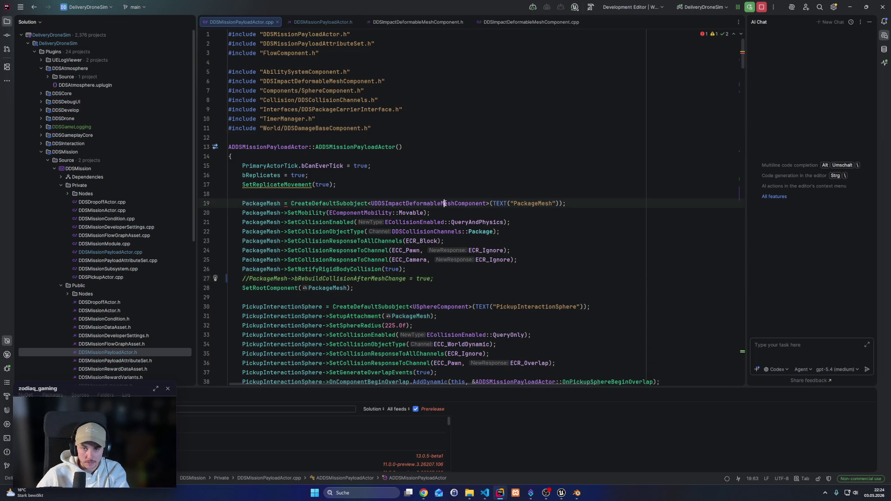
left_click(251, 277)
key("ctrl+slash")
key("Up")
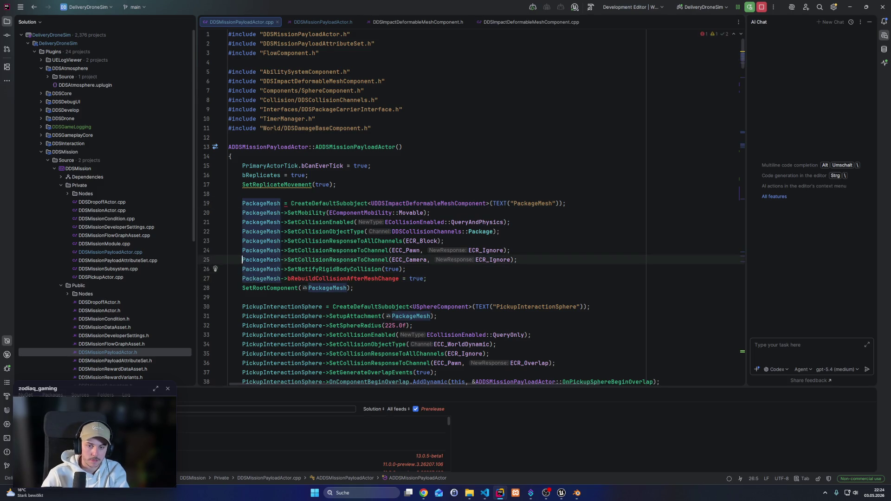
key("Up")
key("Up")
key("Up")
type("/*")
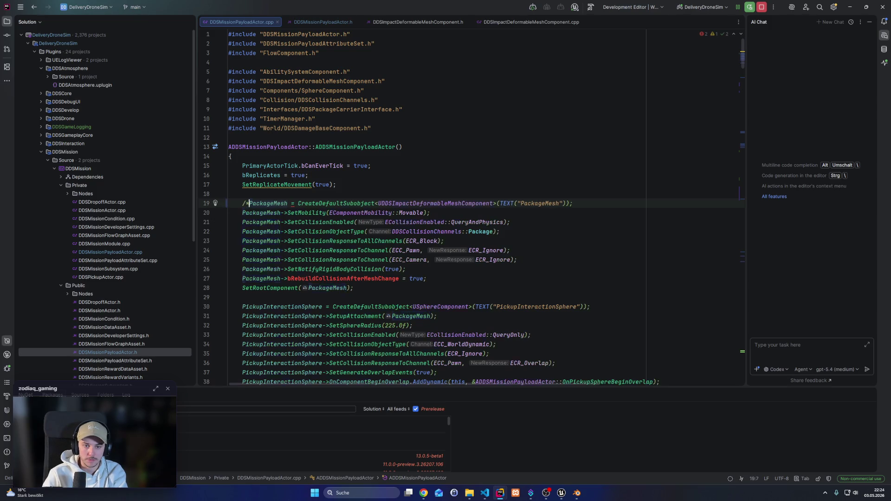
left_click(409, 269)
key("Down")
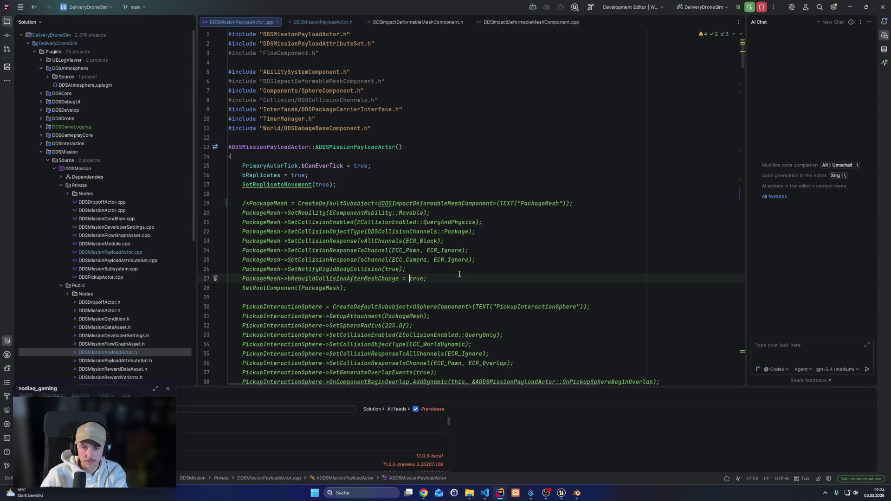
type("*/")
key("Return")
Paste an uncommented copy below and change its component type to UStaticMeshComponent
mouse_move(426, 281)
left_mouse_down()
mouse_move(288, 232)
mouse_move(246, 203)
left_mouse_up()
key("ctrl+c")
left_click(278, 279)
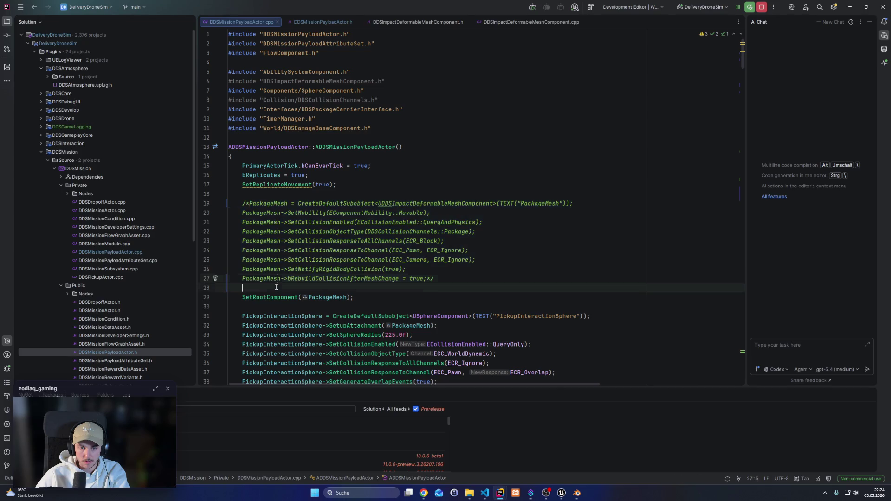
left_click(276, 287)
key("ctrl+v")
double_click(418, 288)
type("I")
key("BackSpace")
type("UStaticM")
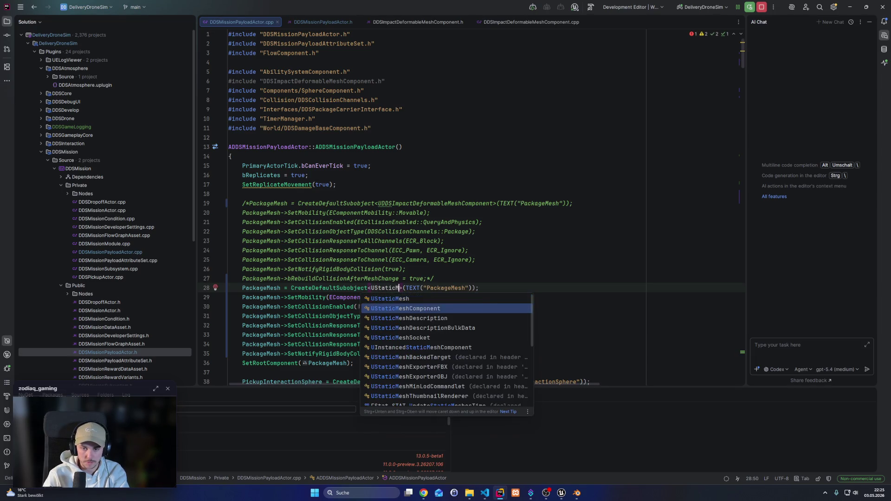
key("Return")
left_click(478, 326)
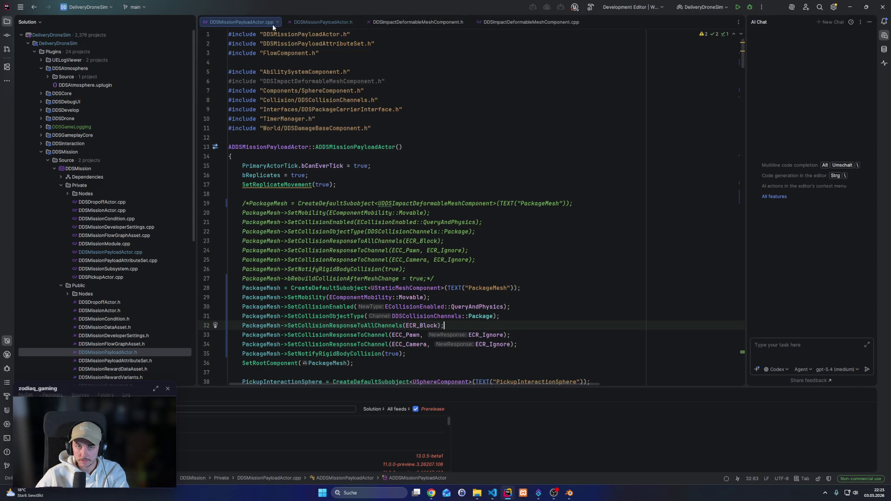
Review the PackageMesh UPROPERTY in DDSMissionPayloadActor.h and build the project with Ctrl+Shift+B
left_click(320, 22)
scroll(394, 245, "down", 4)
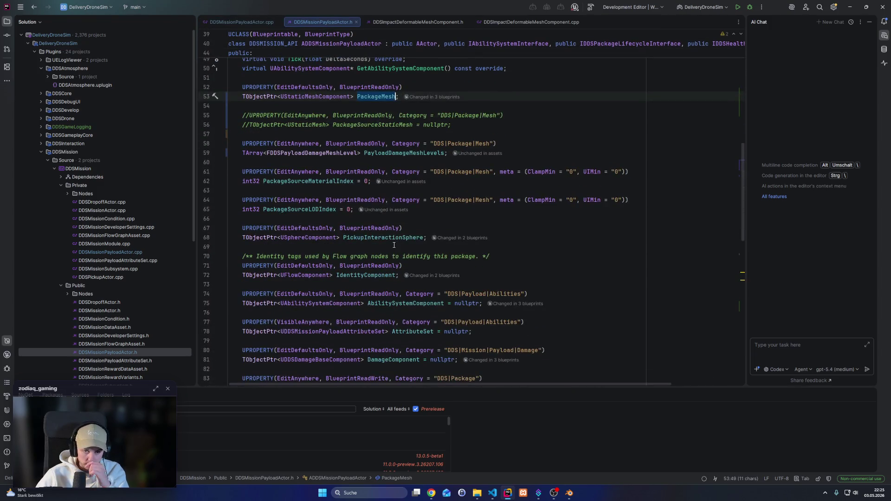
key("ctrl+shift+b")
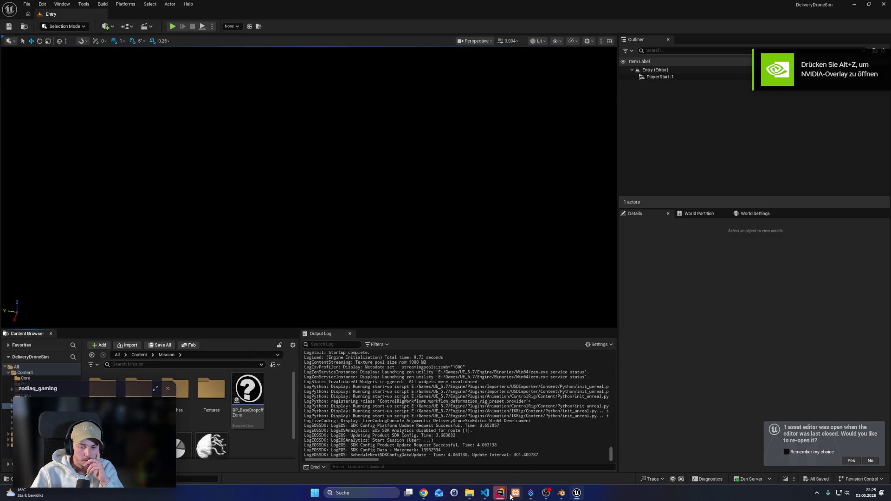
Run UELogViewer.Host in debug from Rider, minimize Rider, and center the log viewer window
mouse_move(500, 493)
left_click(539, 452)
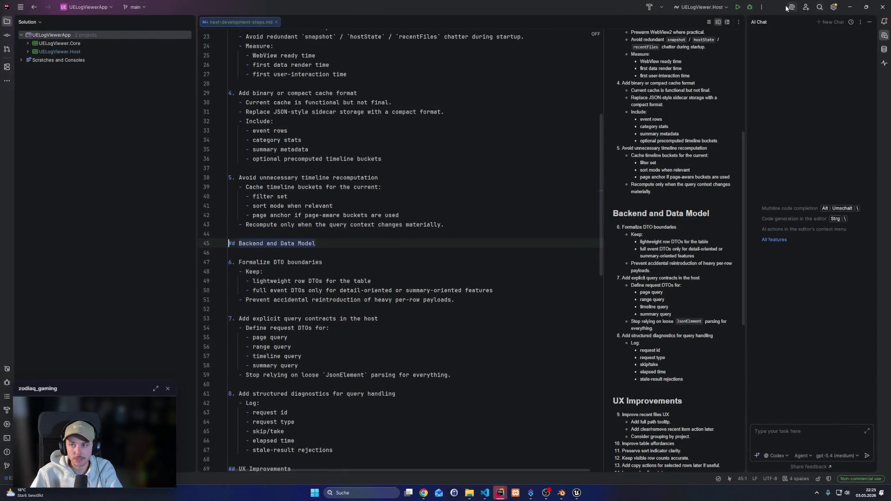
left_click(750, 7)
left_click(851, 8)
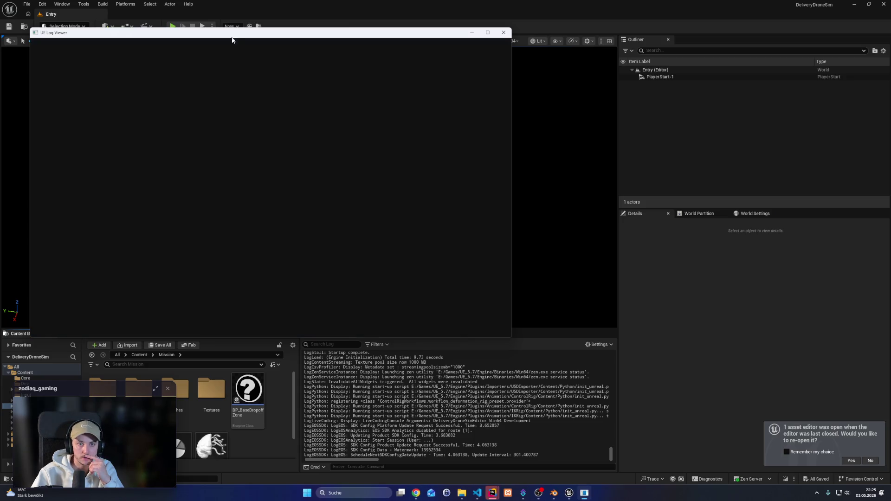
left_click_drag(234, 36, 350, 93)
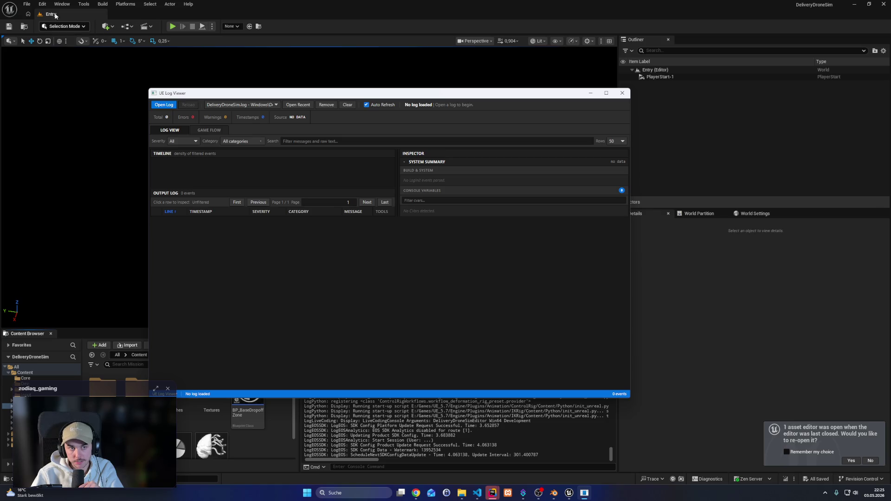
Open Levels > Dev > Level_Sandbox from the Content Browser and start Play in editor
double_click(137, 385)
double_click(176, 397)
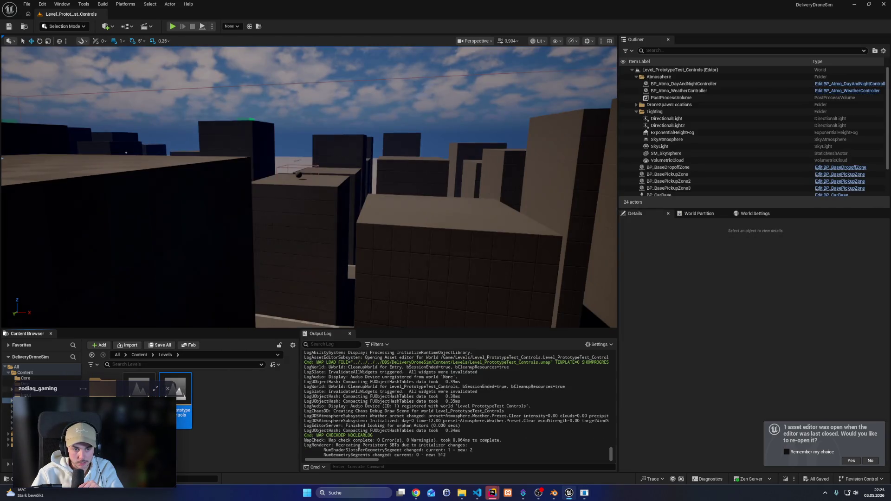
double_click(102, 386)
double_click(139, 385)
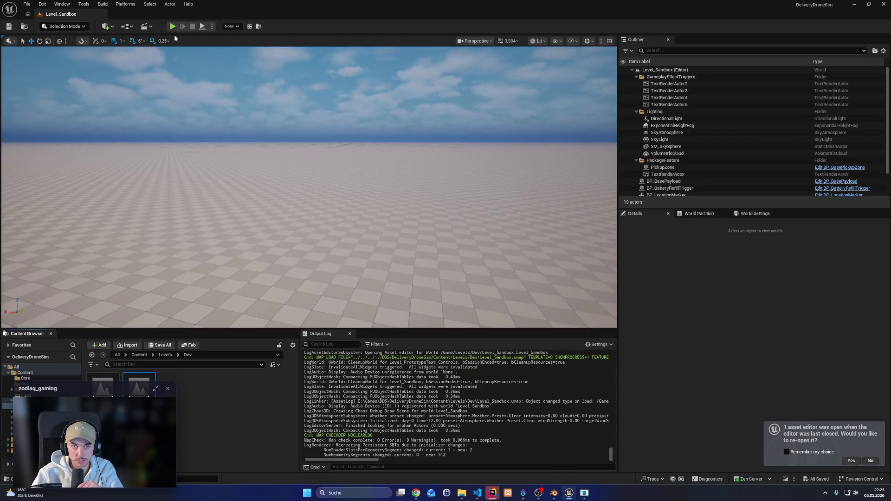
left_click(172, 26)
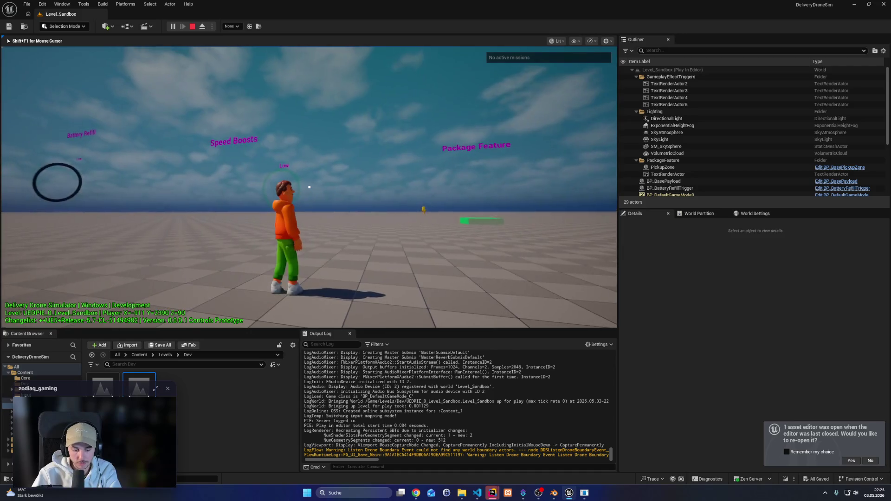
With Level_Sandbox still playing, open the Game Flow settings in UE Log Viewer
key("shift+F1")
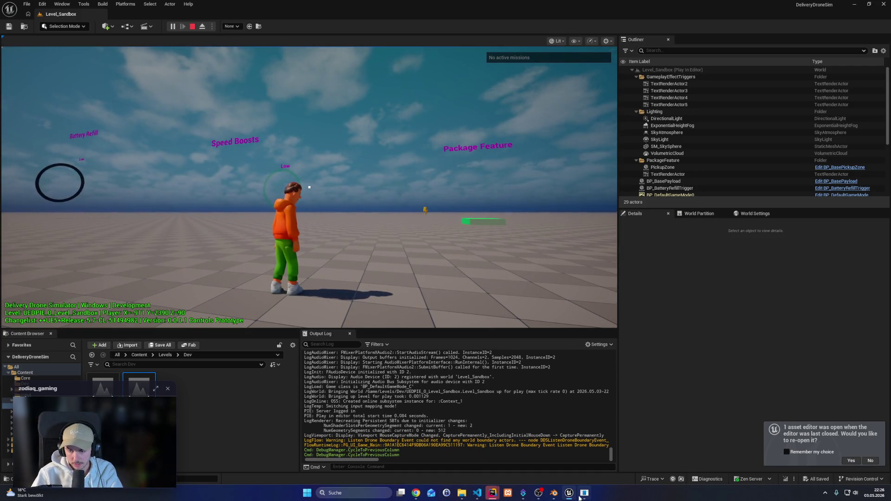
left_click(583, 493)
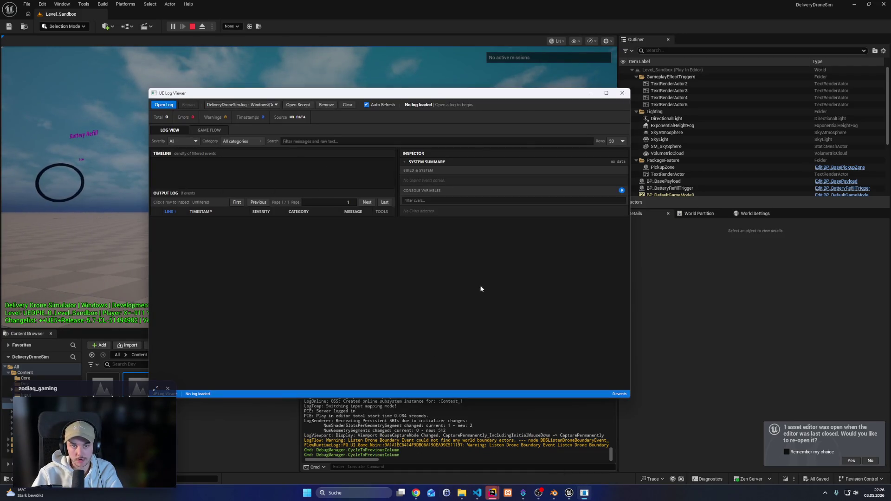
left_click(193, 133)
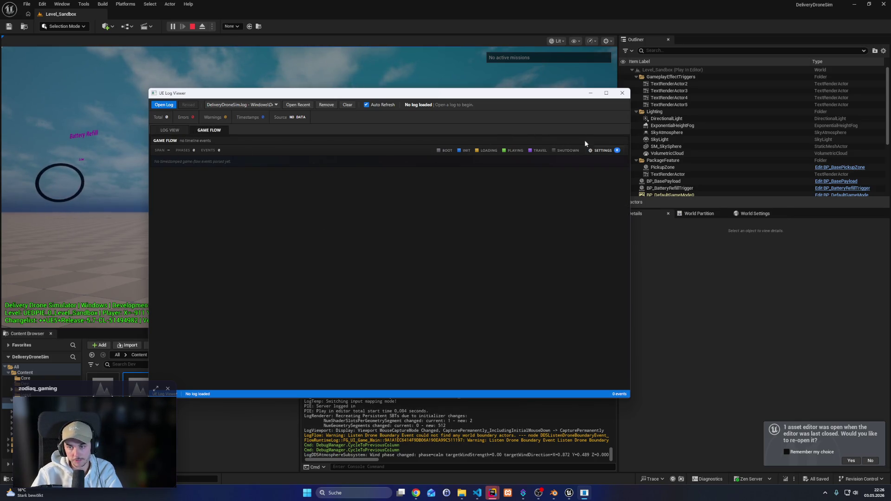
left_click(607, 152)
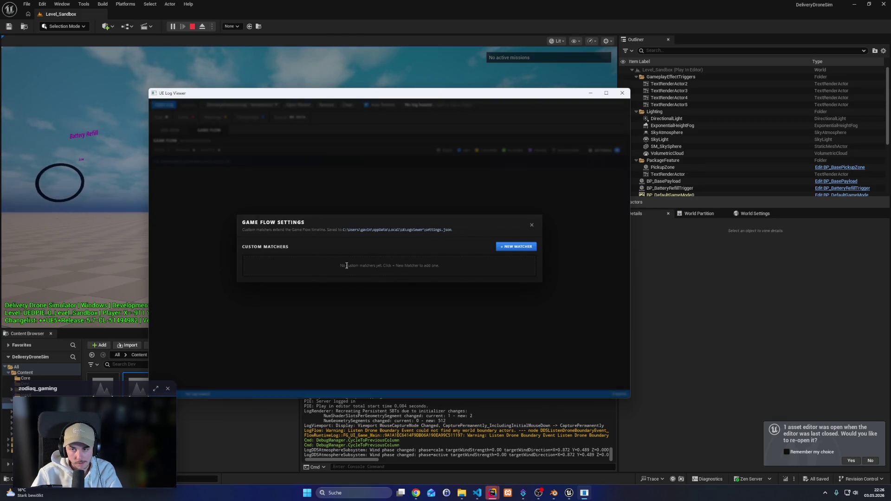
Start a new custom matcher, look through its kind, tone and category options, then discard it
left_click(516, 247)
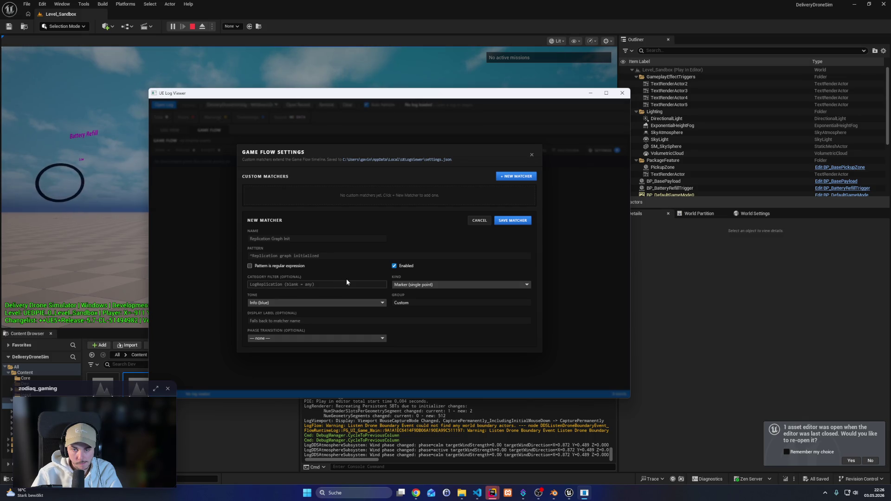
left_click(452, 285)
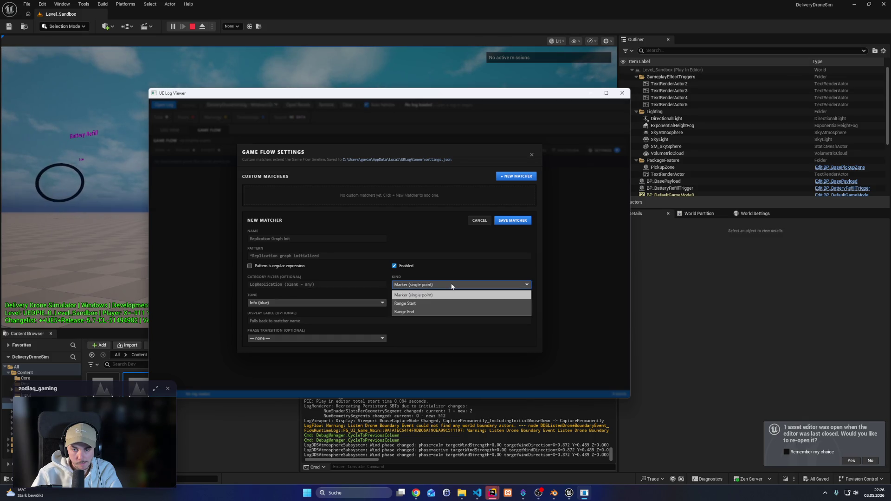
left_click(453, 285)
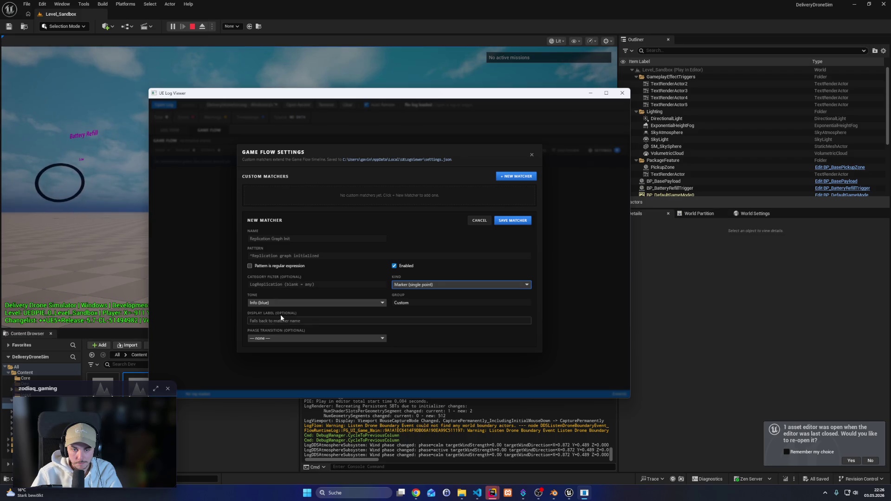
left_click(284, 339)
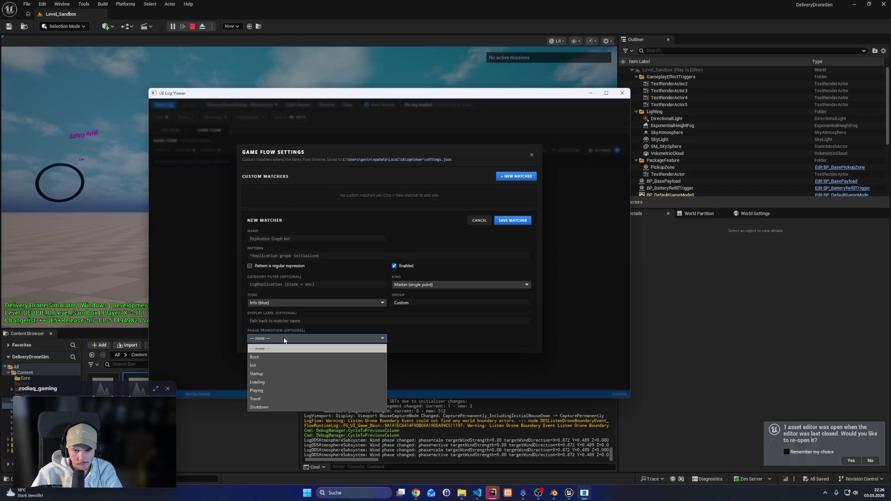
left_click(343, 303)
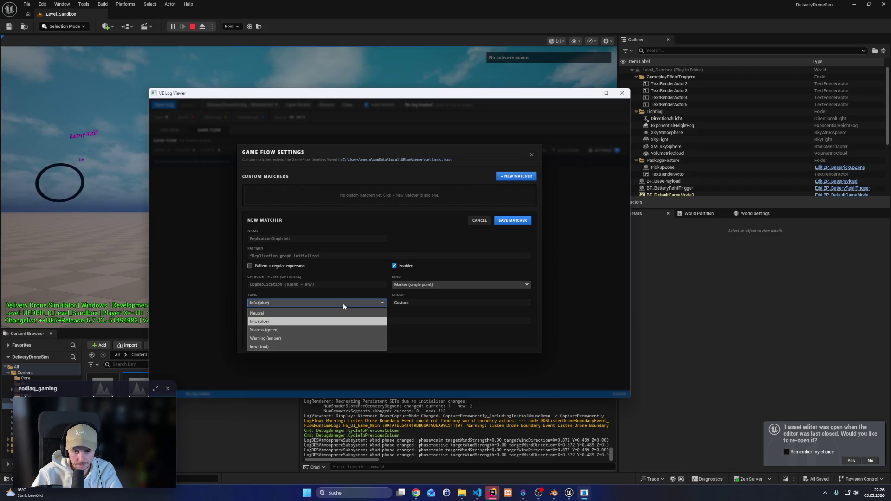
left_click(467, 302)
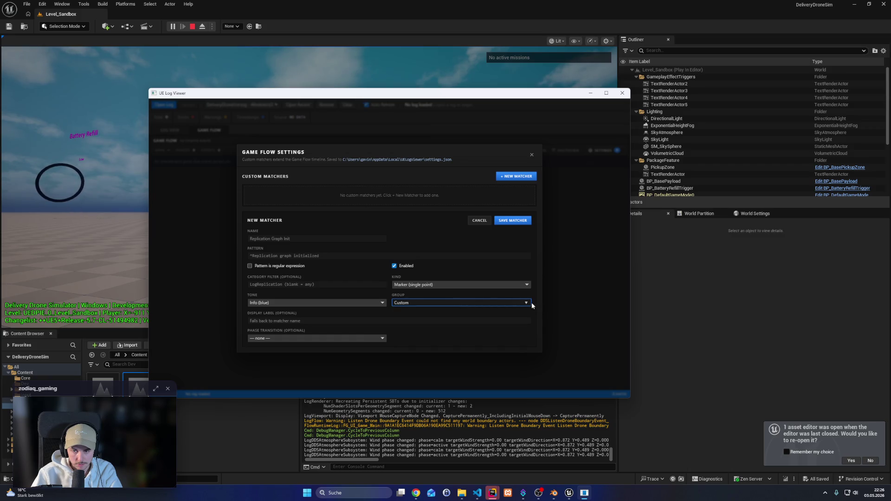
left_click(292, 288)
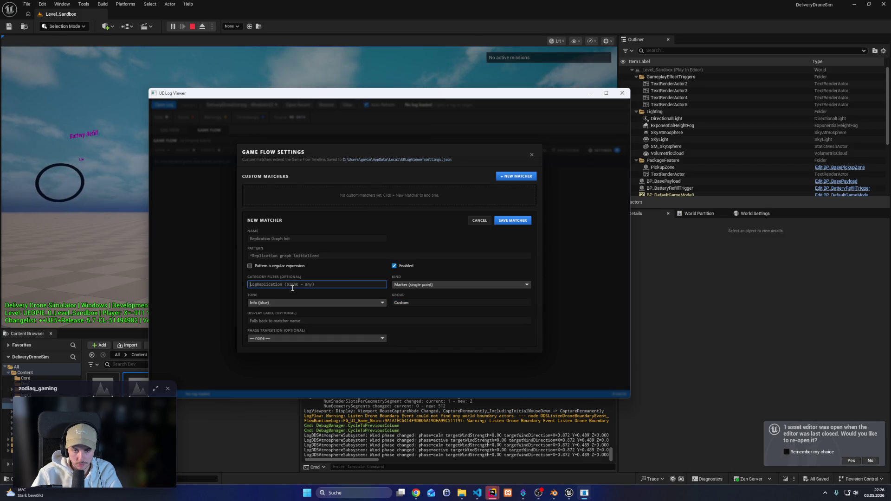
left_click(480, 222)
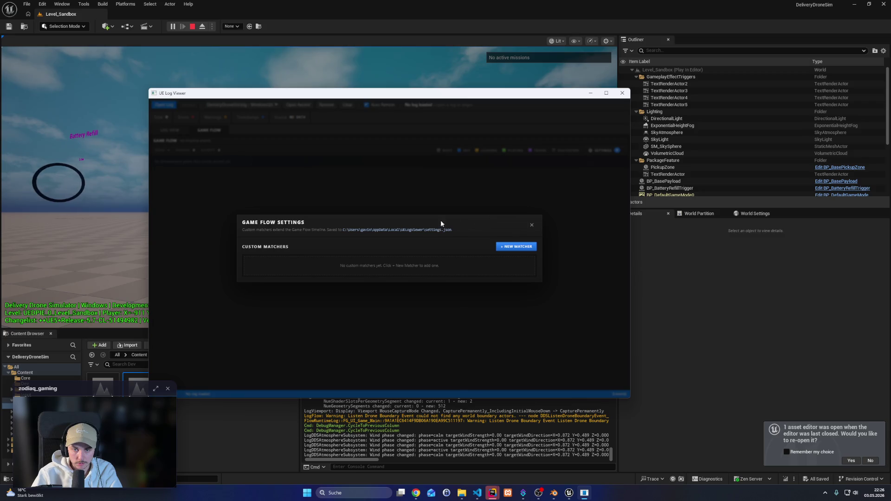
Close the Game Flow settings and UE Log Viewer, and stop the play session
left_click(532, 226)
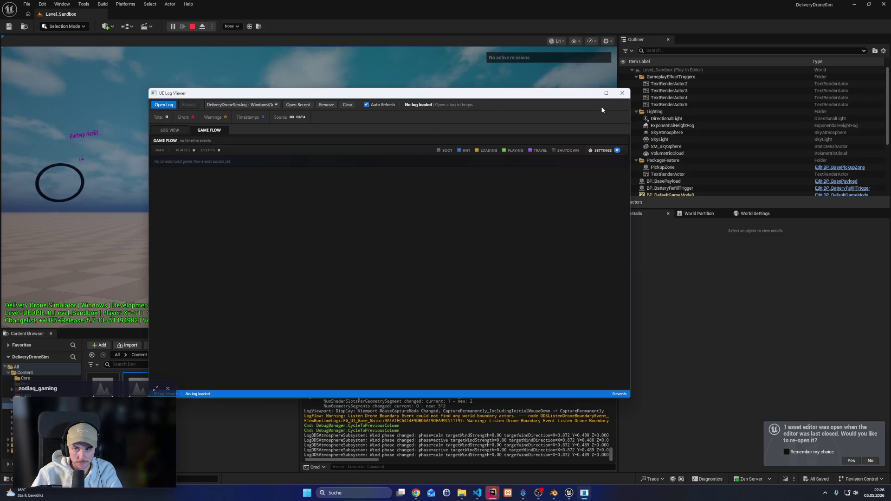
left_click(617, 96)
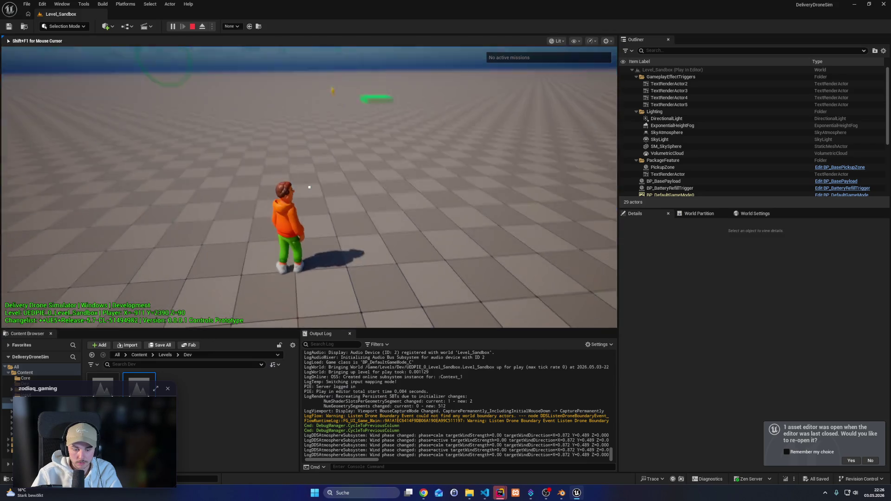
key("Escape")
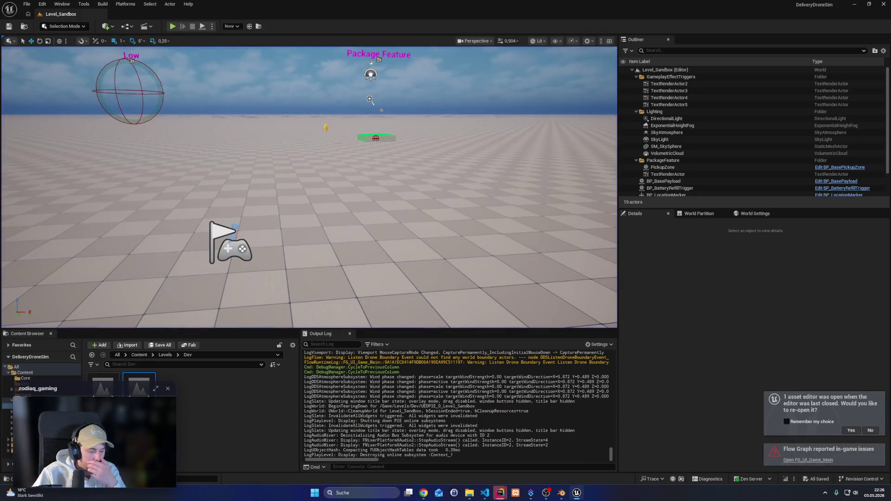
Open BP_BasePayload from Content/Mission, delete its Package Mesh node, and compile
left_click(25, 411)
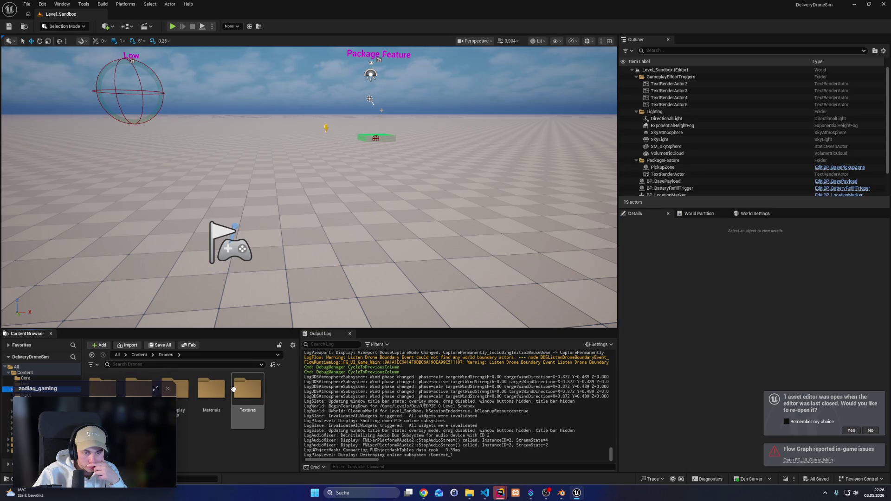
scroll(191, 409, "down", 1)
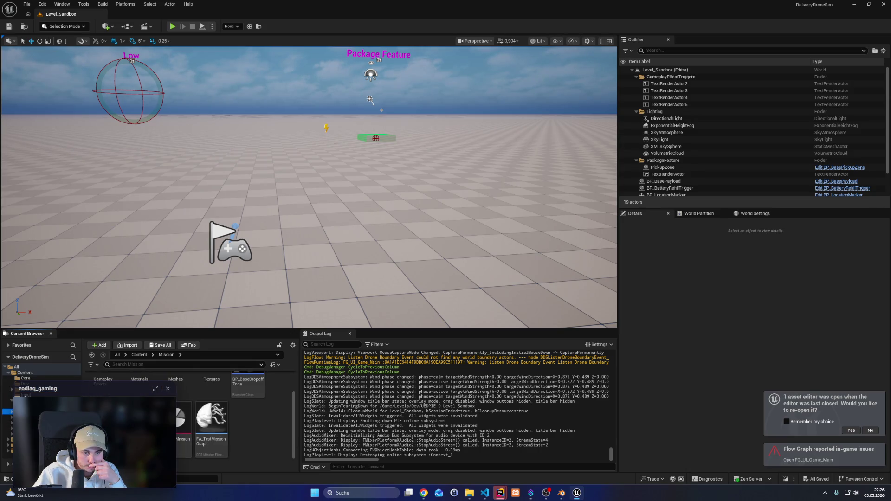
double_click(103, 418)
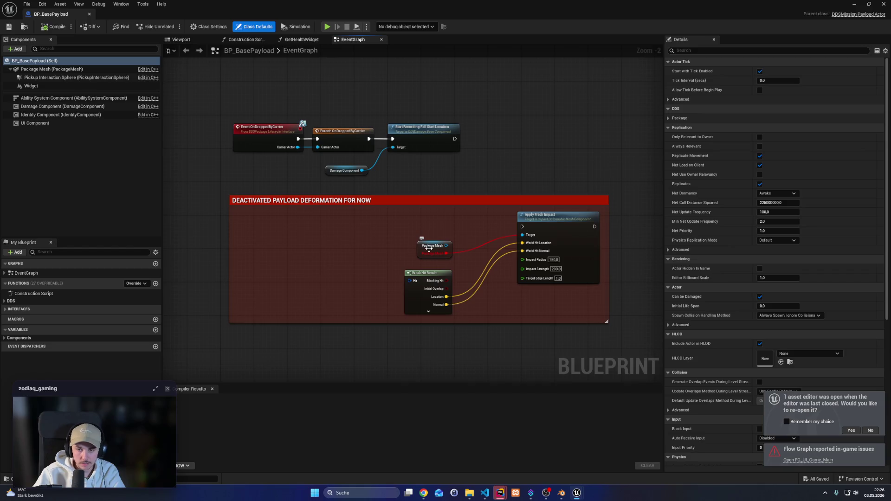
left_click(444, 249)
key("Delete")
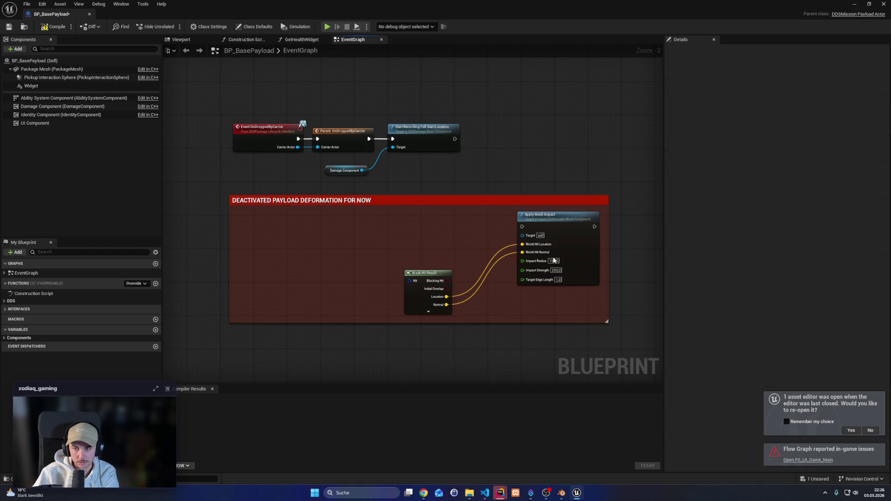
left_click(45, 27)
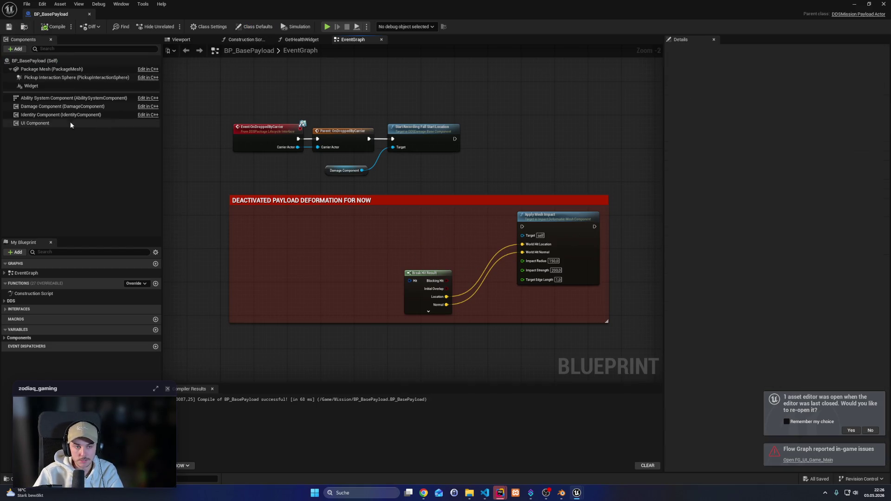
Add a first Payload Damage Mesh Levels entry at Min Percentage 100 in Class Defaults
left_click(35, 61)
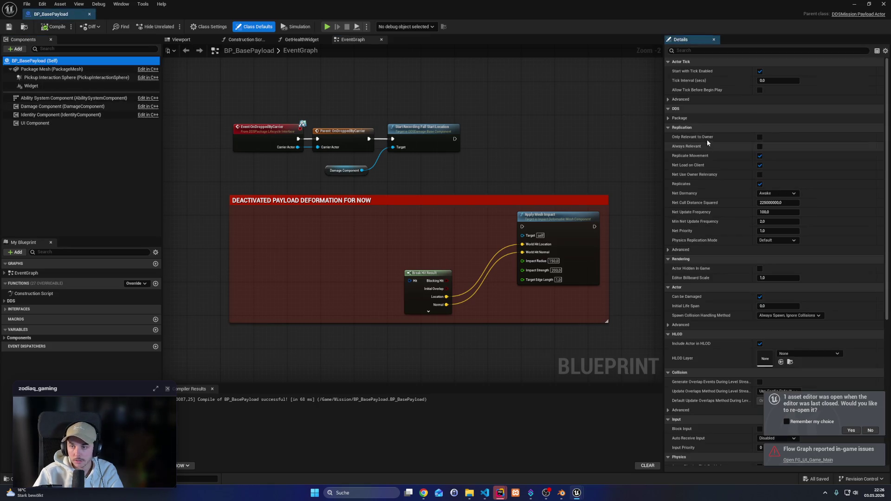
left_click(668, 118)
left_click(674, 185)
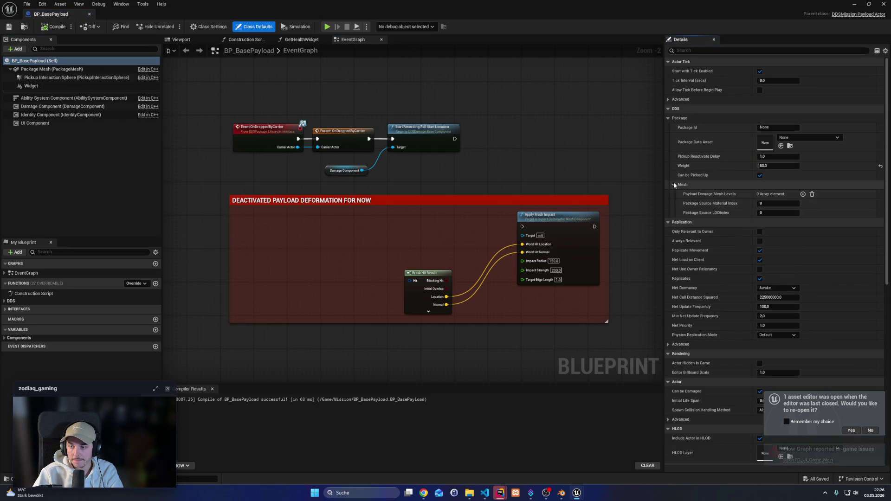
left_click(803, 194)
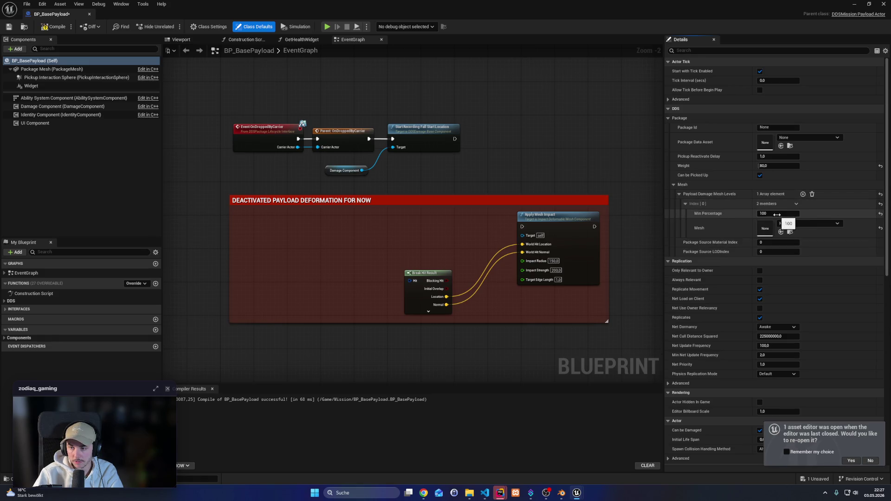
left_click(817, 222)
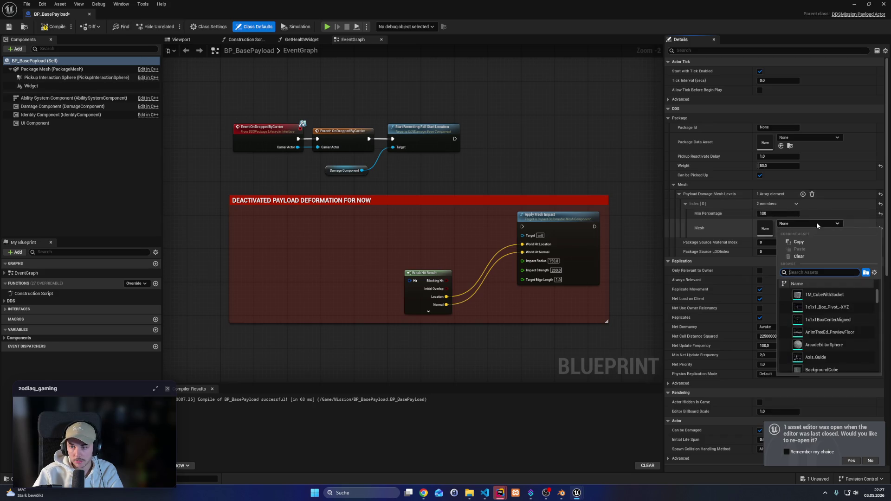
left_click(855, 4)
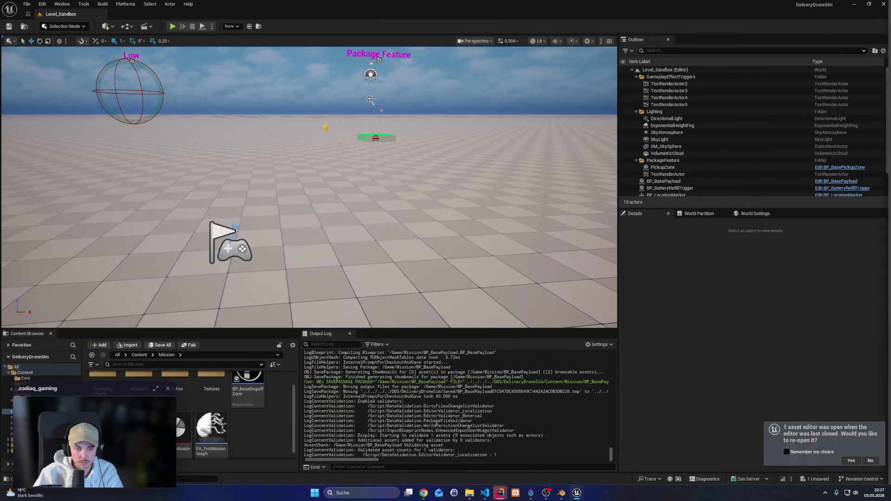
Add a second damage level entry and set the Package Mesh static mesh to SM_Package_Base
double_click(176, 377)
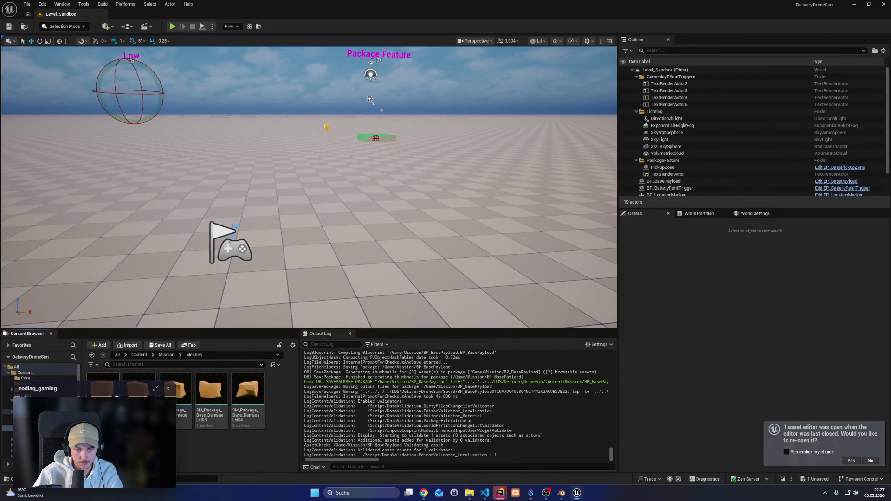
left_click(837, 181)
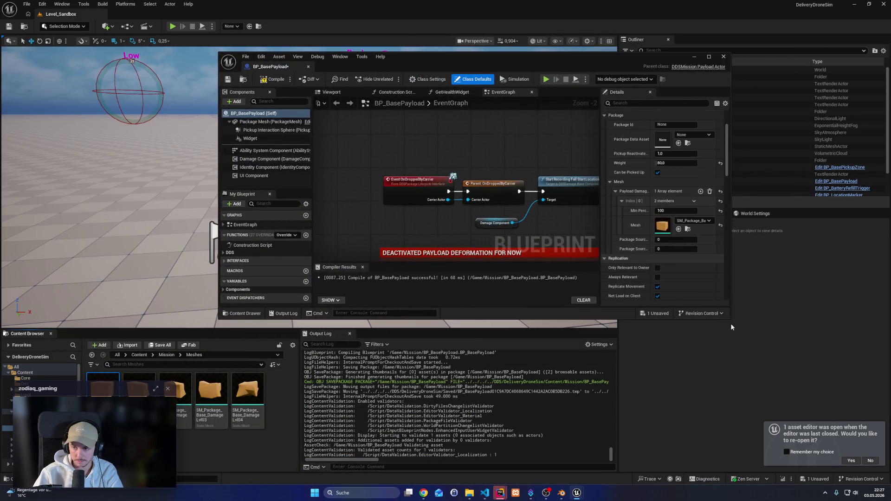
left_click_drag(731, 320, 849, 411)
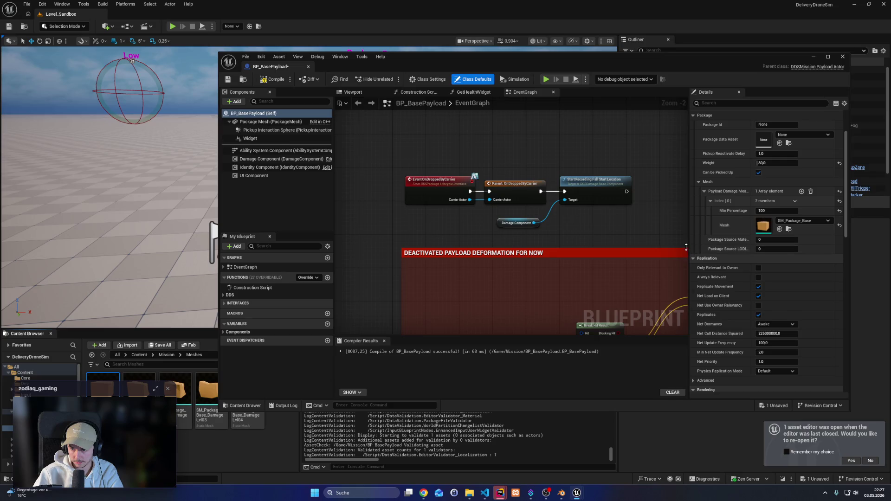
left_click_drag(687, 248, 500, 247)
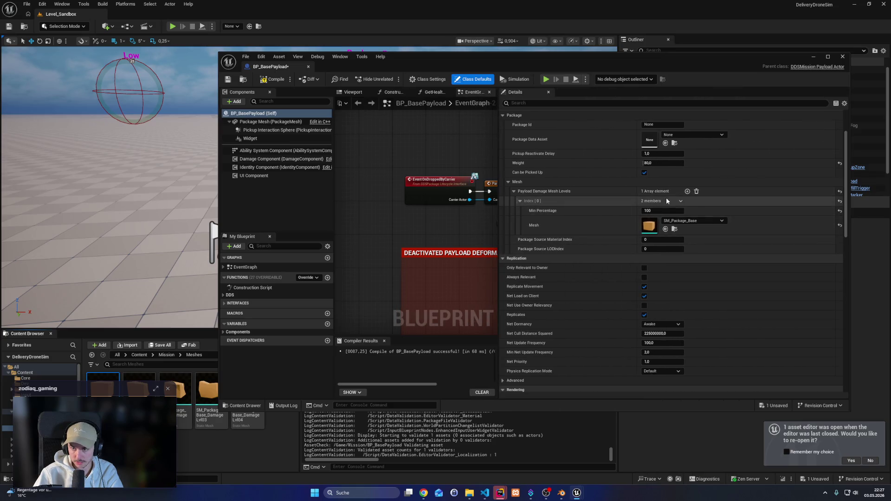
left_click(687, 192)
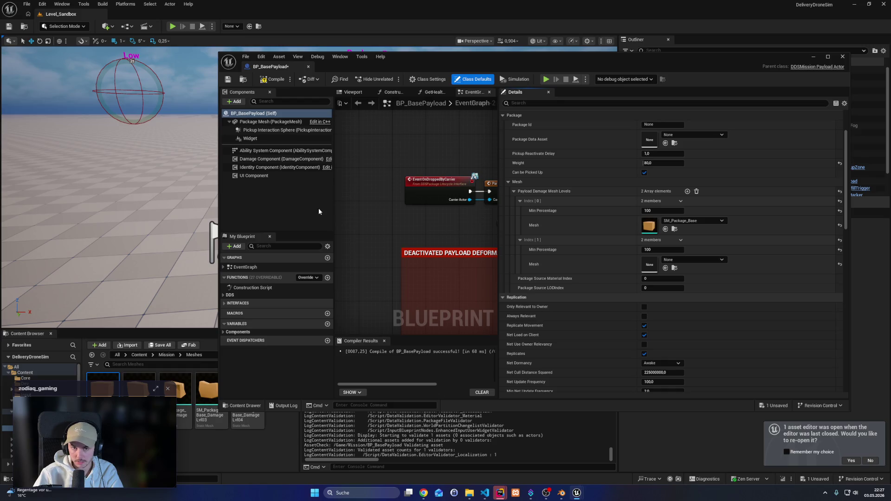
left_click(284, 123)
left_click_drag(103, 388, 674, 185)
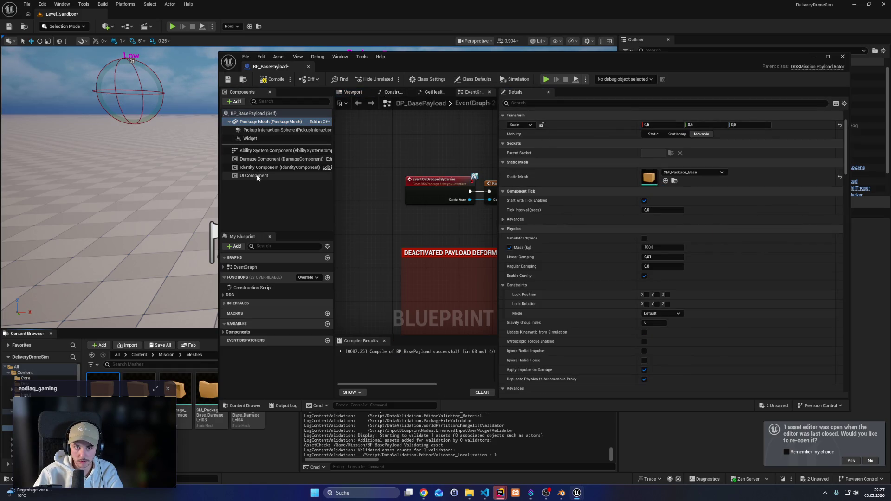
left_click(264, 114)
Set levels to 75 with SM_Package_Base_DamageLvl01 and 50 with SM_Package_Base_DamageLvl02
left_click(659, 249)
type("75")
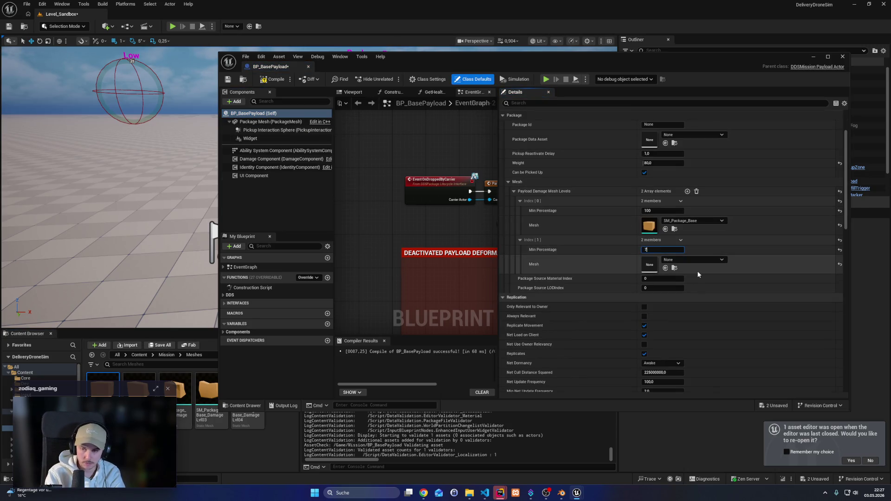
mouse_move(139, 390)
left_mouse_down()
mouse_move(579, 305)
mouse_move(682, 264)
left_mouse_up()
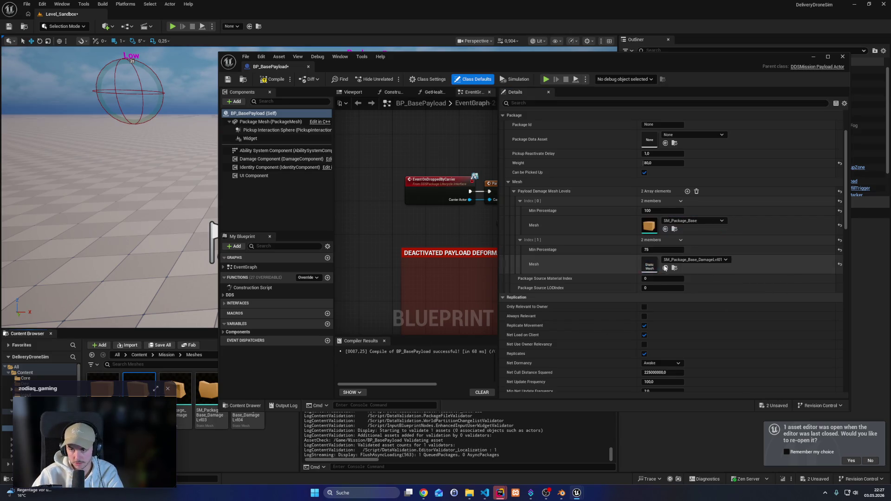
left_click(688, 191)
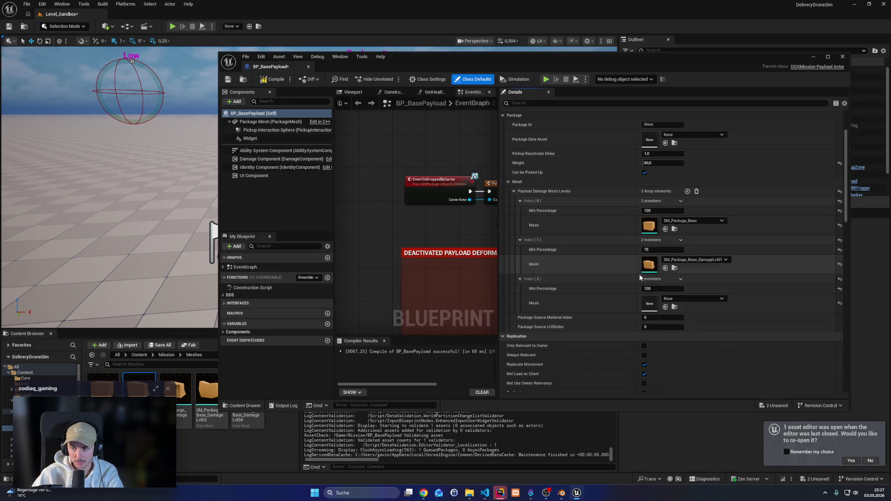
left_click(659, 289)
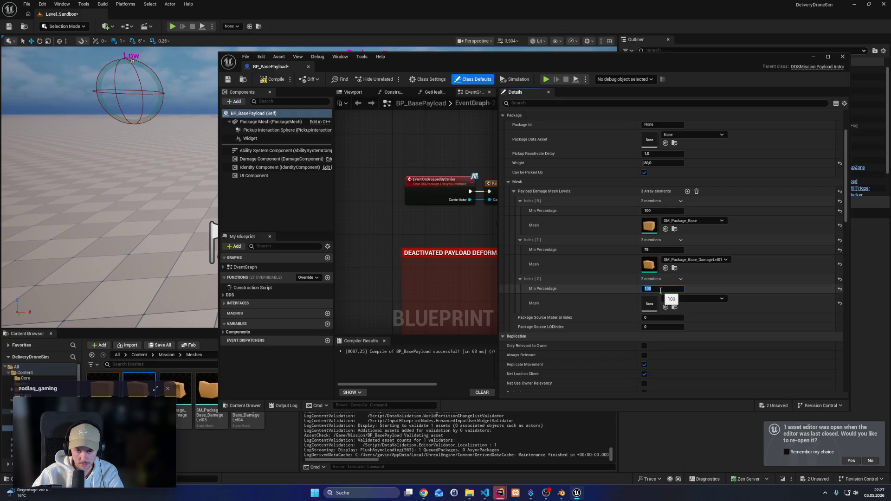
type("50")
key("Return")
mouse_move(176, 393)
left_mouse_down()
mouse_move(236, 395)
mouse_move(657, 304)
left_mouse_up()
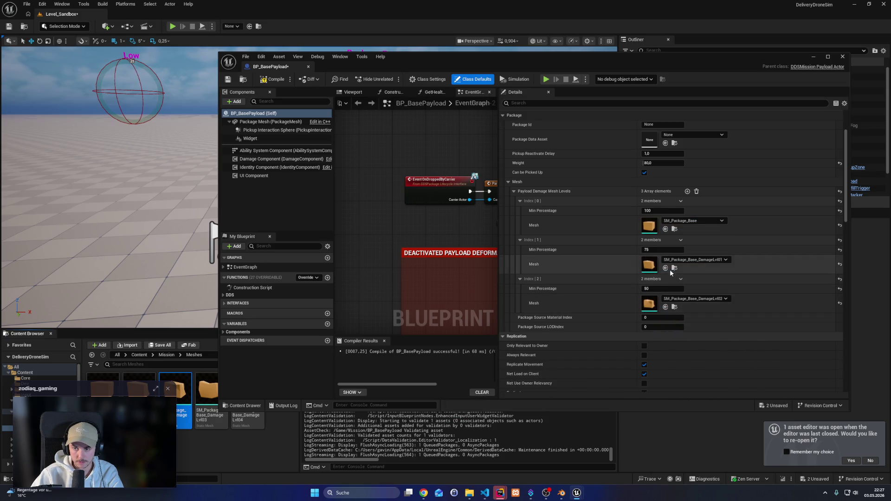
Add levels 35 with DamageLvl03 and 25 with DamageLvl04, then compile, save and close the blueprint
left_click(688, 191)
left_click(662, 328)
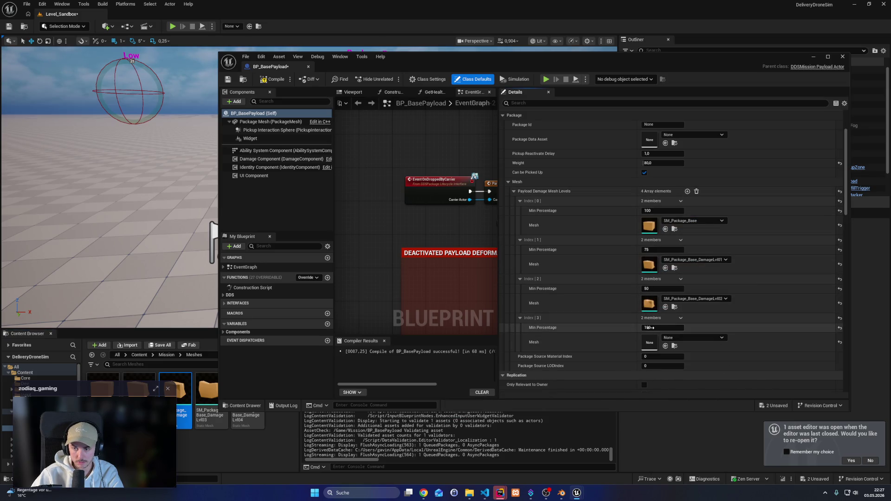
type("35")
key("Return")
left_click_drag(211, 404, 682, 343)
left_click(687, 191)
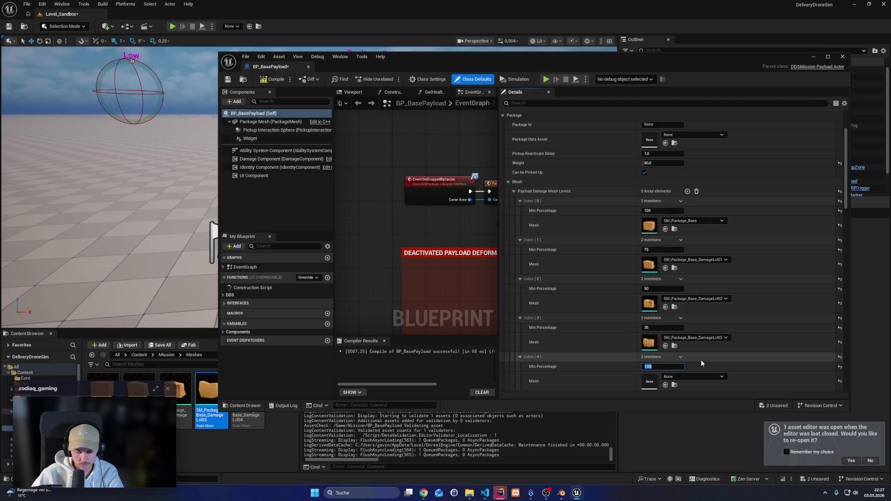
type("25")
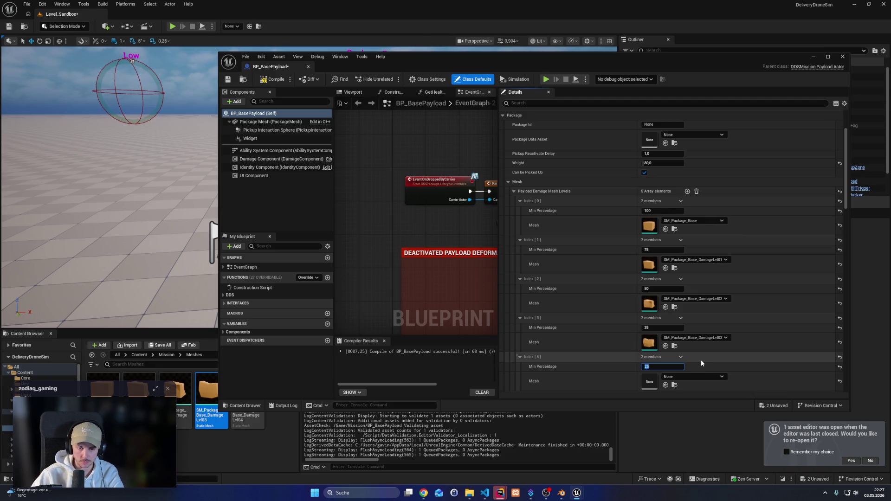
mouse_move(251, 421)
left_mouse_down()
mouse_move(604, 381)
mouse_move(692, 381)
left_mouse_up()
scroll(712, 322, "up", 1)
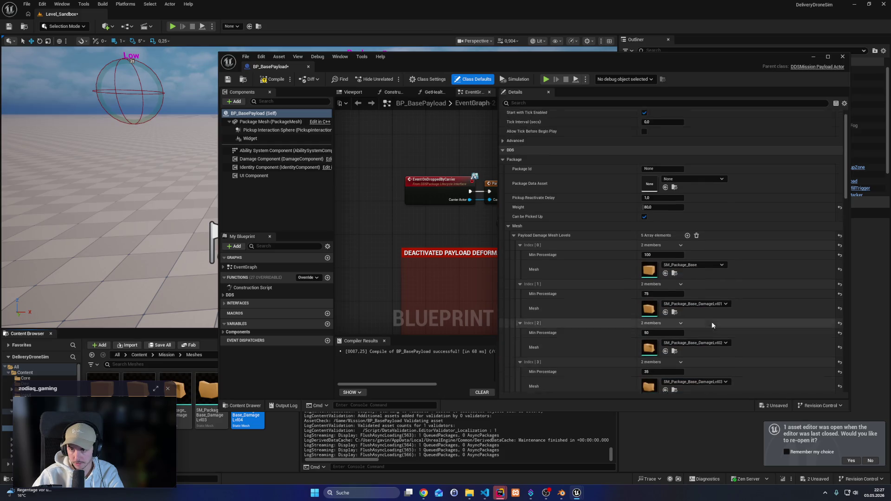
key("F7")
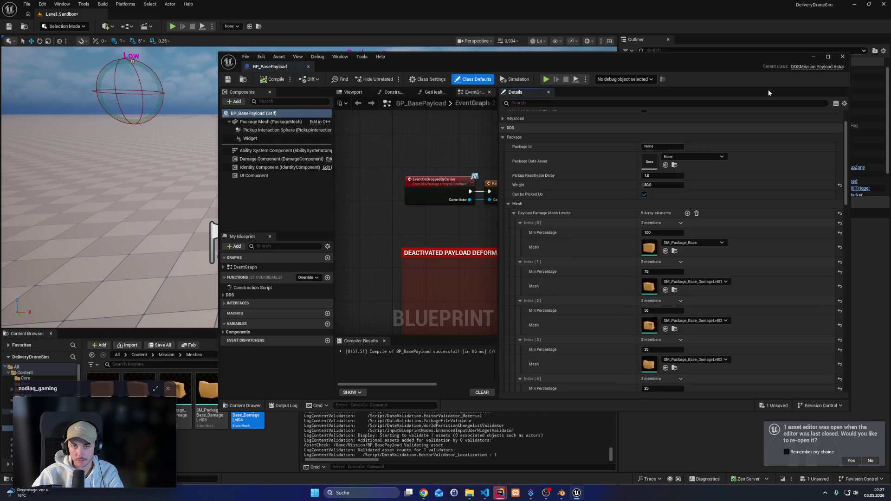
left_click(843, 56)
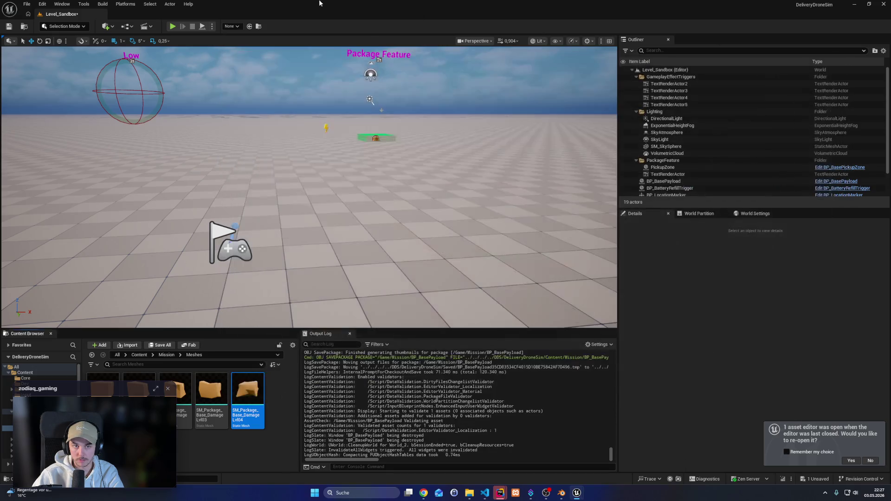
Play-test Level_Sandbox by flying the drone to pick up and carry the package, then stop
key("alt+p")
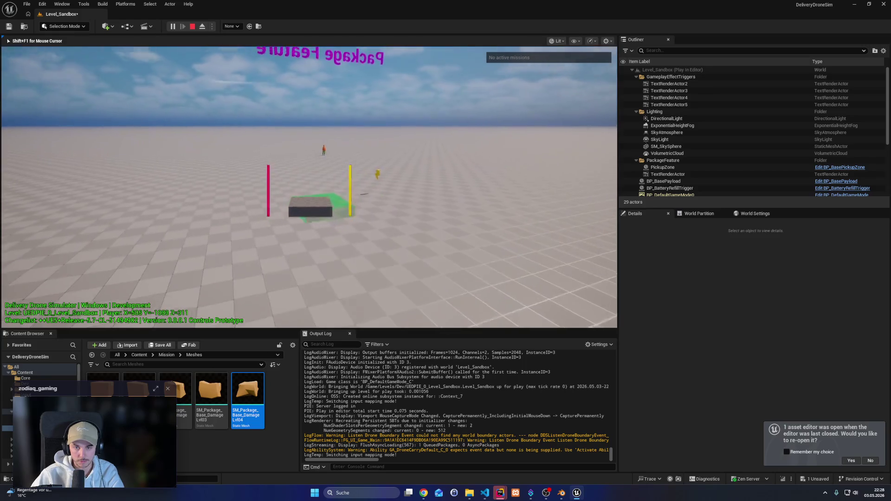
key("w")
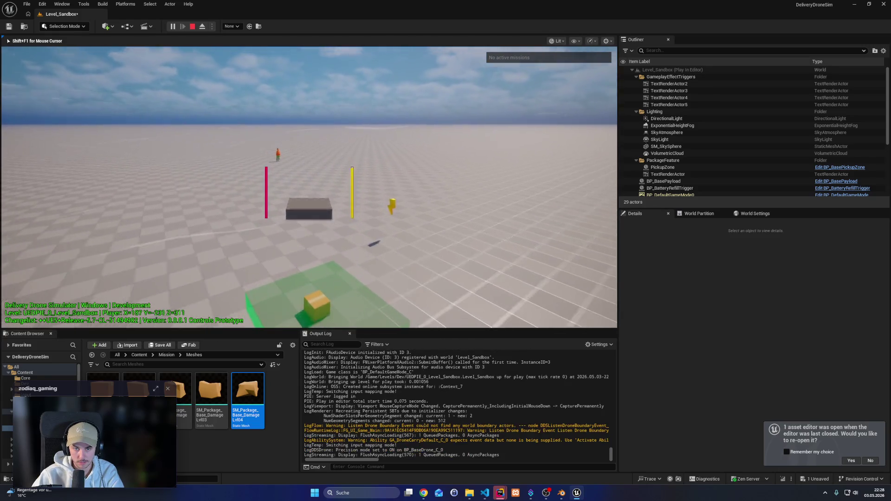
key("w")
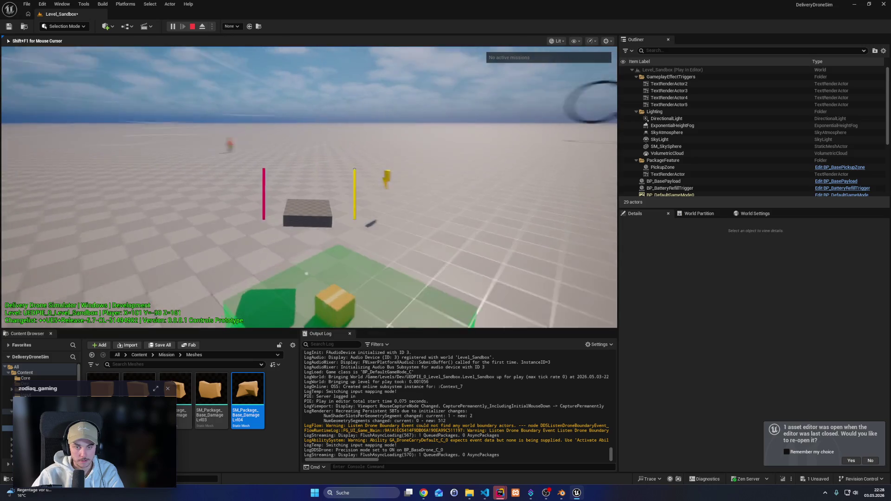
key("s")
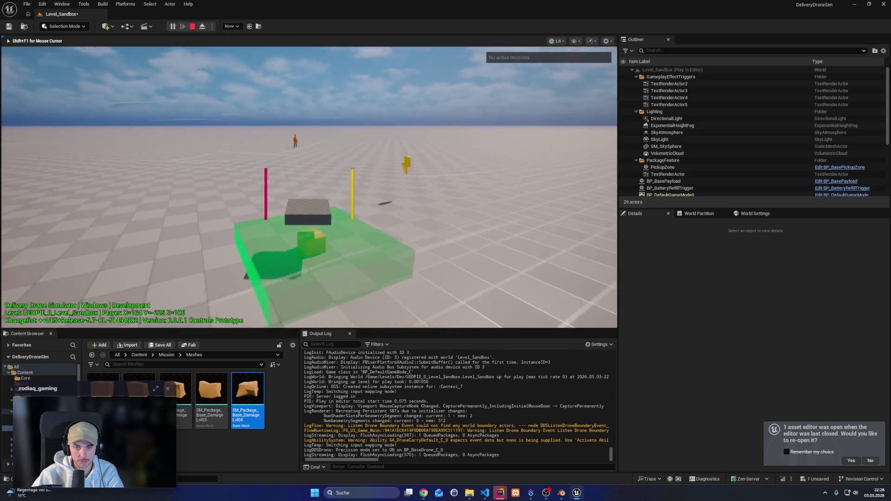
key("w")
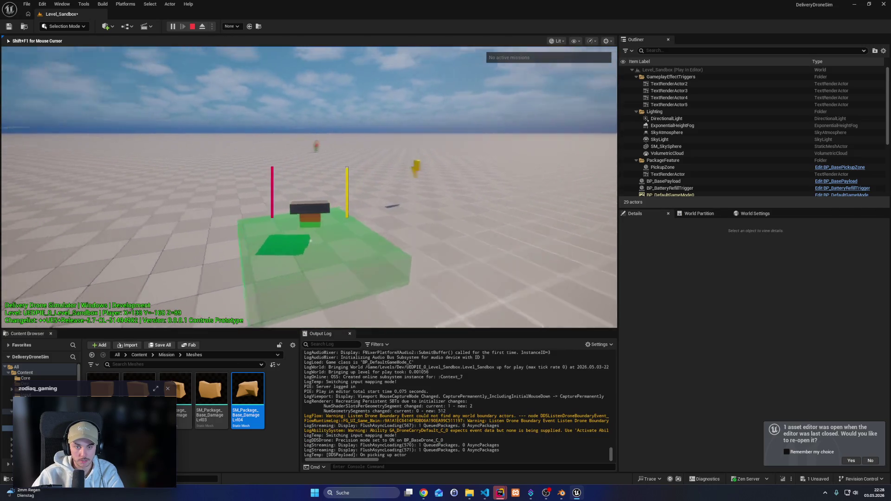
key("s")
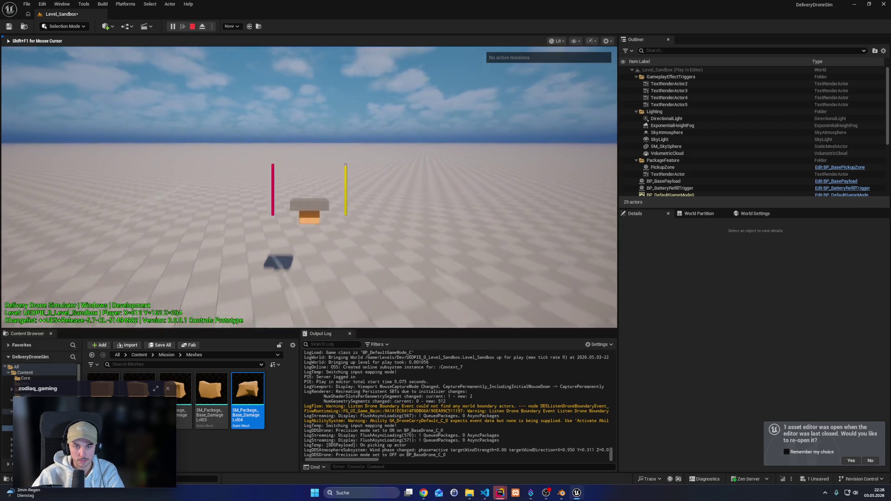
key("s")
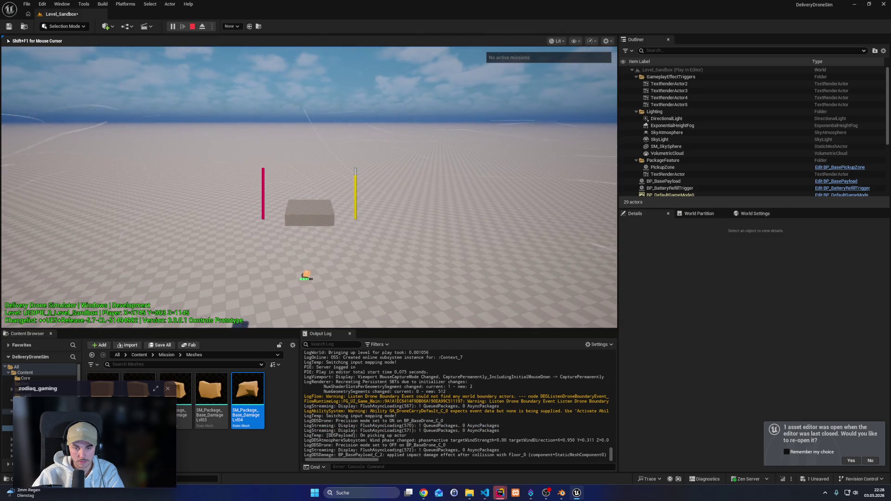
key("space")
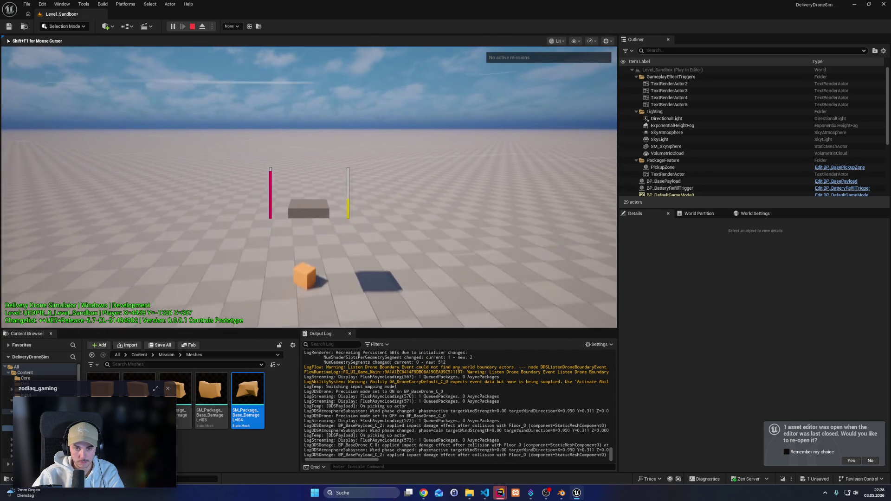
key("Escape")
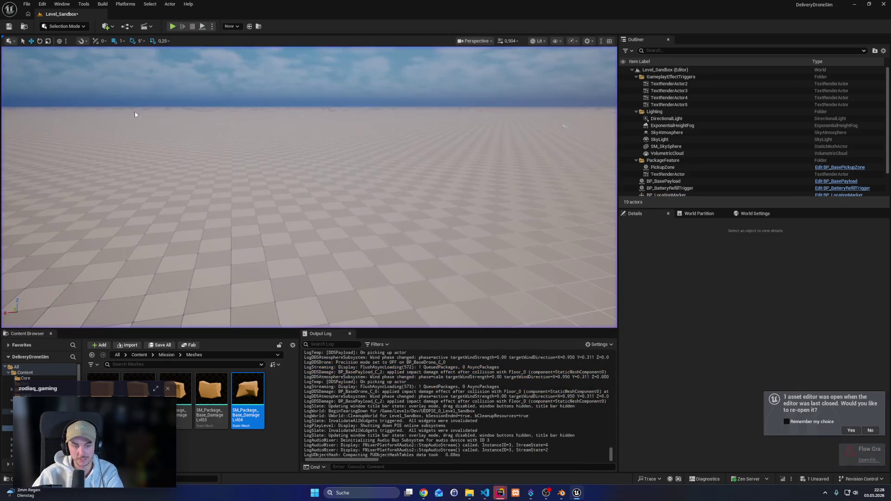
mouse_move(505, 491)
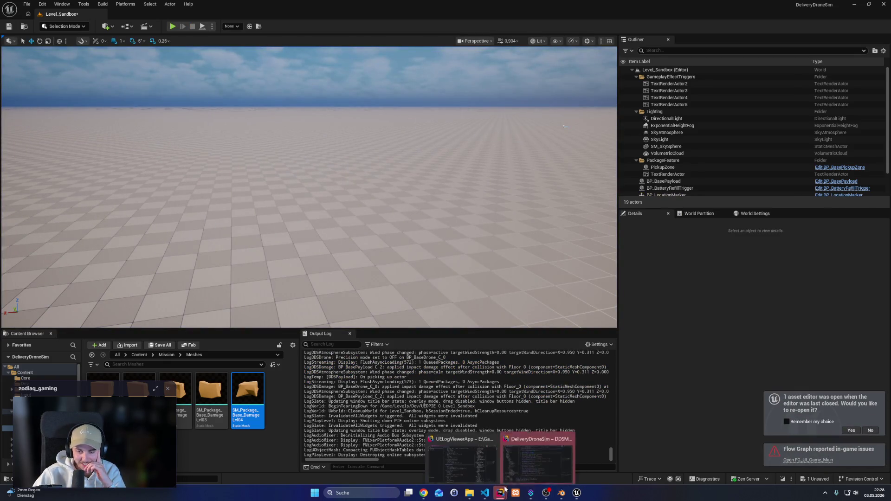
left_click(536, 447)
Browse DDSMissionPayloadActor.cpp and its header to locate HandleHealthAttributeChanged
left_click(246, 22)
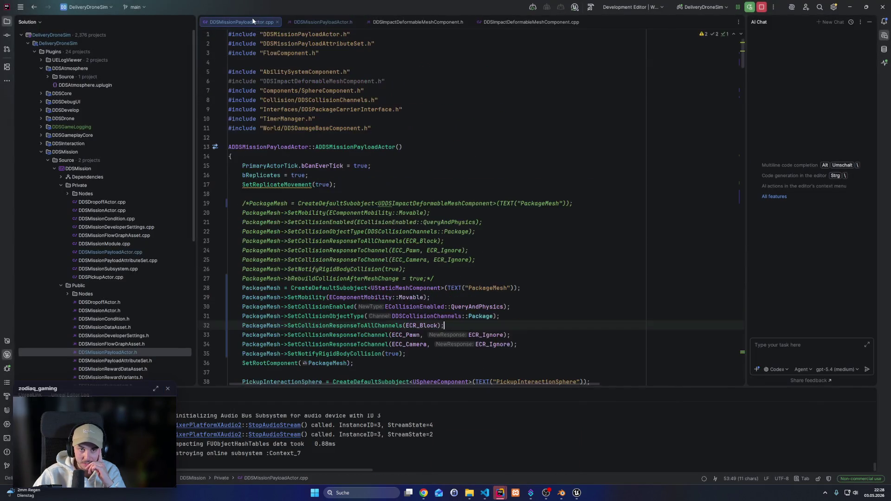
scroll(369, 309, "down", 10)
scroll(369, 310, "down", 20)
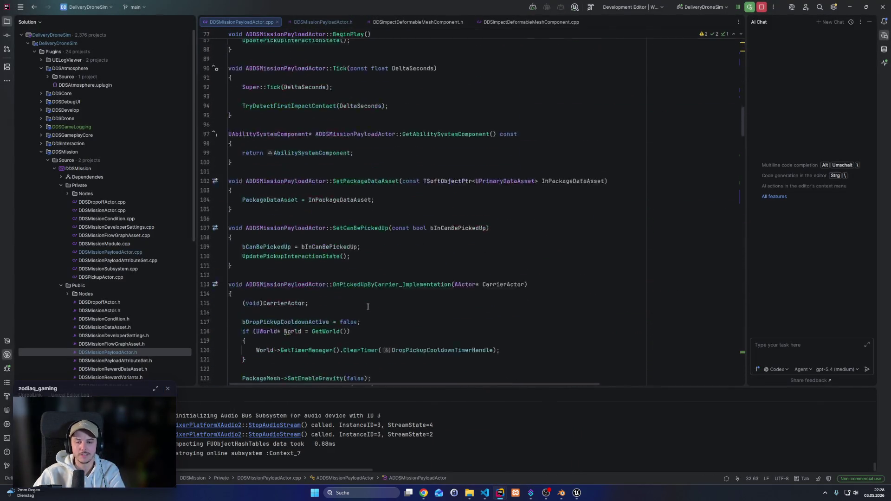
scroll(368, 307, "down", 6)
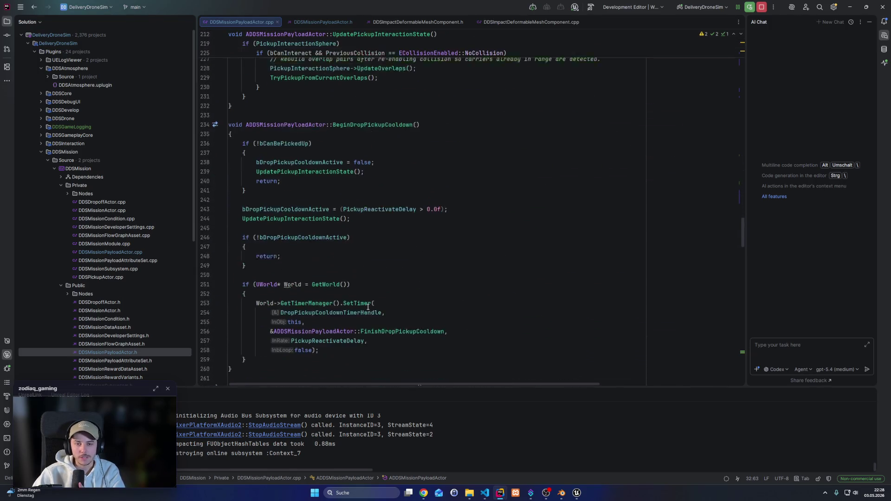
scroll(348, 299, "down", 20)
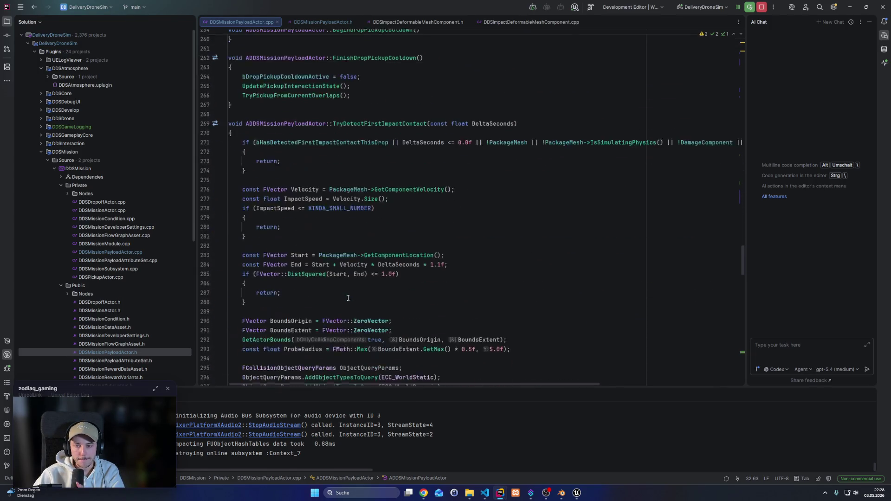
scroll(346, 301, "up", 15)
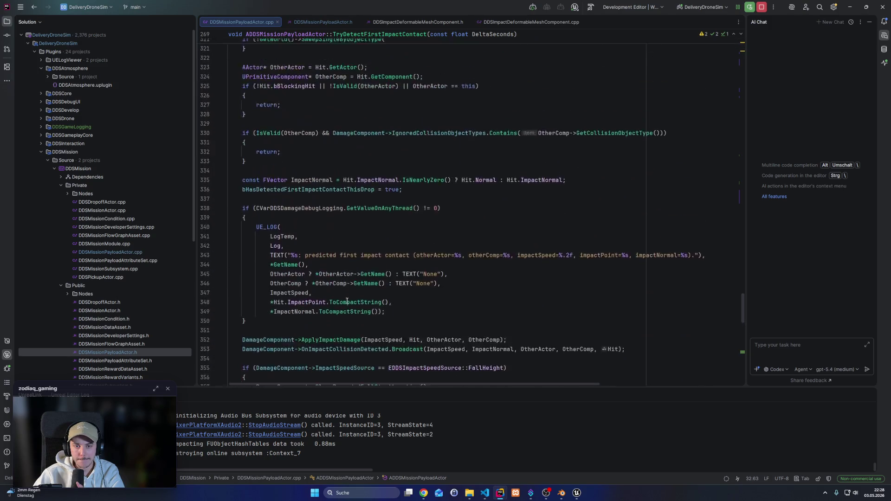
left_click(323, 22)
scroll(367, 338, "down", 14)
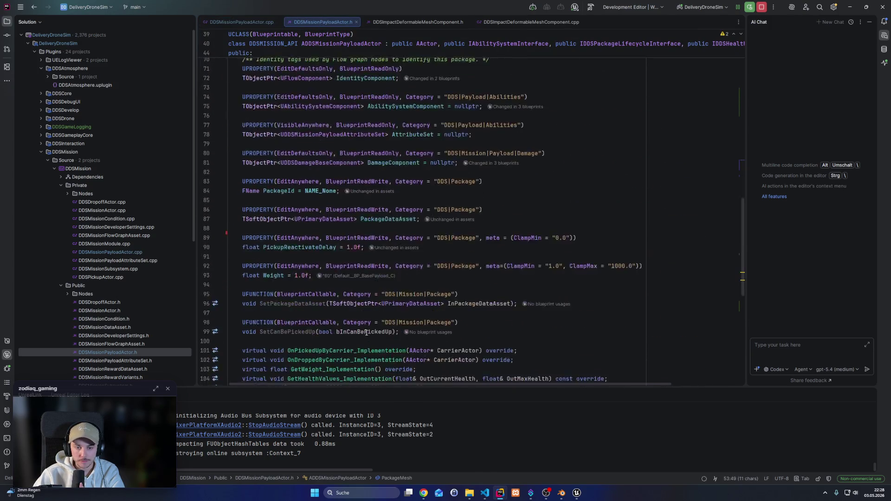
scroll(318, 216, "down", 3)
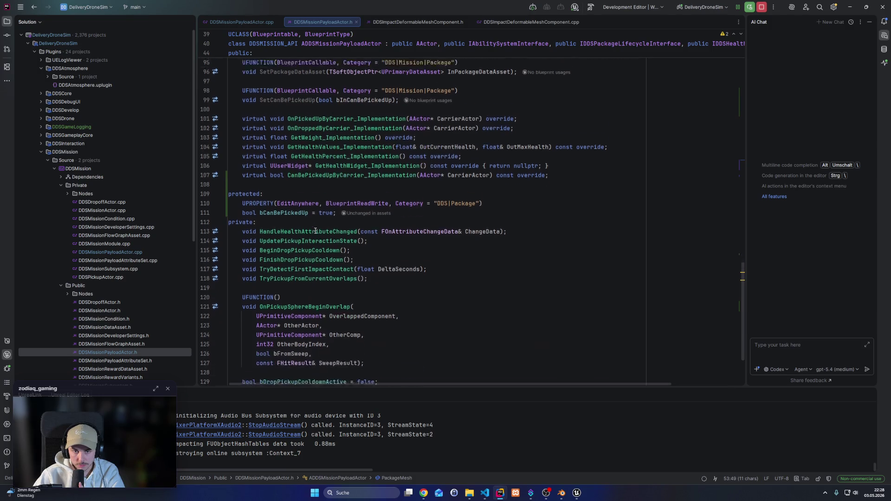
Breakpoint the CurrentHealthInPercent line in HandleHealthAttributeChanged, then start playing in Unreal
left_click(284, 181)
left_click(286, 181, "ctrl")
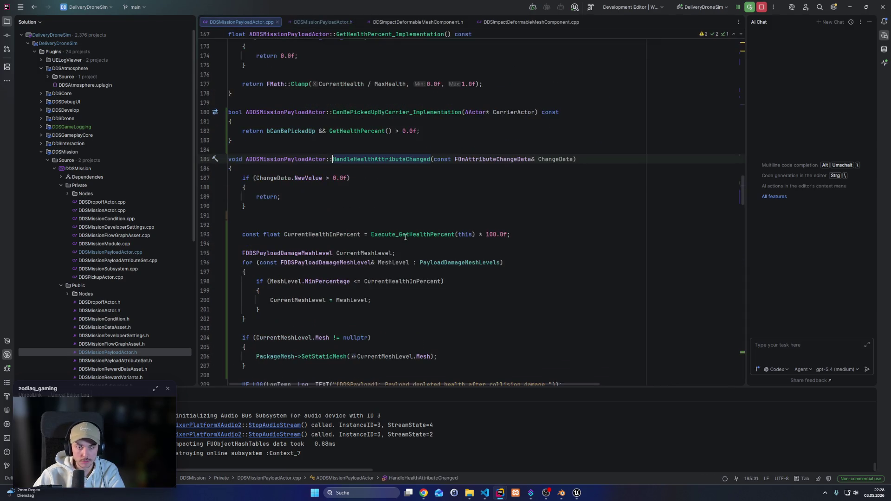
scroll(357, 222, "down", 7)
scroll(344, 146, "up", 4)
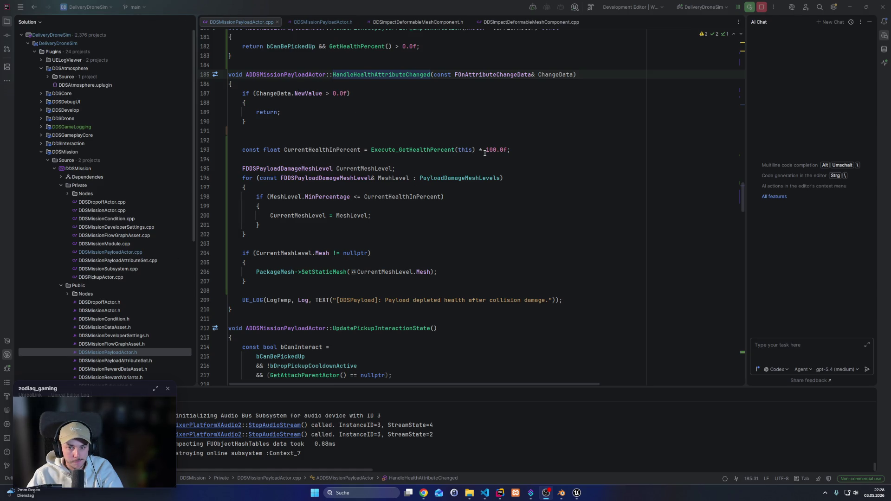
left_click(201, 152)
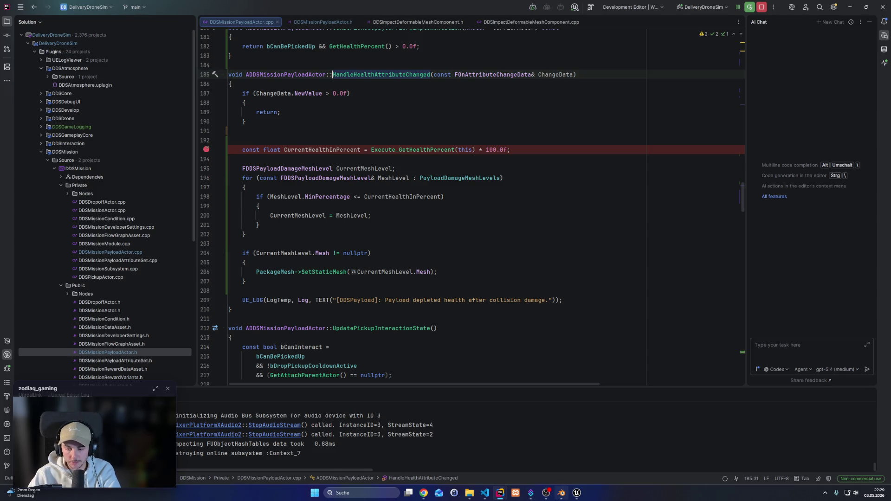
left_click(576, 495)
left_click(173, 26)
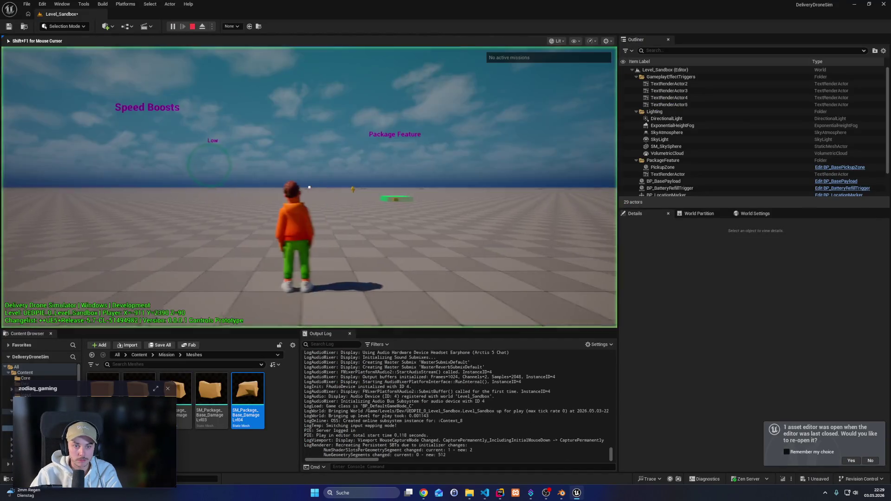
Fly the drone to the package on the green pad, pick it up and drop it onto the floor
key("w")
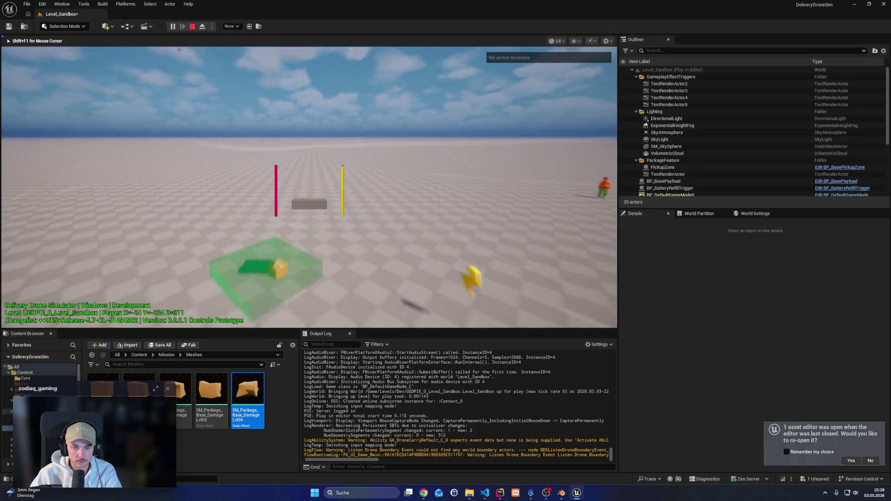
key("shift")
key("w")
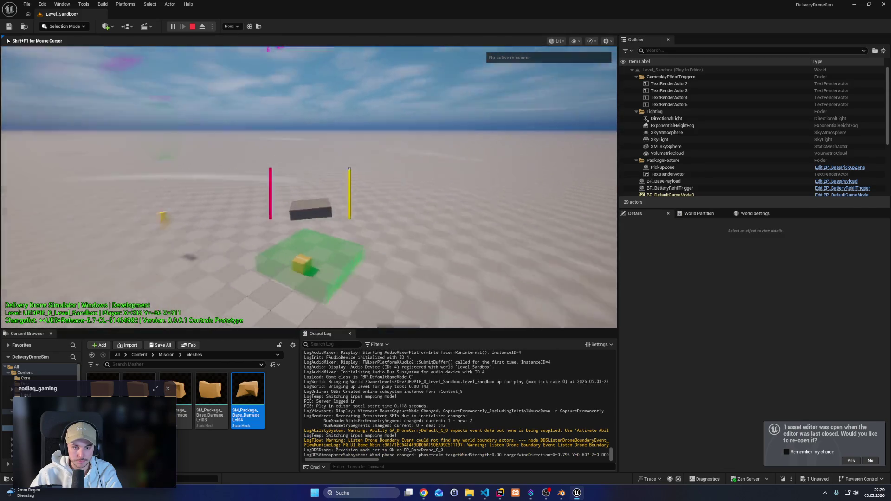
key("space")
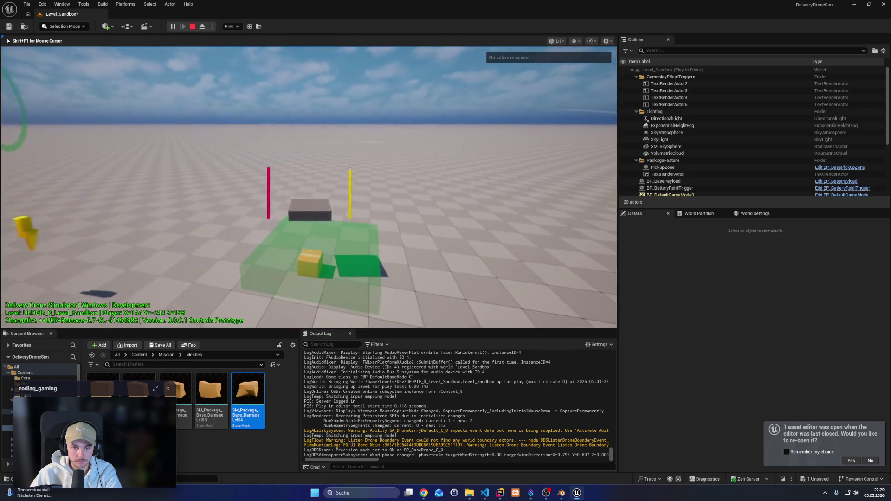
key("w")
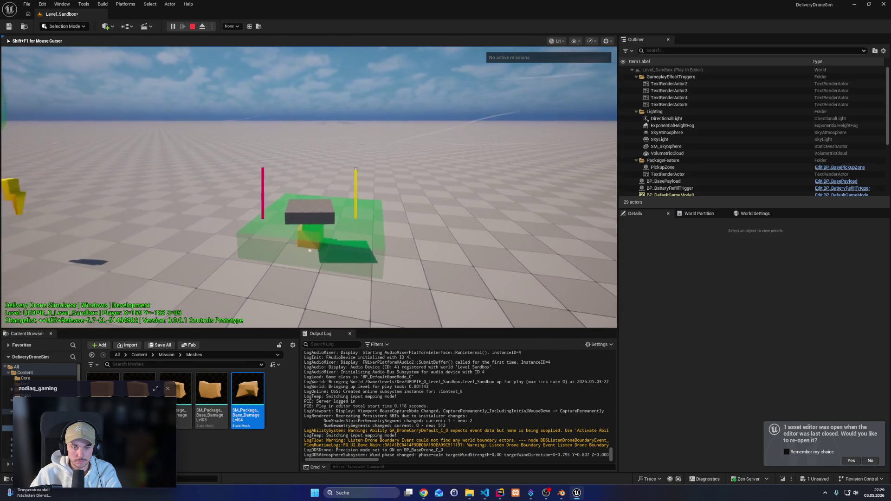
key("w")
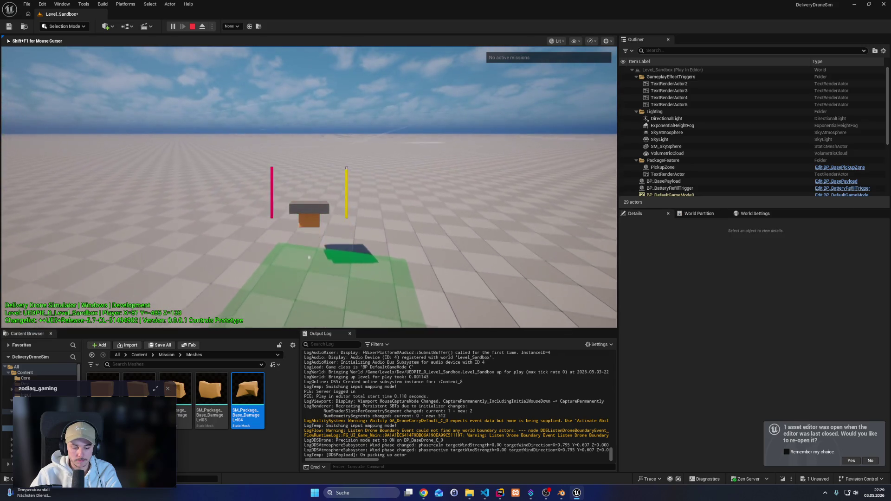
key("e")
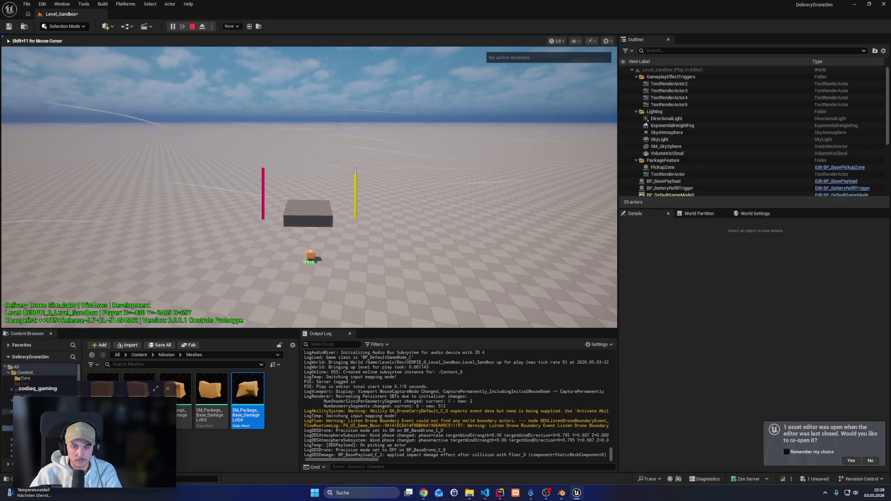
key("alt+Tab")
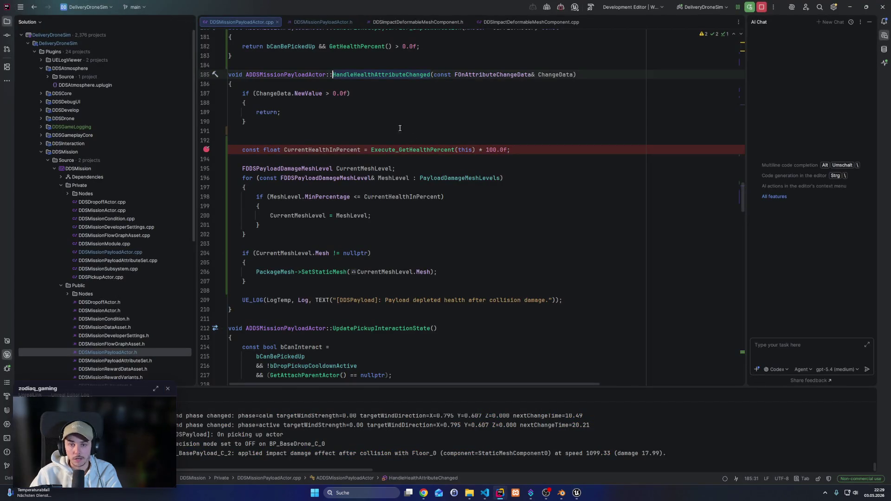
Remove the line-193 breakpoint and move the NewValue > 0.0f early return below the SetStaticMesh block
left_click(302, 94)
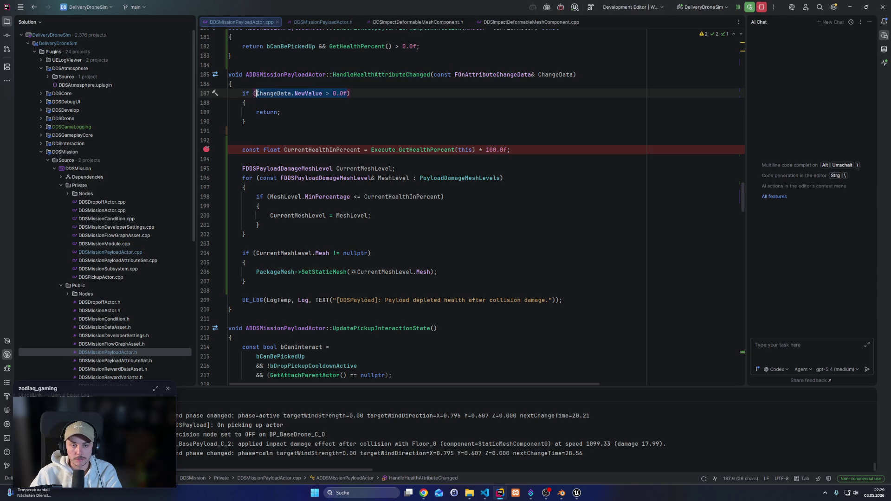
left_click(206, 150)
left_click_drag(246, 121, 238, 93)
key("ctrl+c")
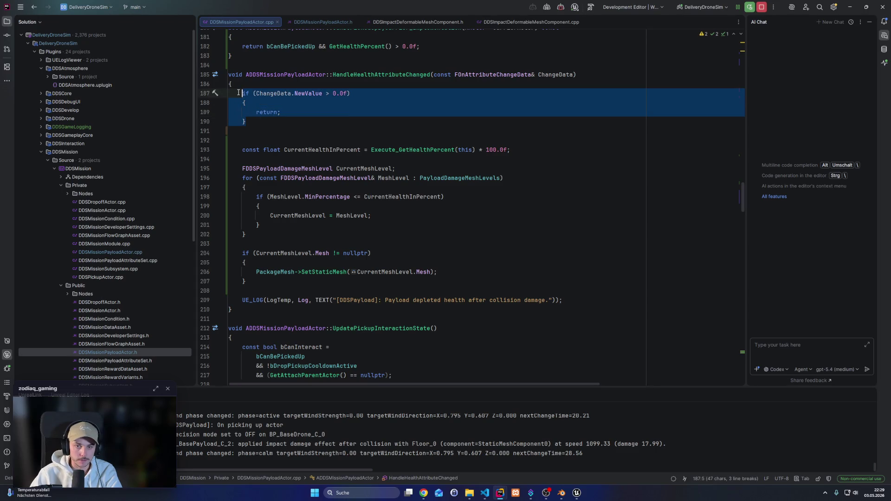
key("BackSpace")
left_click(265, 252)
key("Return")
key("ctrl+v")
left_click(279, 93)
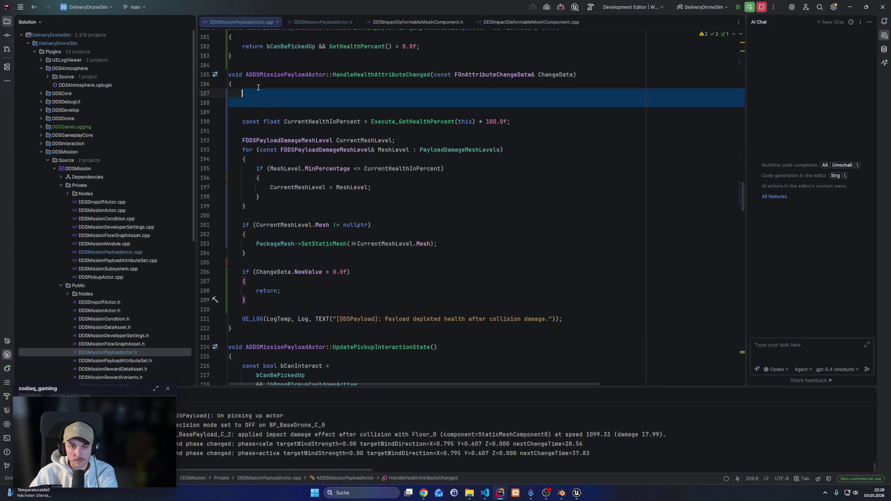
key("Delete")
key("Delete")
key("Delete")
left_click(462, 188)
key("alt+Tab")
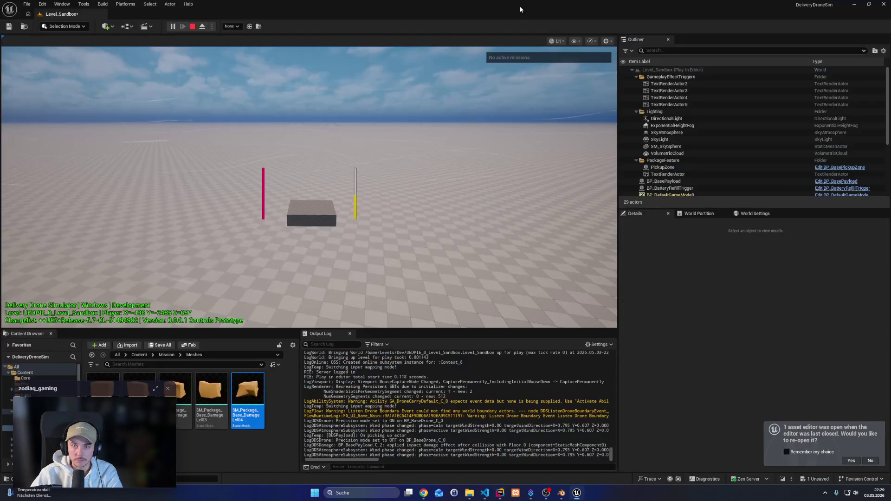
Hot-reload the code with Live Coding, start playing and fly the drone toward the green pickup zone
key("ctrl+alt+F11")
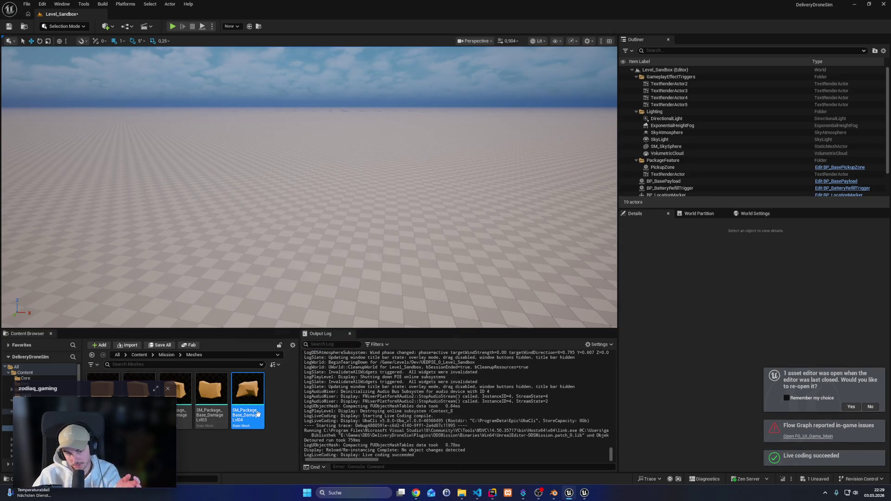
left_click(172, 26)
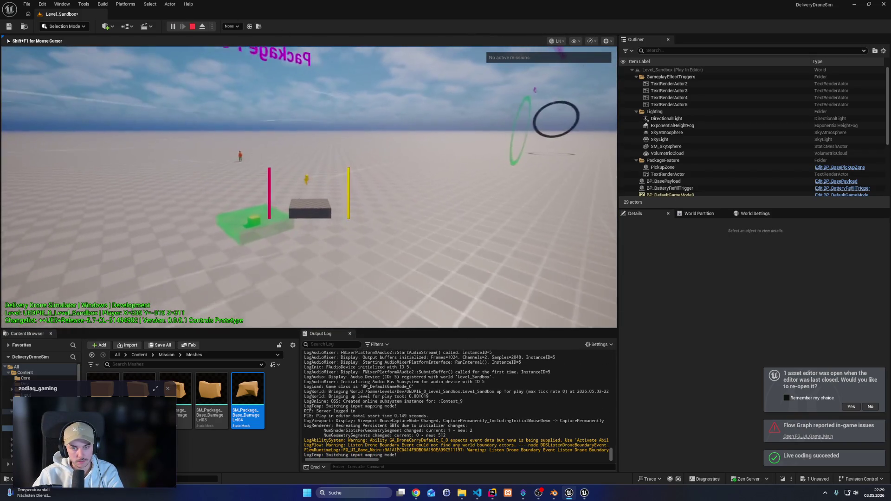
key("w")
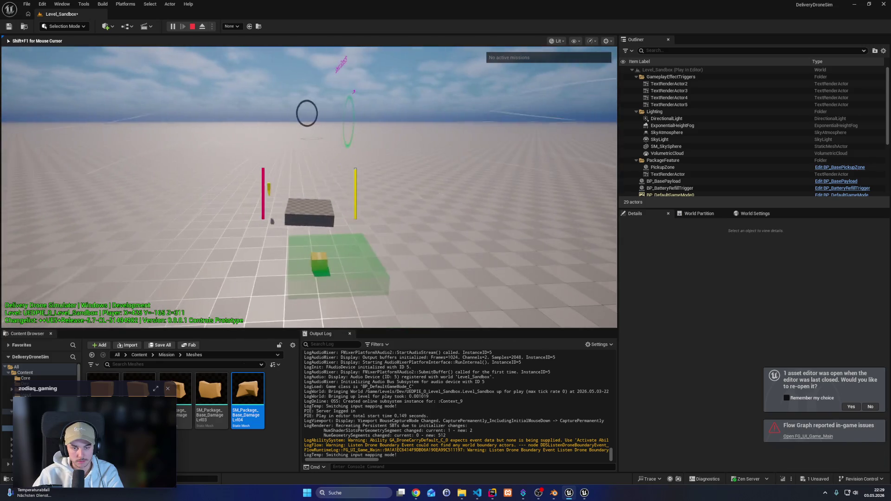
key("shift")
key("w")
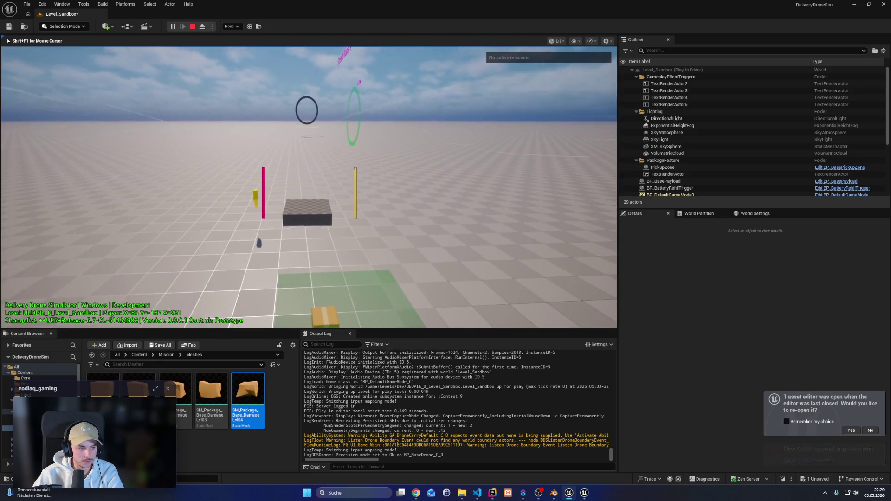
key("q")
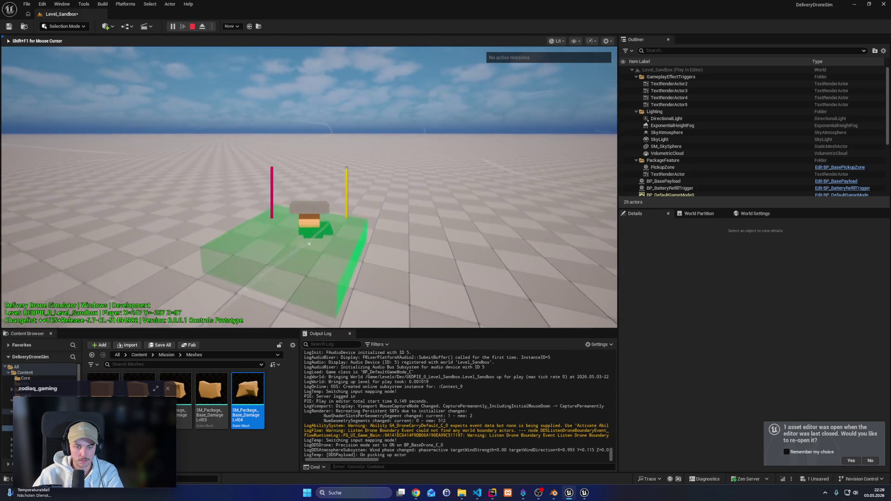
key("shift")
key("e")
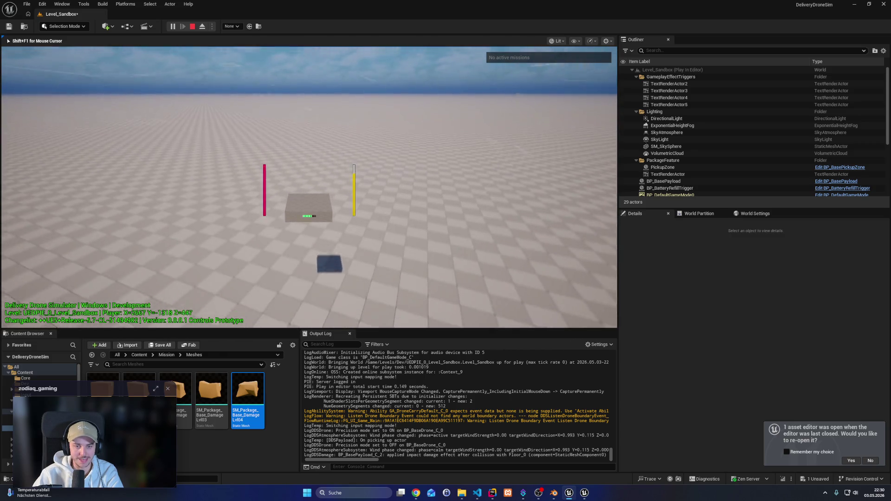
Pick up the payload, climb high, let it fall onto the floor, and stop playing
key("w")
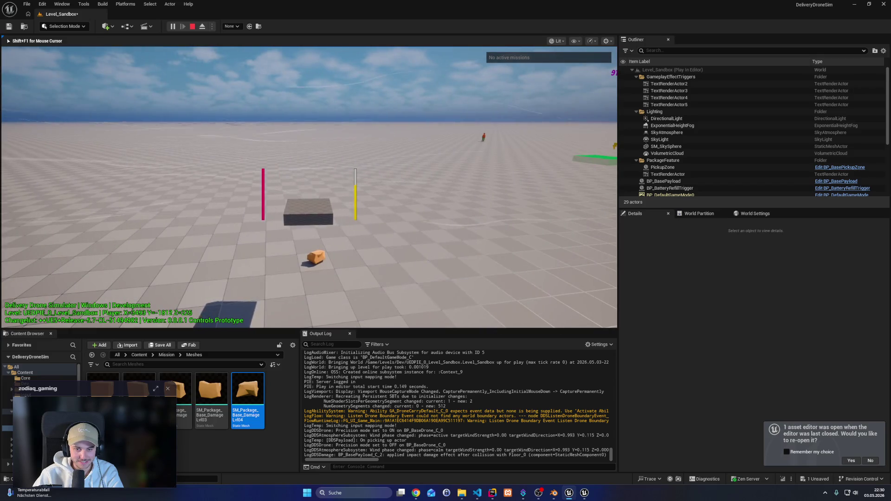
key("s")
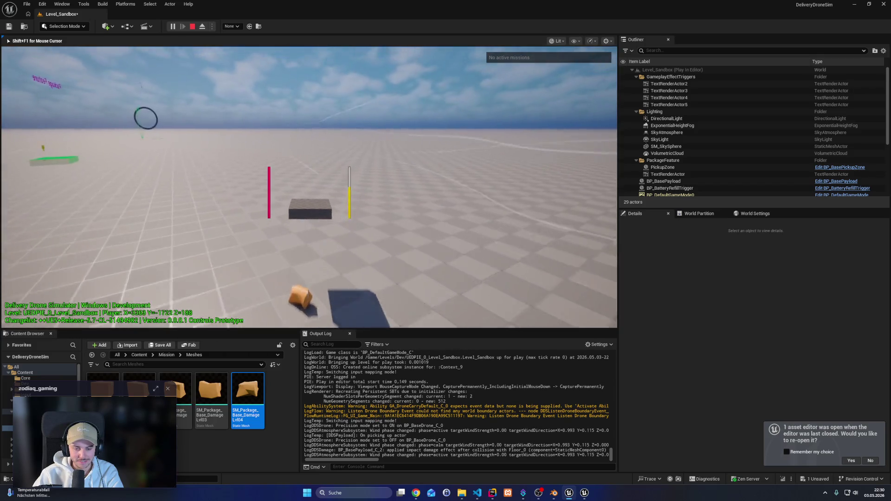
key("w")
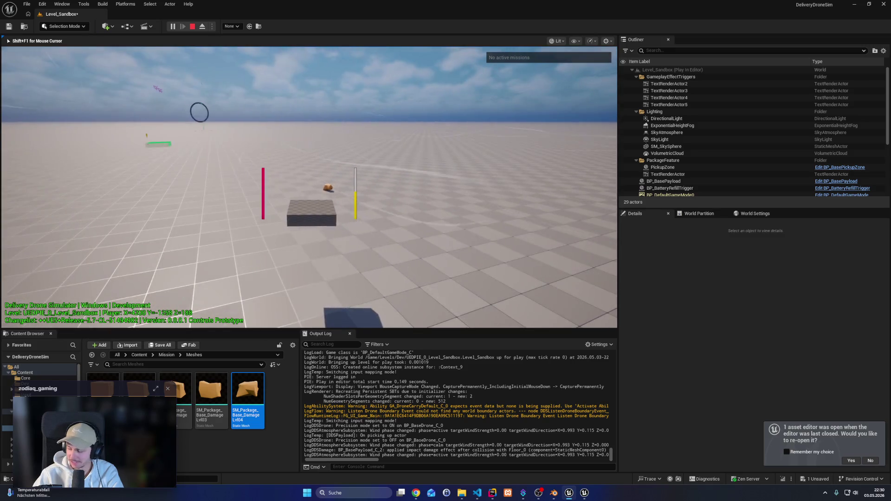
key("s")
key("w")
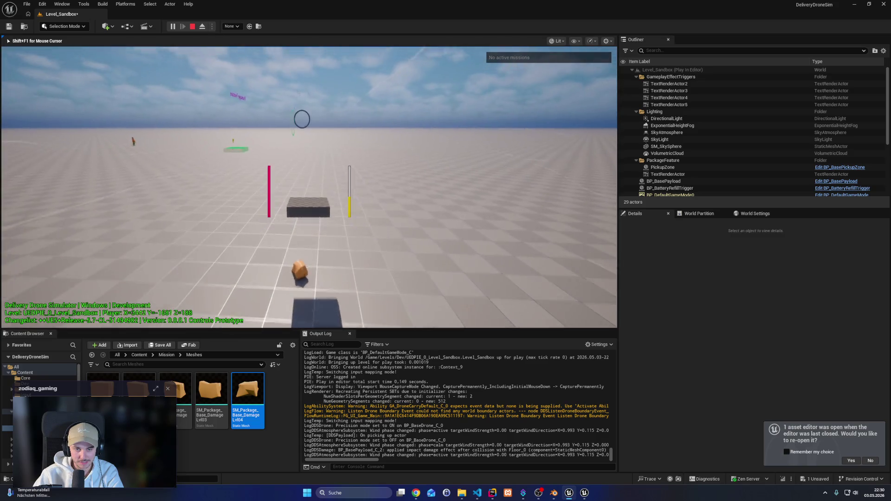
key("q")
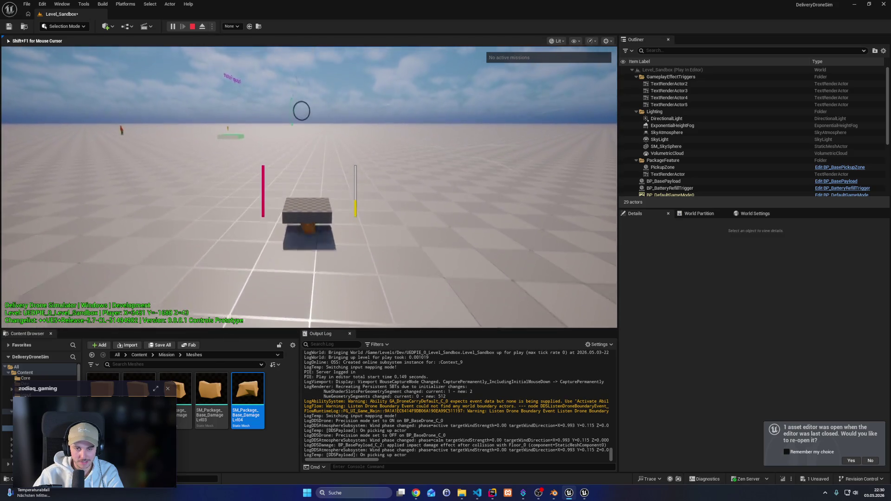
key("e")
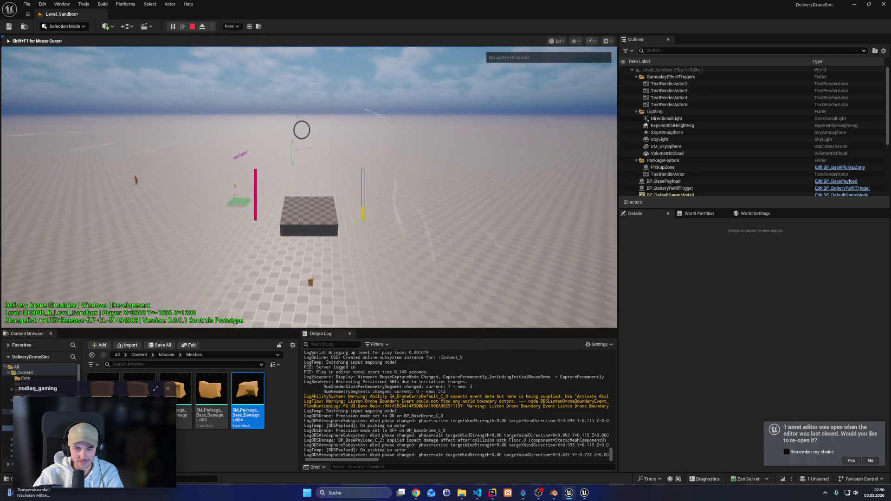
key("s")
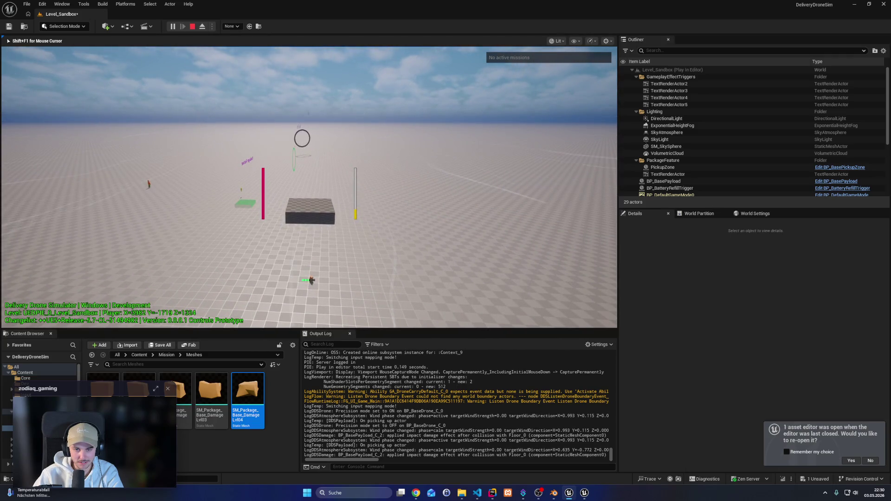
key("Escape")
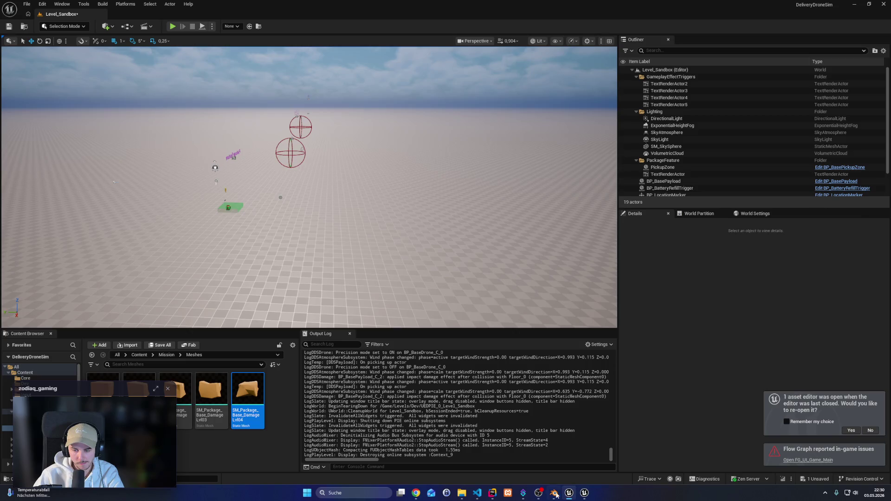
In Rider, inspect the CurrentHealthInPercent and MinPercentage comparison on line 192
mouse_move(492, 493)
mouse_move(467, 463)
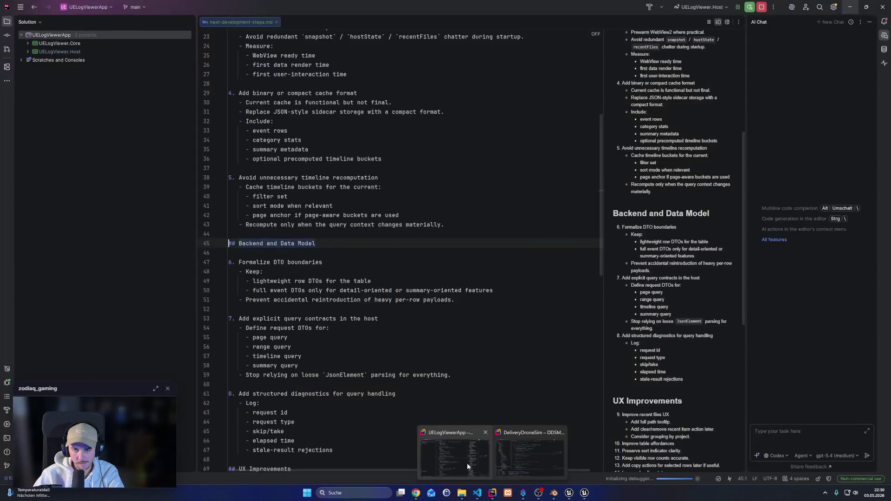
left_click(511, 460)
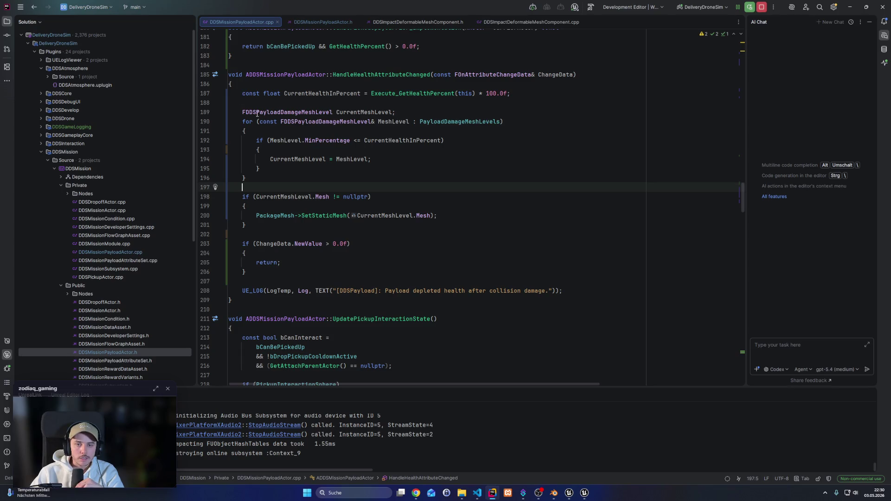
left_click(275, 139)
double_click(388, 141)
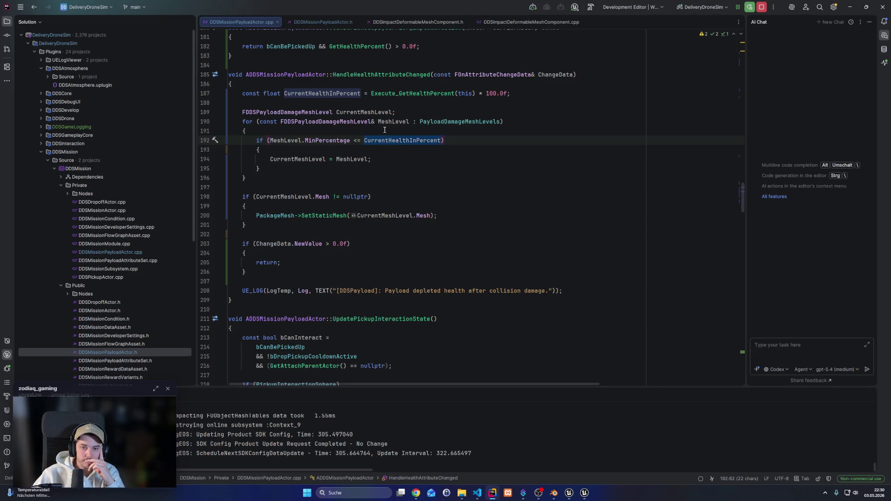
double_click(334, 141)
left_click(411, 178)
mouse_move(329, 141)
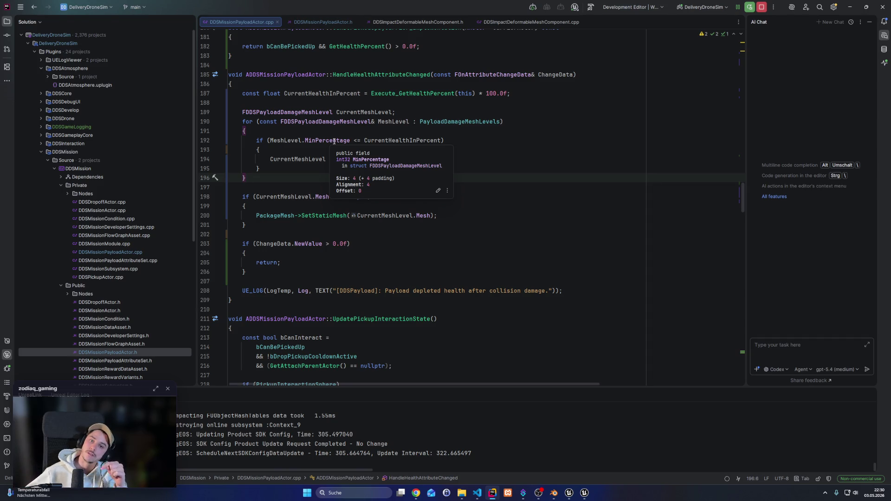
Open DDSMissionPayloadActor.h and scroll to the FDDSPayloadDamageMeshLevel struct
mouse_move(743, 215)
left_mouse_down()
mouse_move(741, 52)
mouse_move(743, 297)
left_mouse_up()
scroll(370, 69, "up", 1)
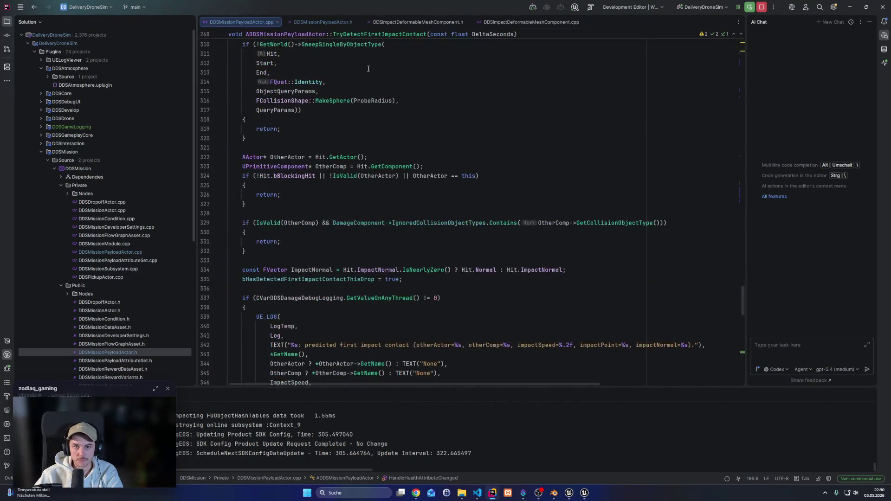
left_click(323, 22)
scroll(315, 204, "up", 15)
scroll(315, 203, "up", 5)
Duplicate MinPercentage as a new MaxPercentage struct field and change MinPercentage's default from 100 to 0
left_click(353, 279)
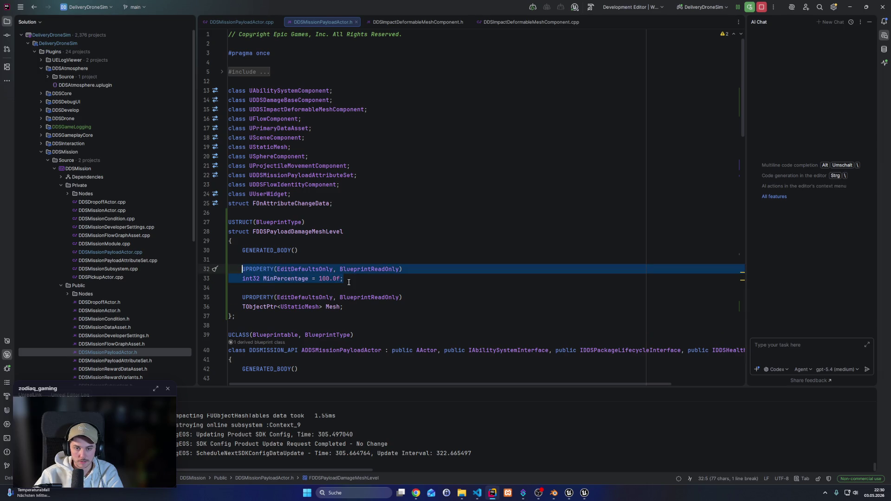
key("Return")
type("UPROPERTY(EditDefaultsOnly, BlueprintReadOnly) \tint32 MinPercentage = 100.0f;")
left_click(282, 297)
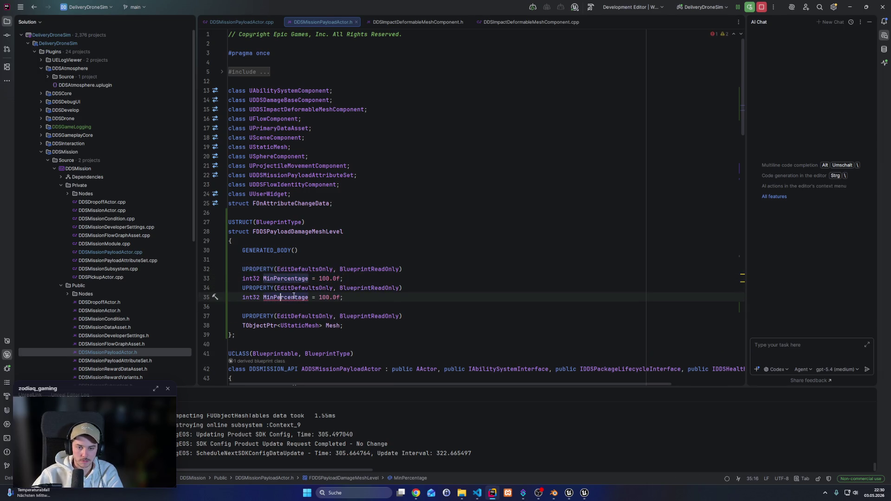
left_click_drag(263, 298, 274, 298)
type("Max")
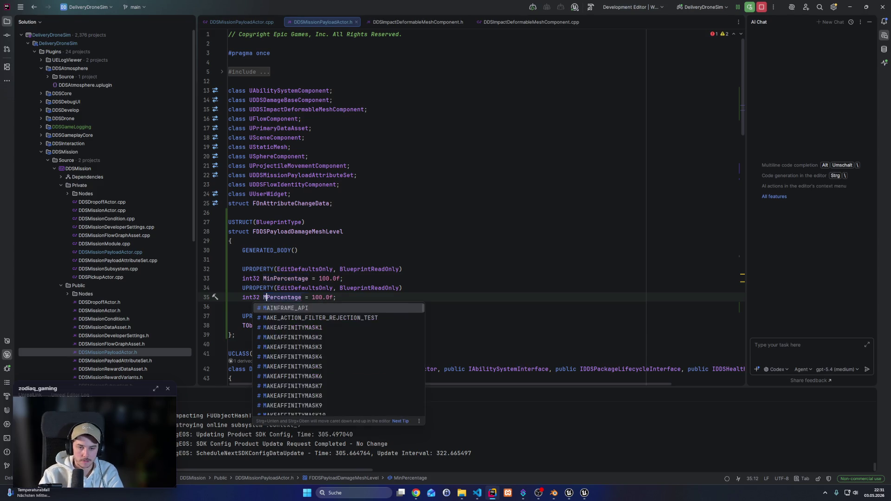
left_click_drag(329, 279, 320, 280)
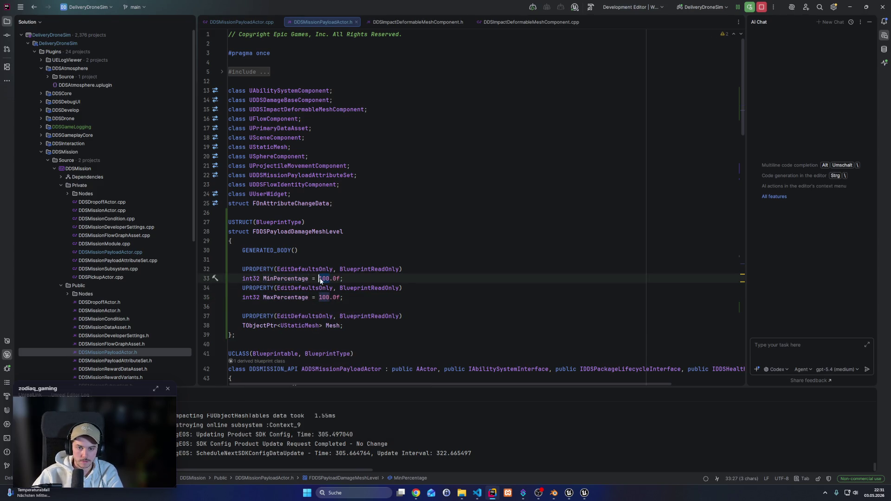
type("0")
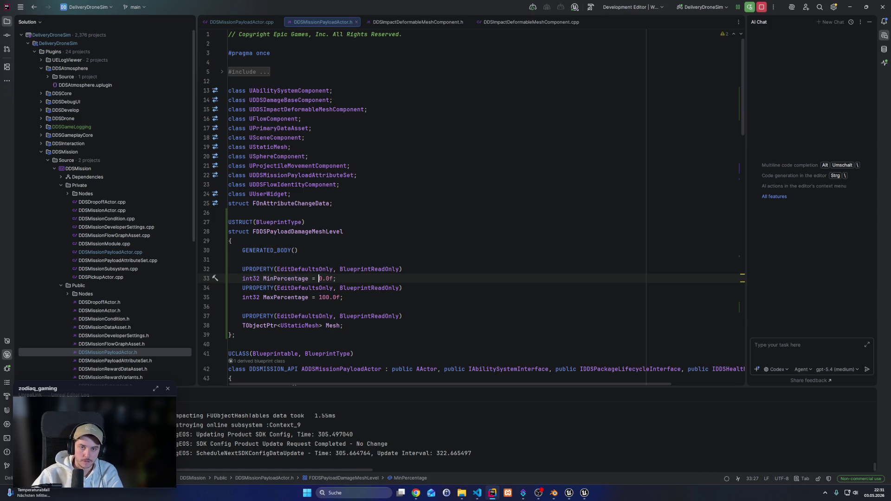
Locate the HandleHealthAttributeChanged definition in the payload actor source
left_click(255, 27)
scroll(339, 275, "down", 1)
scroll(339, 275, "up", 1)
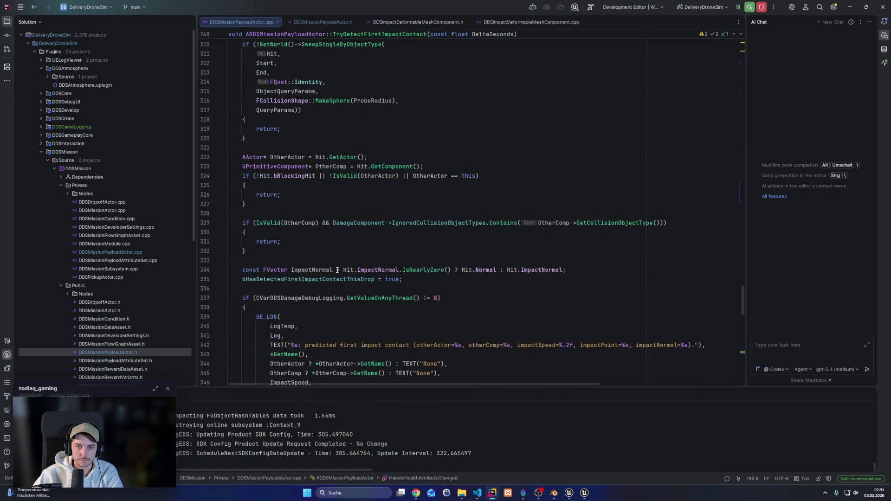
scroll(339, 274, "down", 5)
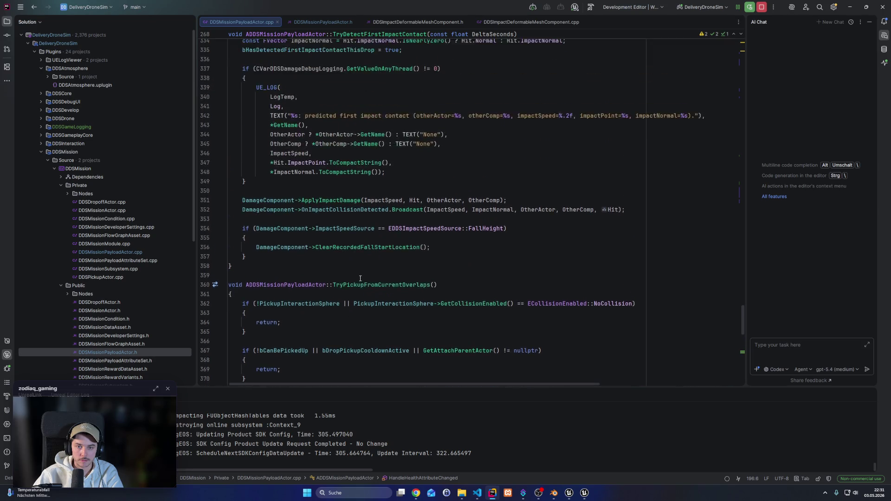
scroll(356, 314, "down", 6)
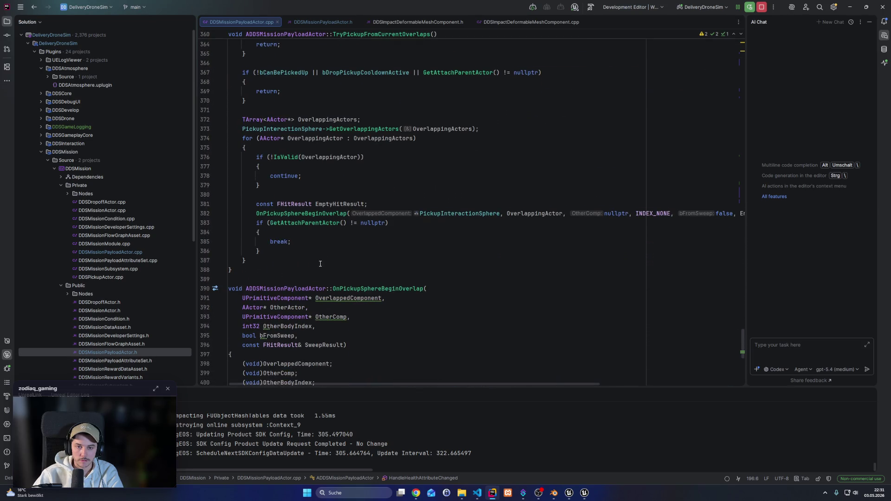
scroll(318, 269, "down", 3)
scroll(317, 269, "down", 3)
scroll(316, 276, "up", 8)
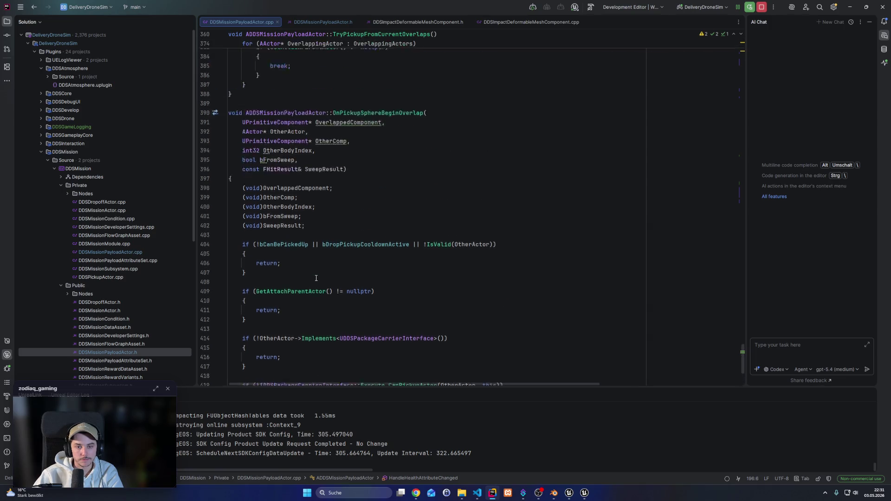
scroll(316, 277, "up", 5)
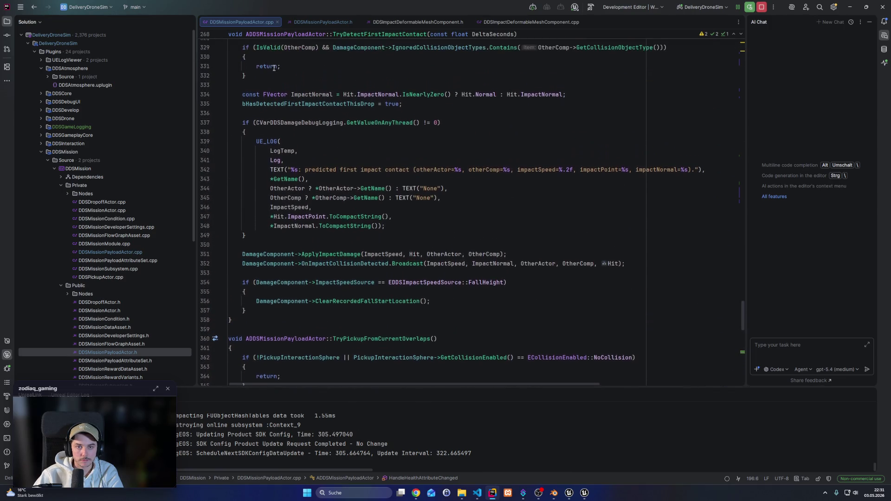
left_click(315, 23)
scroll(374, 353, "down", 20)
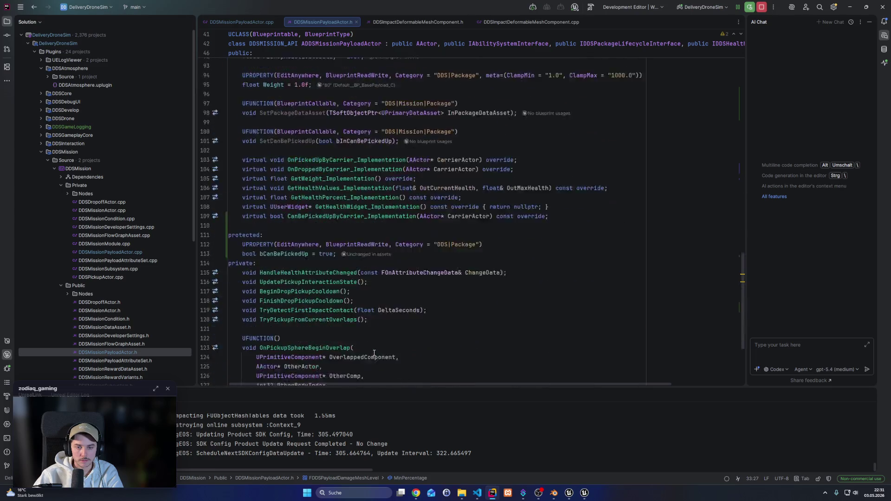
left_click(308, 142, "ctrl")
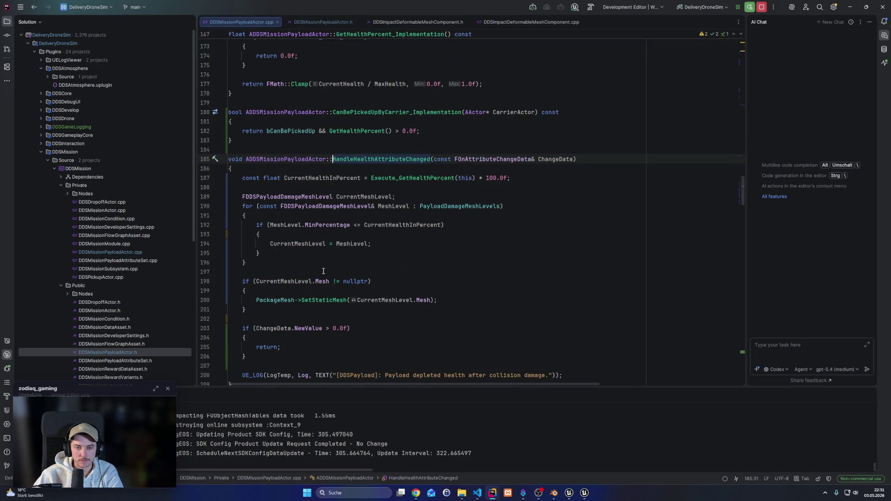
On line 192, change <= to >= and append && MeshLevel.MaxPercentage <= CurrentHealthInPercent
left_click(362, 226)
key("BackSpace")
key("BackSpace")
type(">=")
key("Down")
key("Down")
key("Down")
left_click(445, 225)
type("&& MeshLevel")
key("BackSpace")
type("l")
key("Tab")
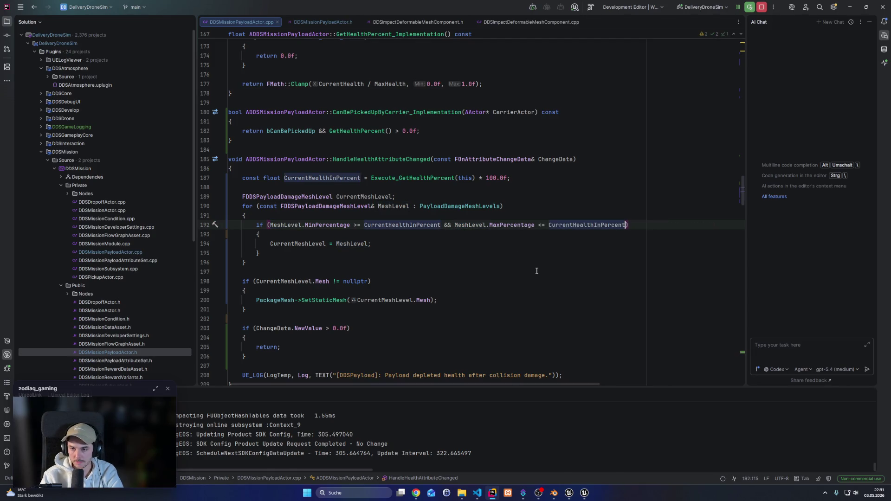
key("alt+Tab")
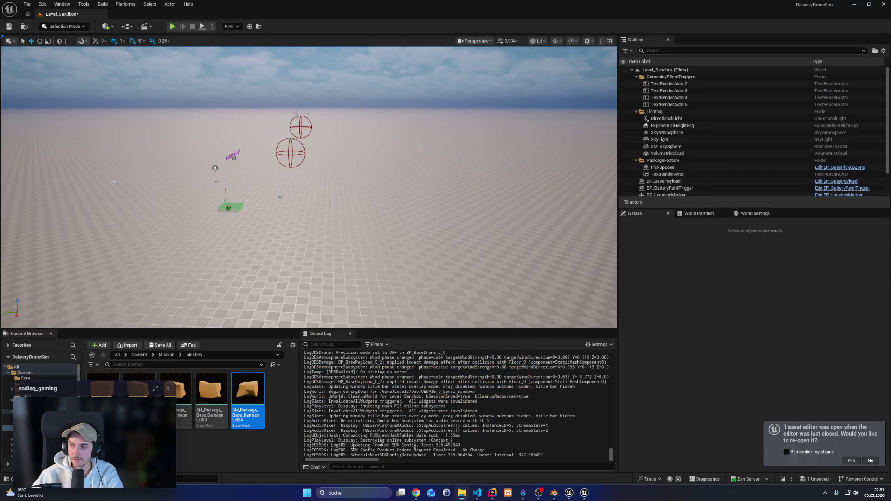
Shut down Unreal Editor and choose Don't Save for Level_Sandbox
left_click(883, 4)
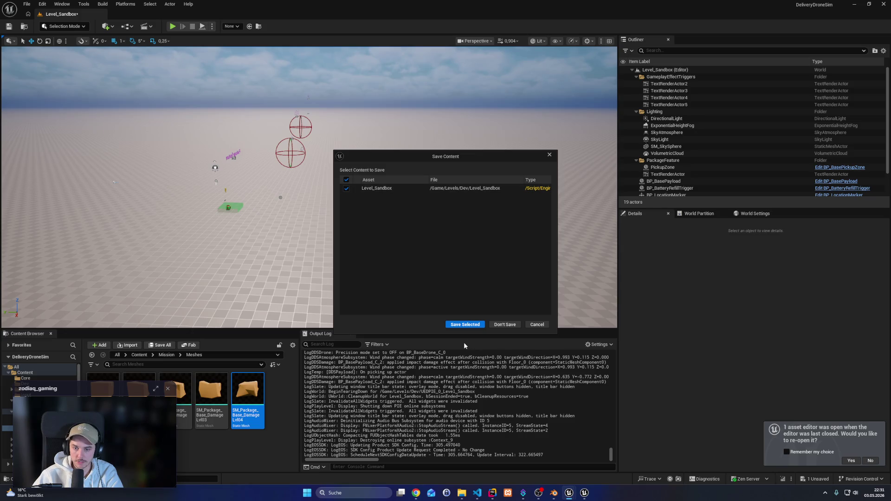
left_click(491, 327)
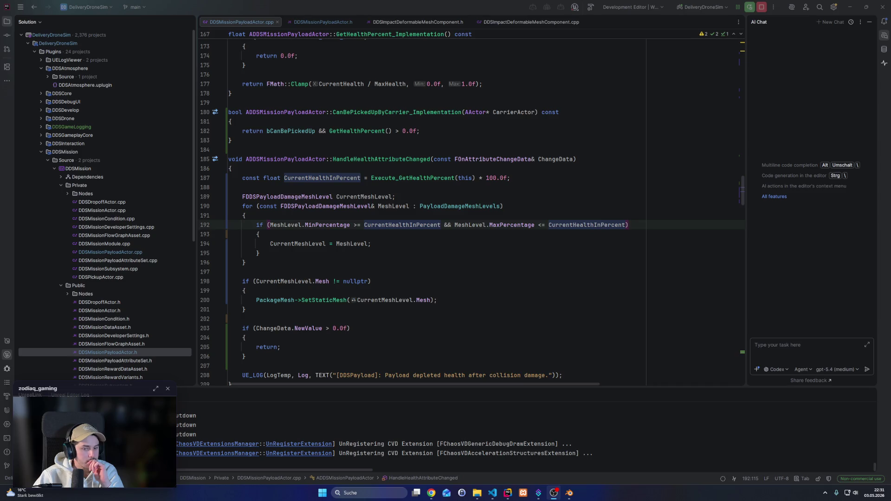
Build DeliveryDroneSim from Rider's toolbar and wait for Unreal Editor to relaunch
left_click(751, 7)
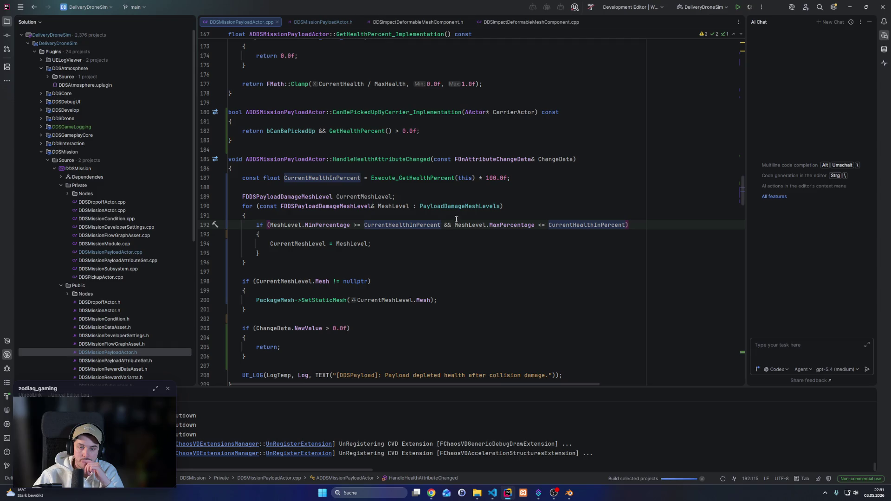
mouse_move(417, 493)
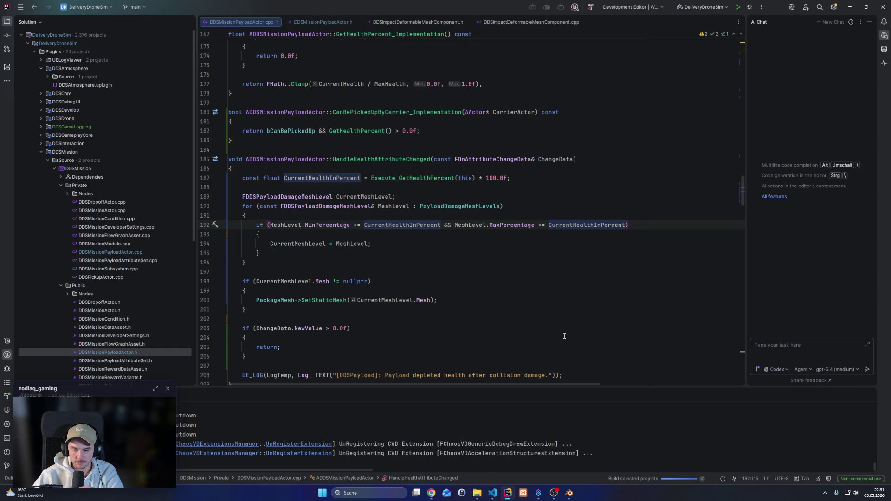
mouse_move(510, 496)
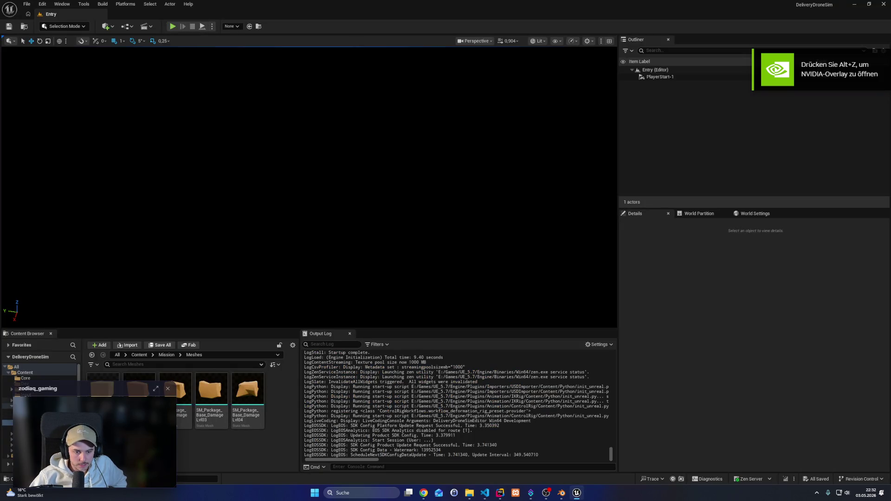
Open the Level_Sandbox map and the BP_BasePayload Blueprint in a maximized editor
left_click(9, 400)
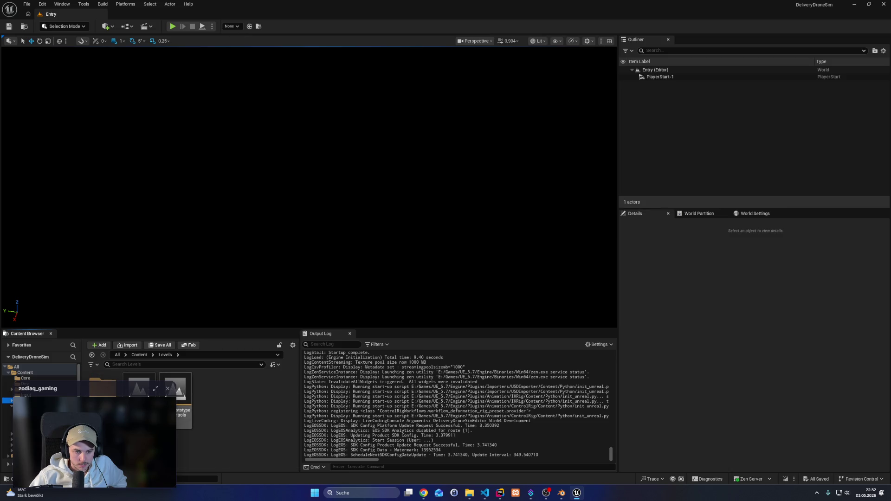
double_click(102, 380)
double_click(139, 379)
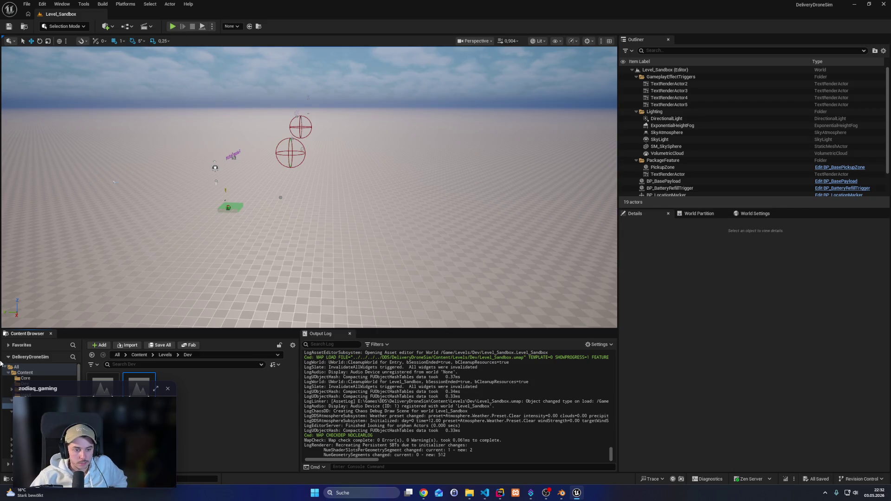
left_click(9, 412)
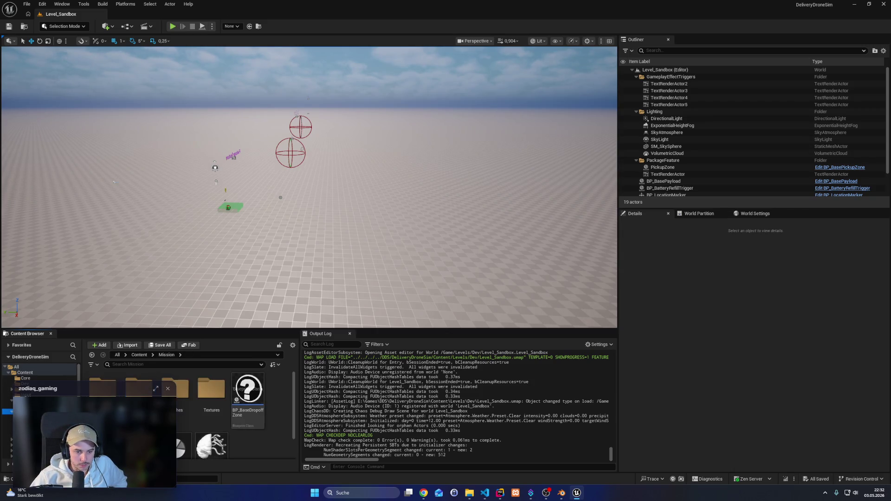
left_click(837, 181)
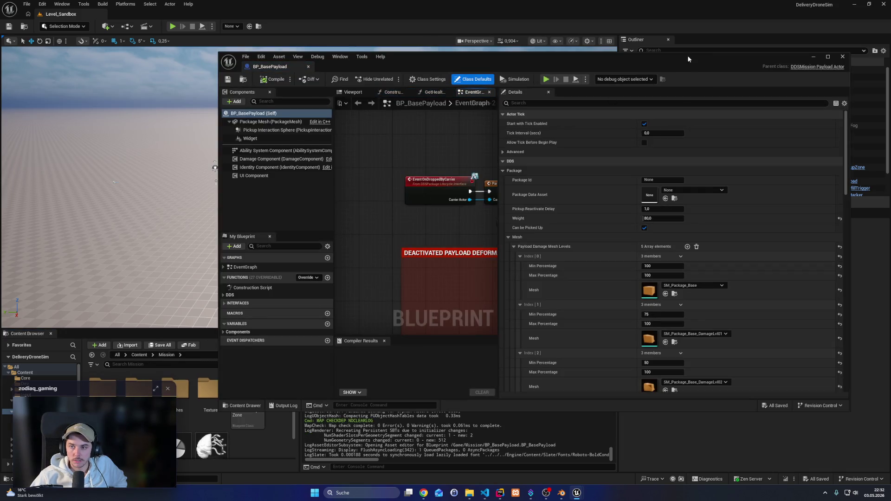
double_click(688, 56)
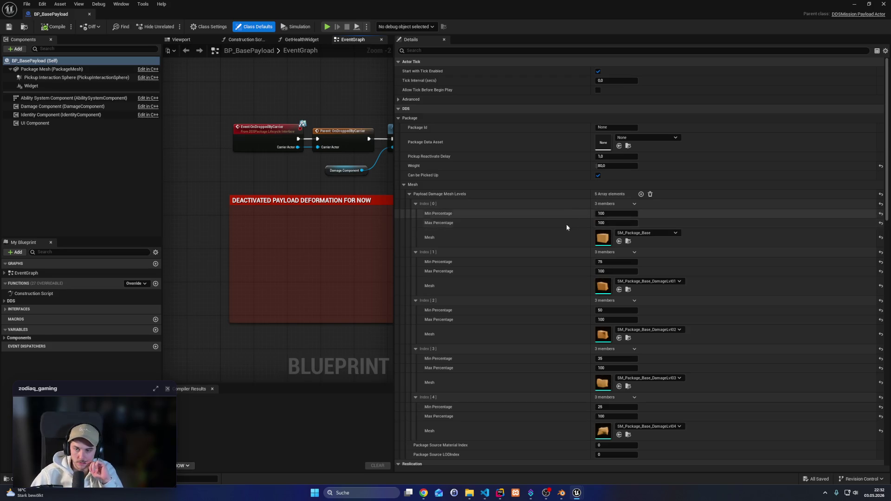
Set the first two damage levels to 76–100 and 51–75 percent
left_click(618, 223)
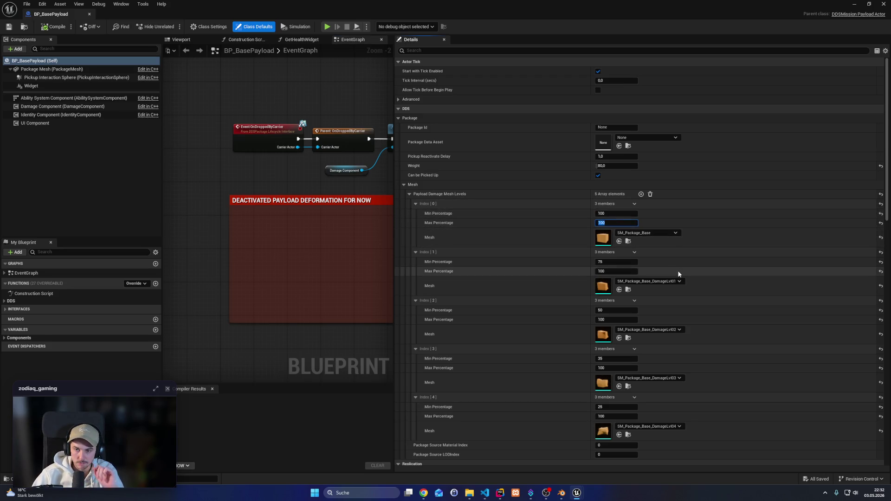
type("75")
key("Return")
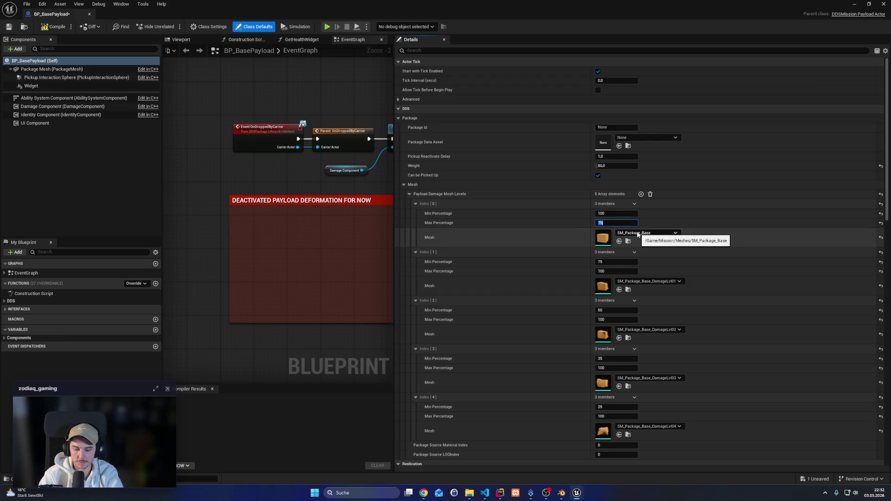
left_click(611, 214)
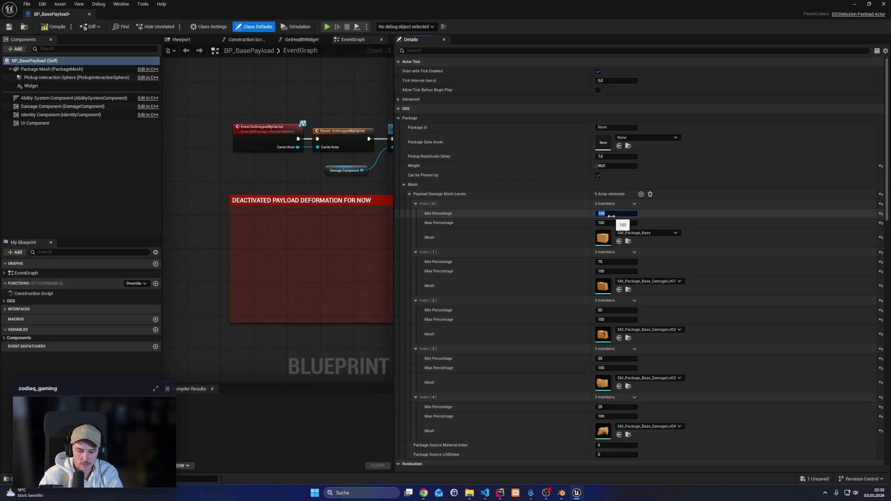
type("75")
key("Return")
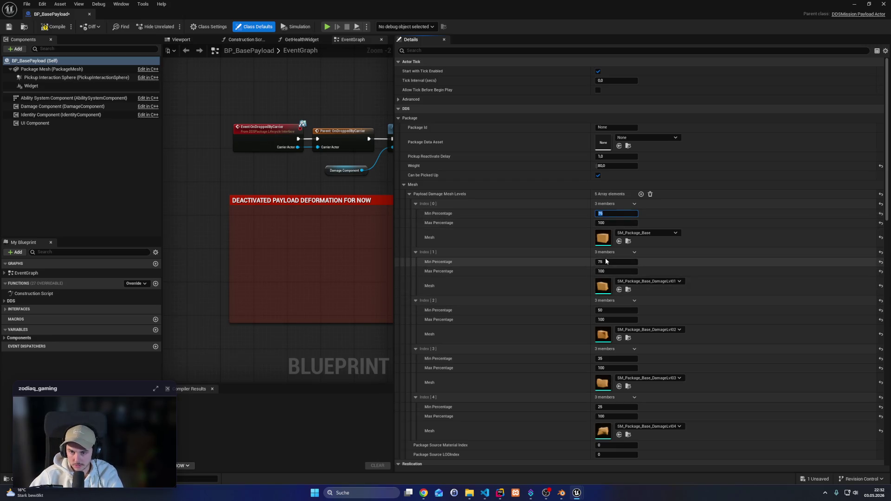
key("Return")
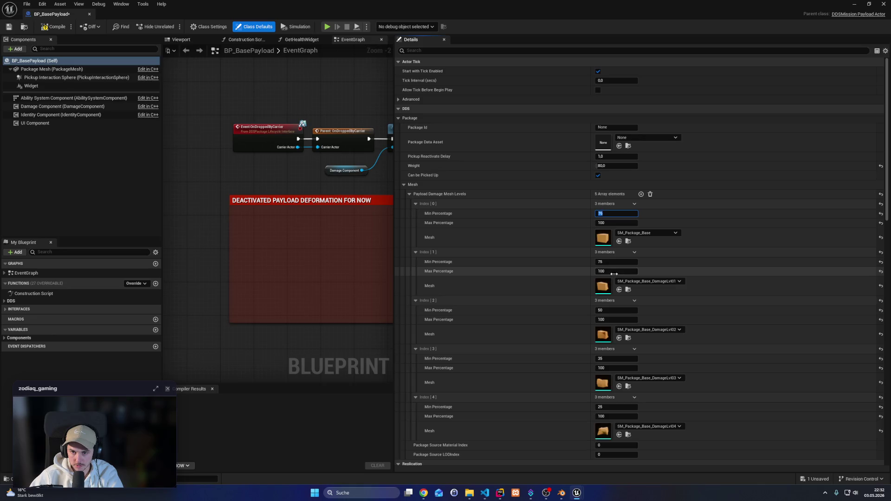
left_click(611, 262)
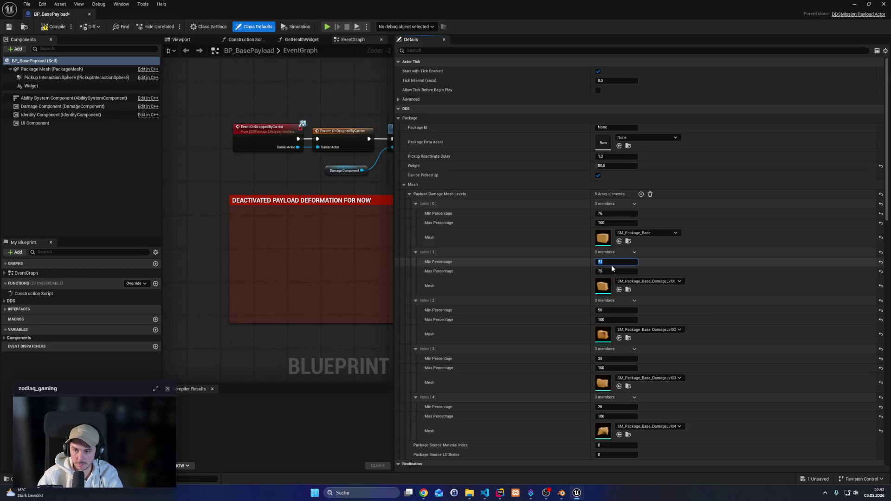
key("Return")
Set the third and fourth damage levels to 36–50 and 26–35 percent
left_click(617, 310)
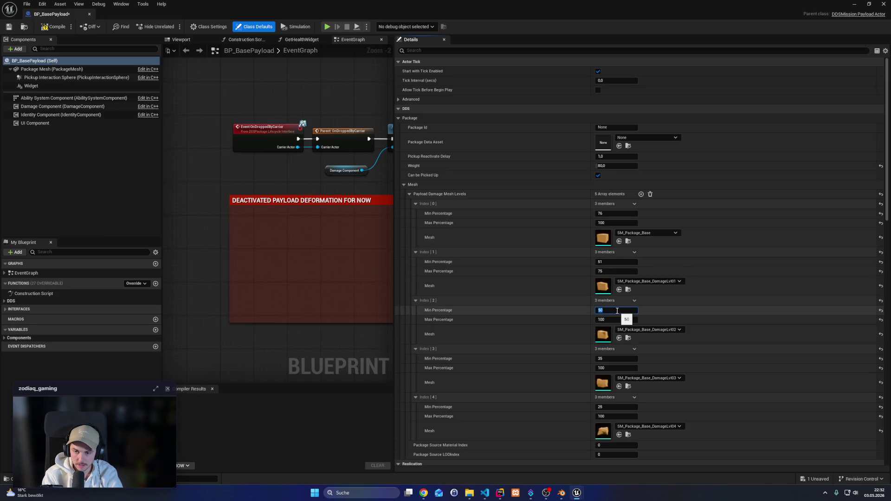
type("36")
key("Tab")
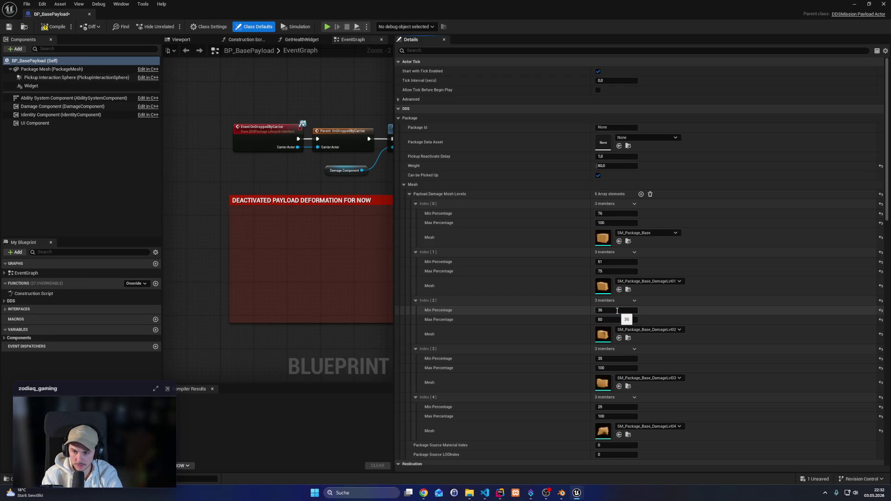
key("Tab")
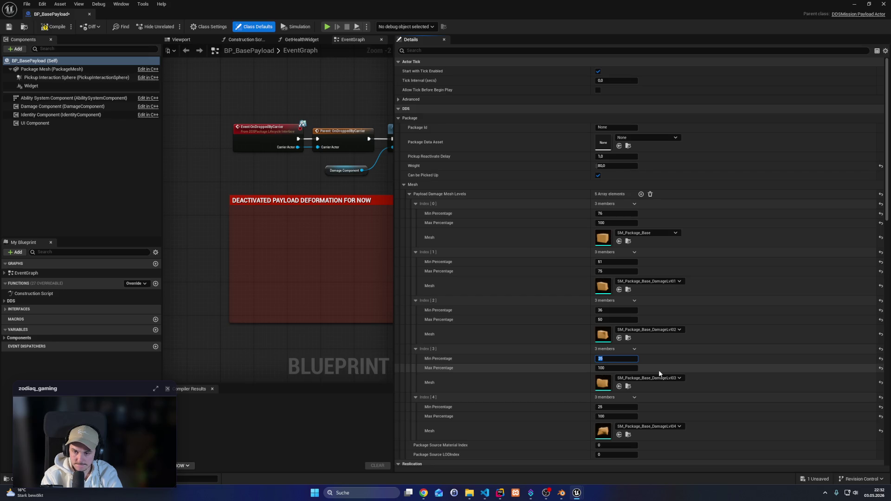
key("Tab")
type("35")
key("shift+Tab")
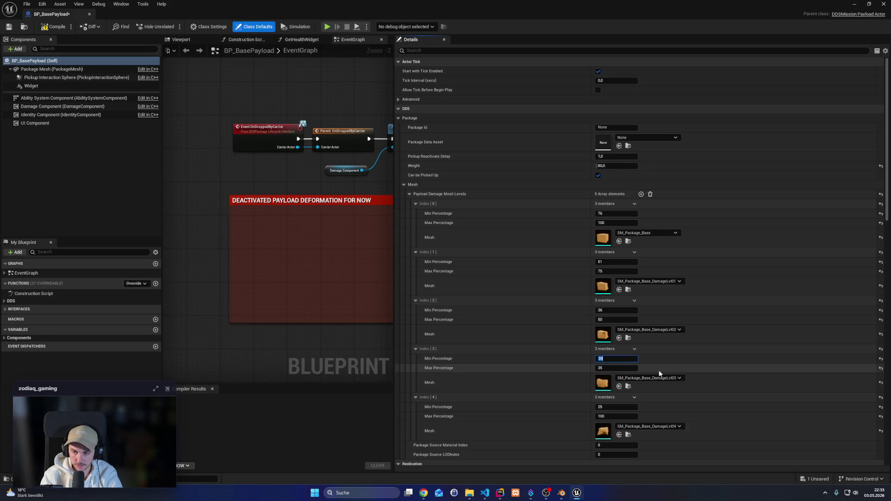
type("26")
key("Return")
Set the fifth damage level to 0–25 percent, then compile and save BP_BasePayload
left_click(617, 407)
type("0")
key("Tab")
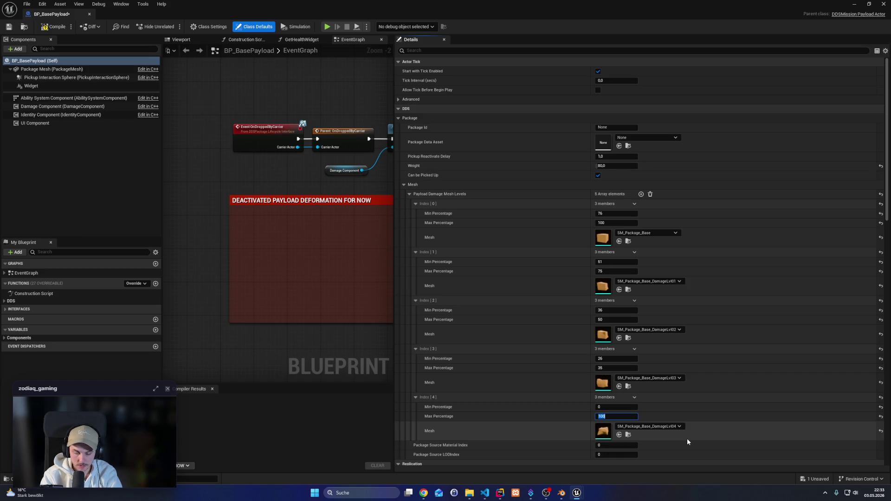
type("25")
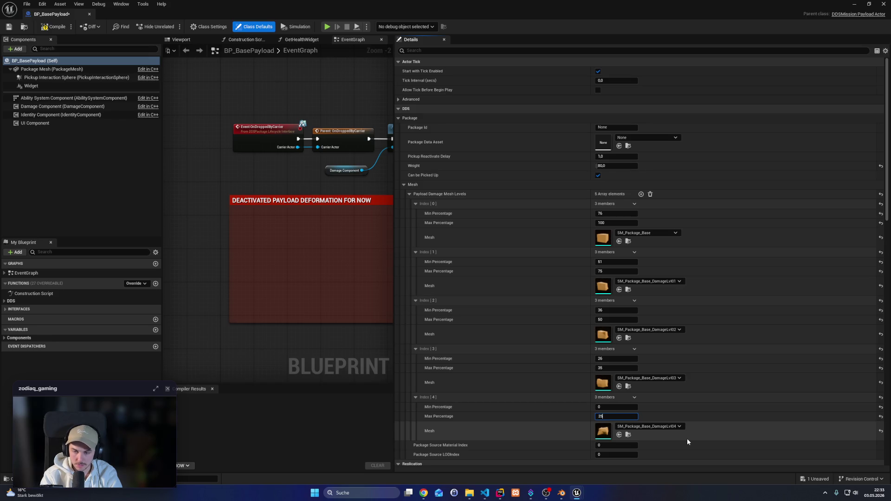
left_click(53, 27)
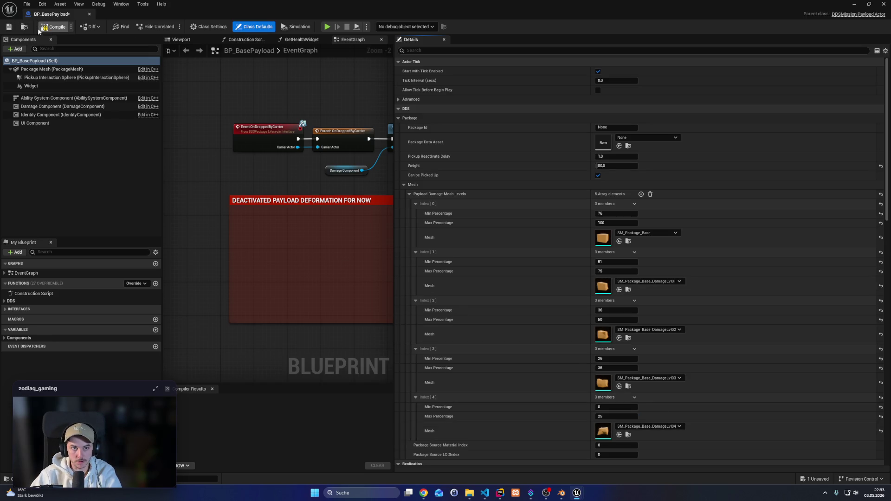
left_click(8, 27)
Start a play session and fly the drone down to pick up the yellow package
left_click(871, 6)
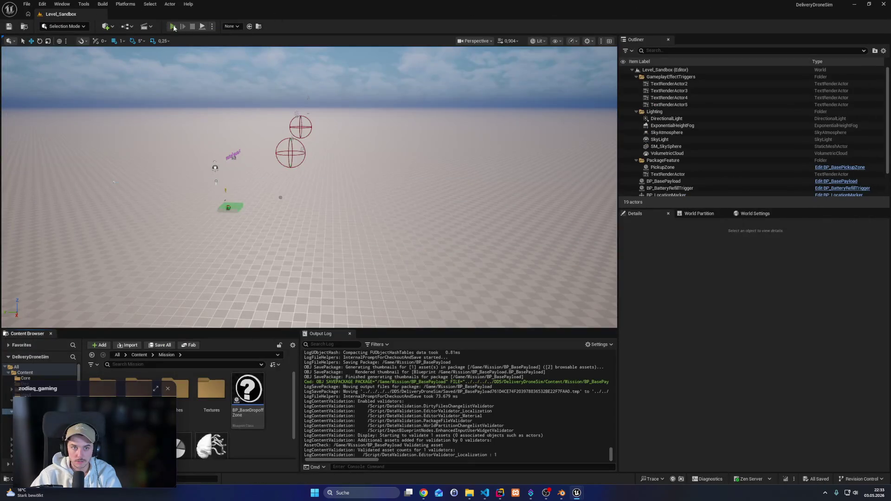
left_click(174, 26)
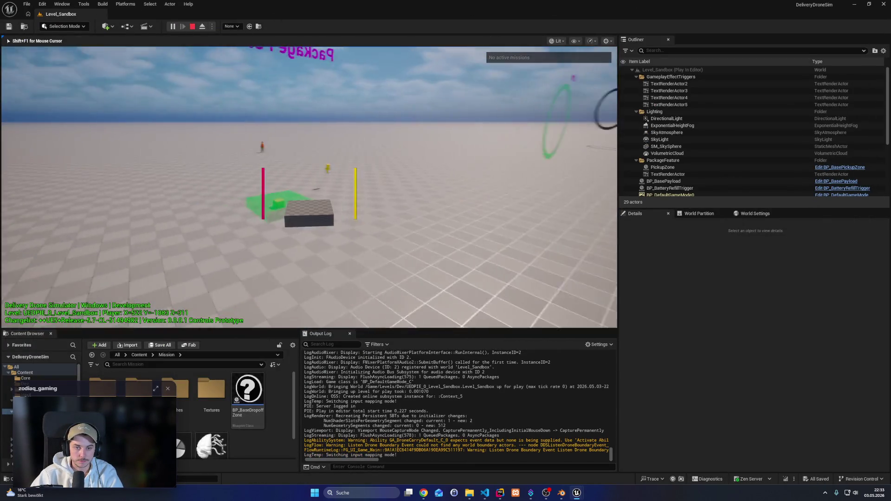
key("w")
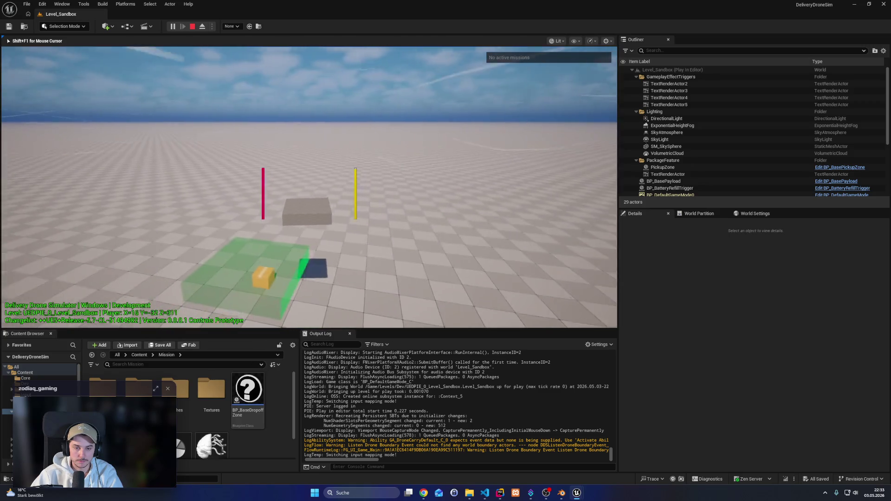
key("shift")
key("w")
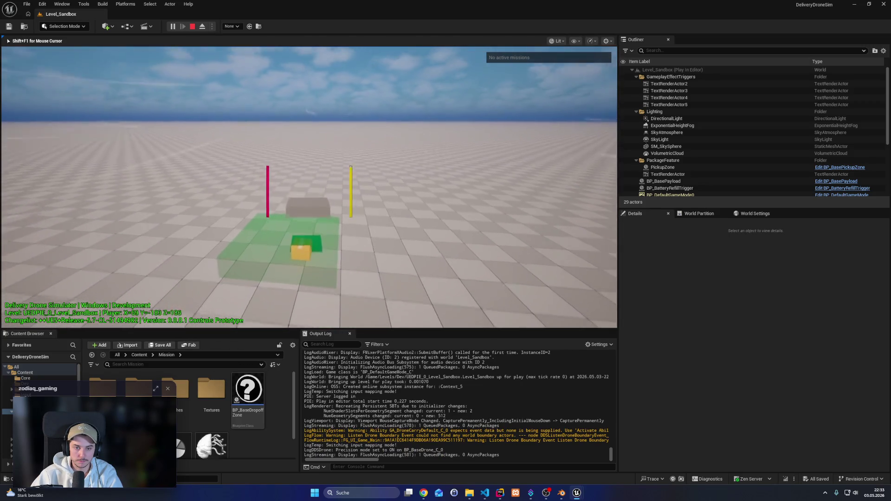
key("w")
key("e")
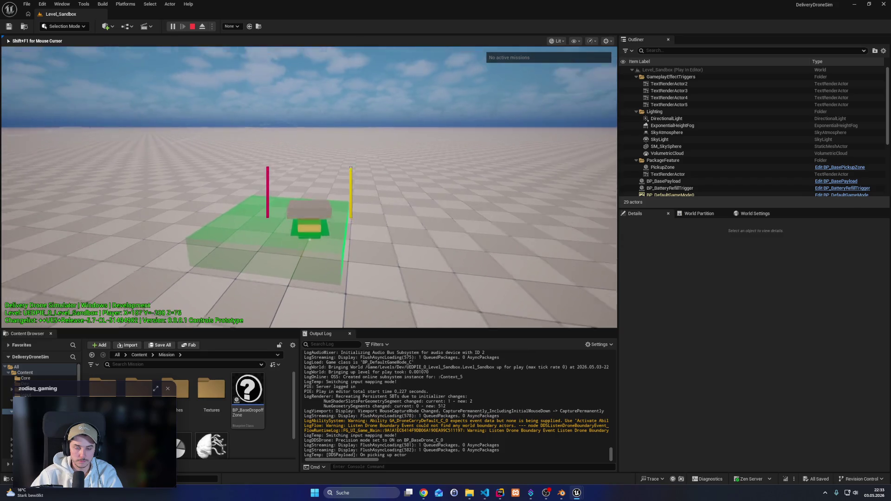
key("space")
Carry the package toward the boxes, let it drop and take impact damage, then stop playing
key("w")
key("space")
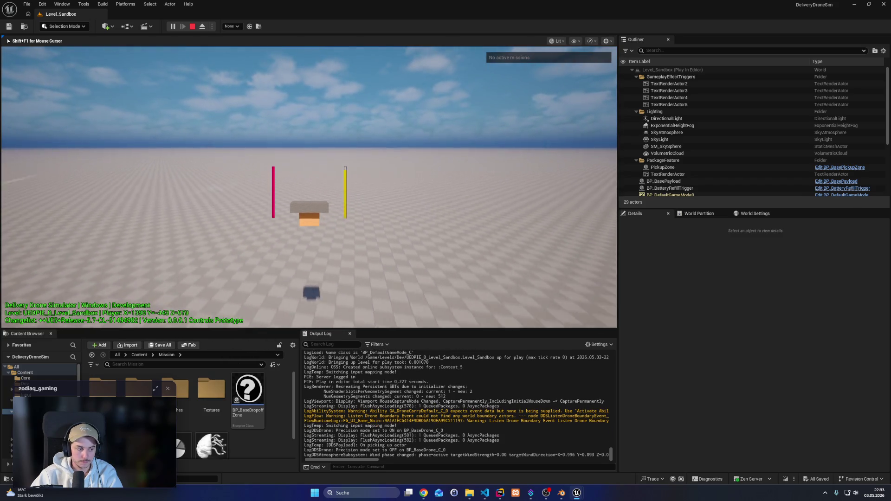
key("w")
key("space")
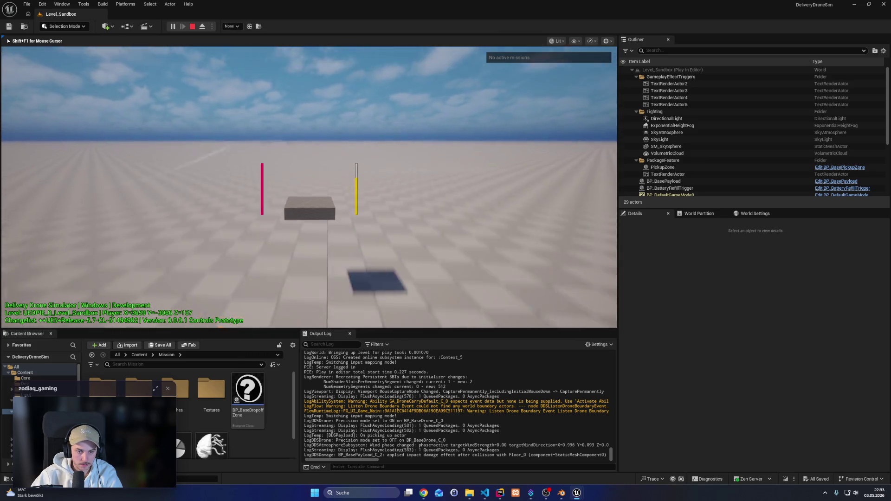
key("ctrl")
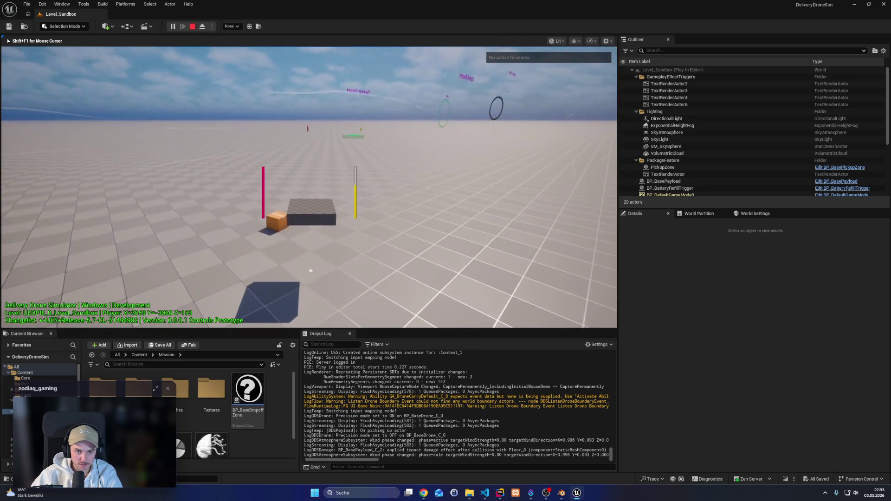
key("shift")
key("w")
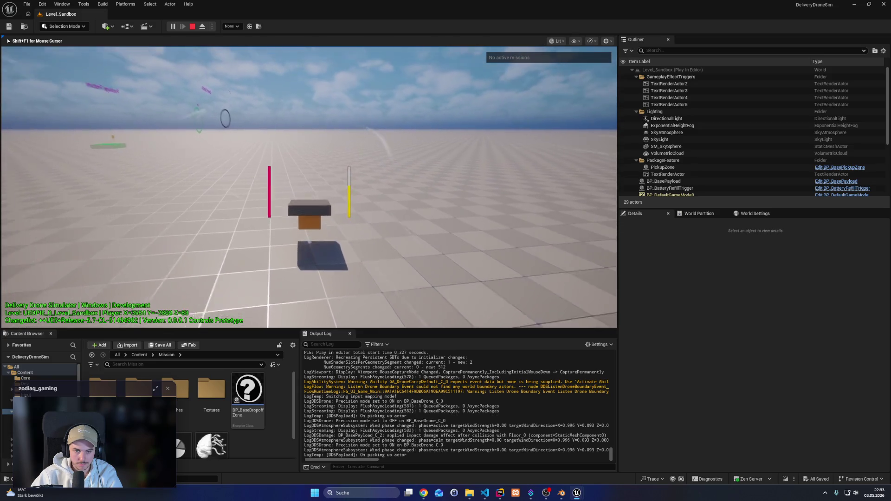
key("shift")
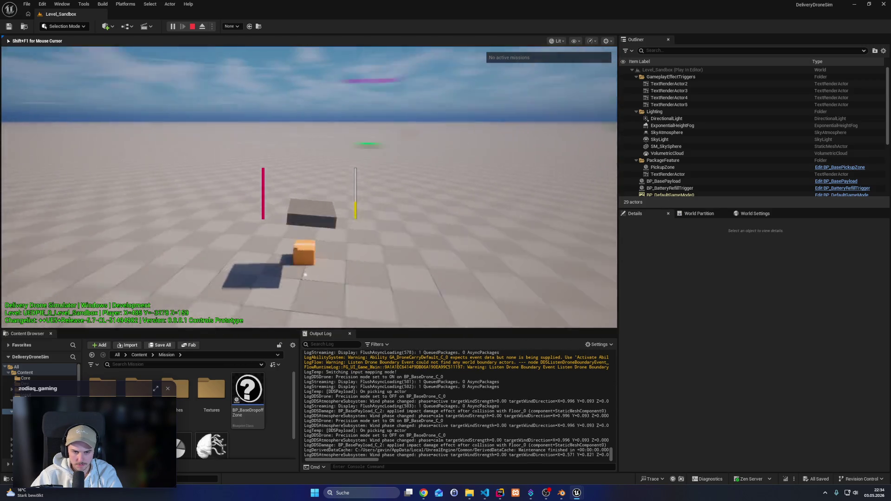
key("Escape")
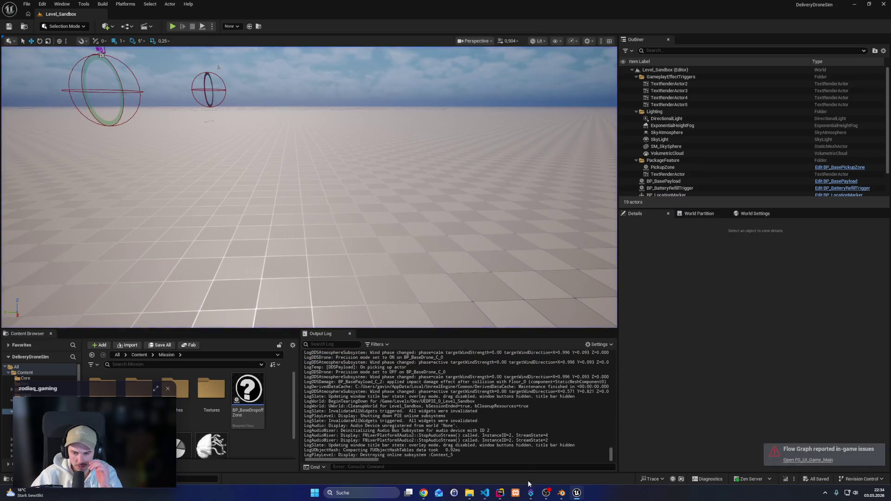
left_click(501, 493)
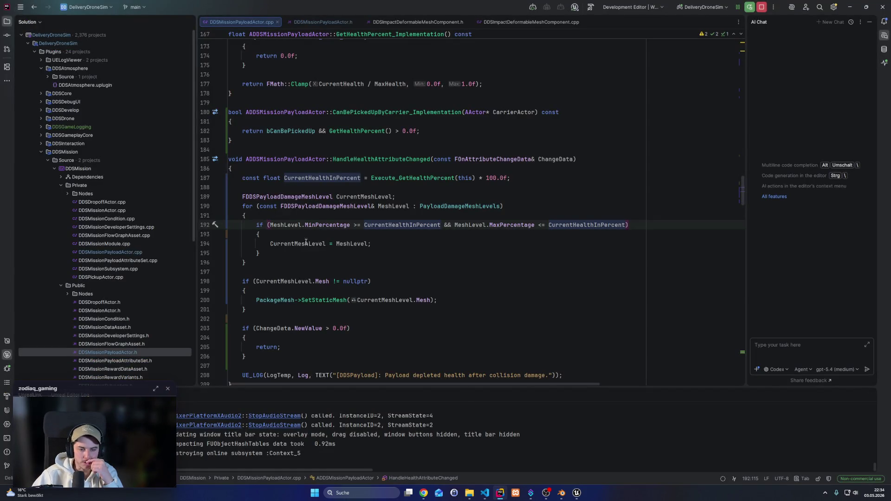
Rewrite the first comparison on line 192 as CurrentHealthInPercent >= MinPercentage
double_click(316, 225)
double_click(411, 226)
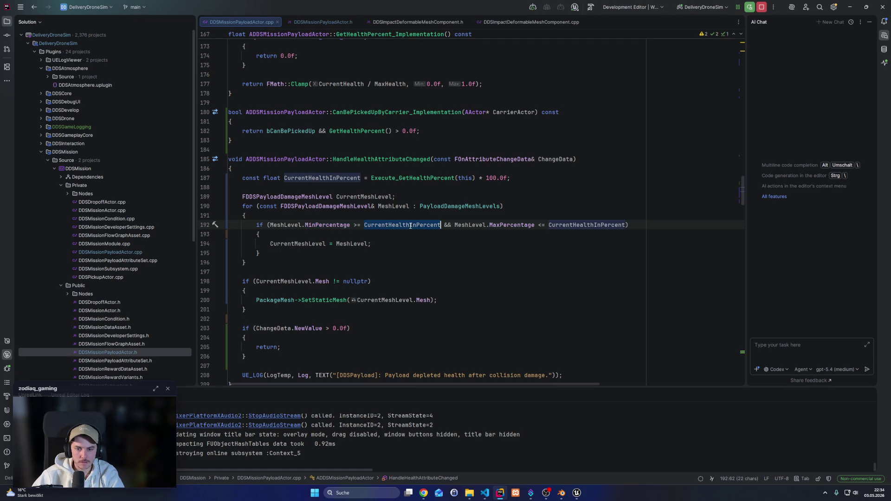
key("ctrl+x")
left_click(268, 226)
key("ctrl+v")
type(">=")
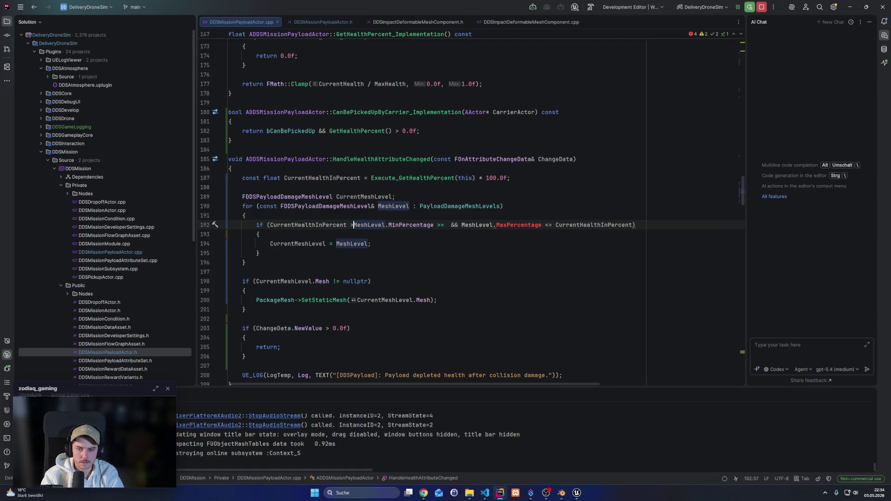
left_click(451, 225)
key("BackSpace")
key("BackSpace")
key("BackSpace")
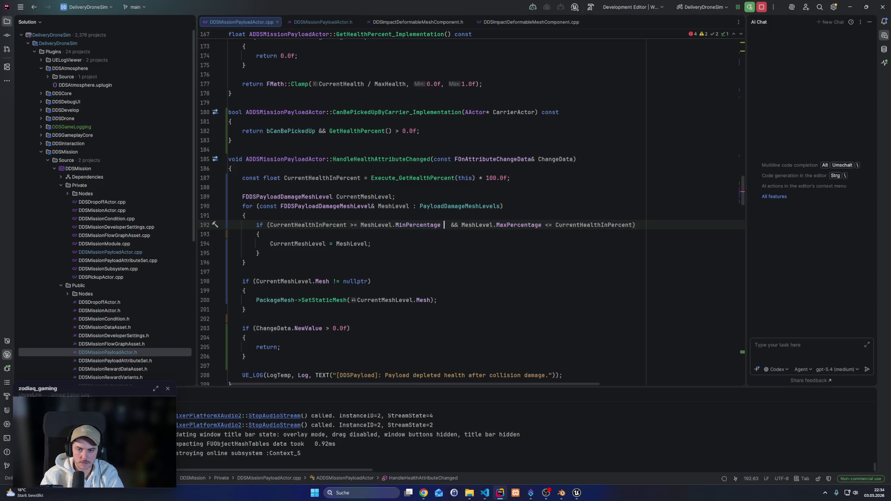
key("ctrl+Right")
key("ctrl+Right")
key("ctrl+Right")
key("ctrl+shift+Right")
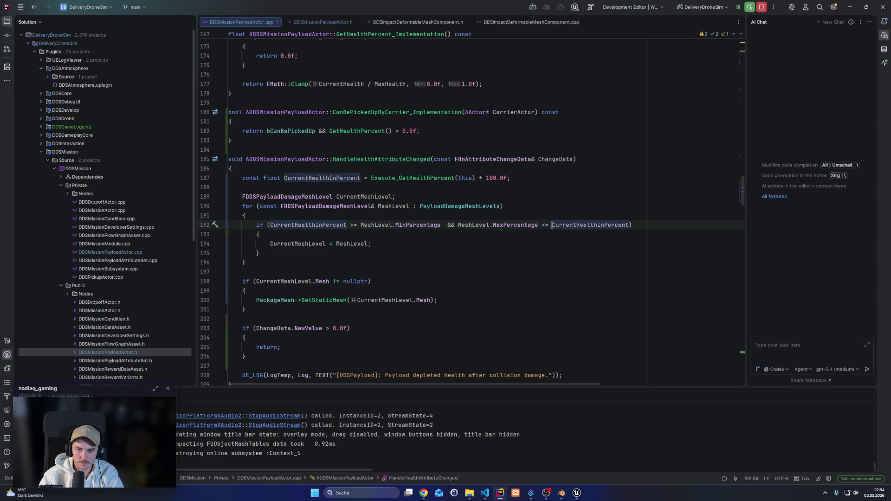
key("ctrl+x")
Put CurrentHealthInPercent before the MaxPercentage comparison and remove the leftover <= at the line end
left_click(490, 225)
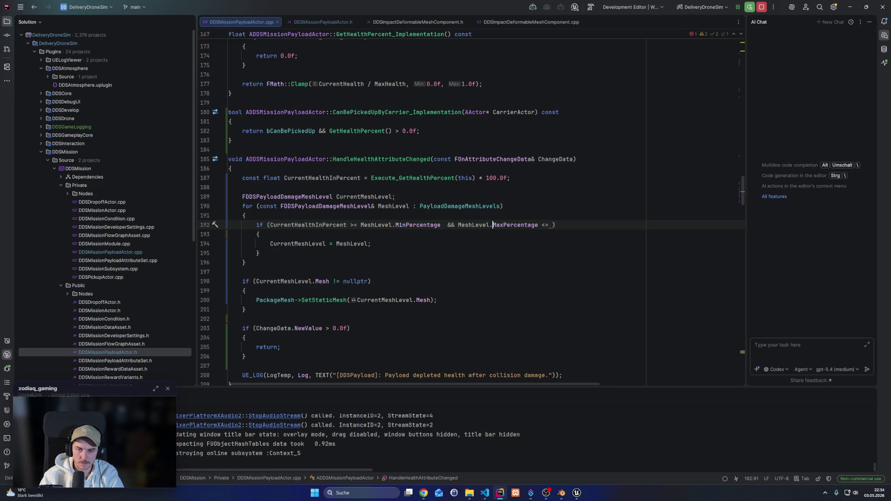
key("ctrl+Left")
key("ctrl+Left")
key("BackSpace")
key("ctrl+Right")
key("ctrl+v")
type(">=")
key("ctrl+Right")
key("ctrl+Right")
key("ctrl+Right")
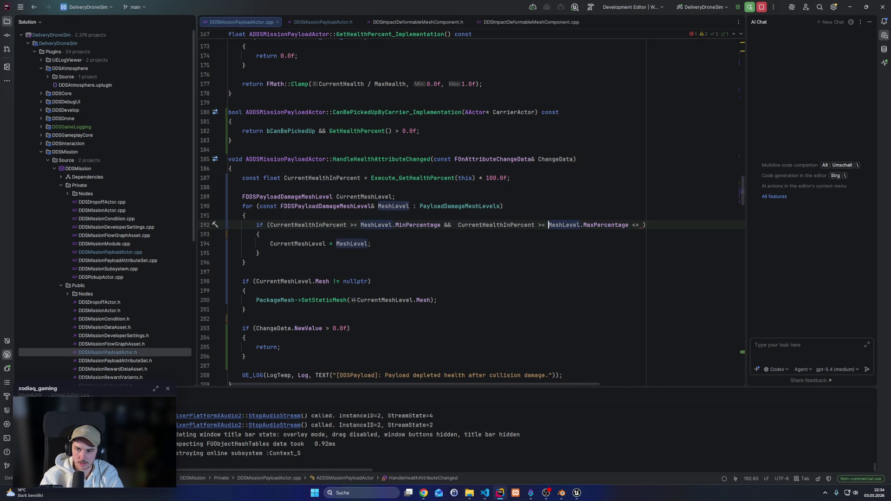
key("ctrl+Tab")
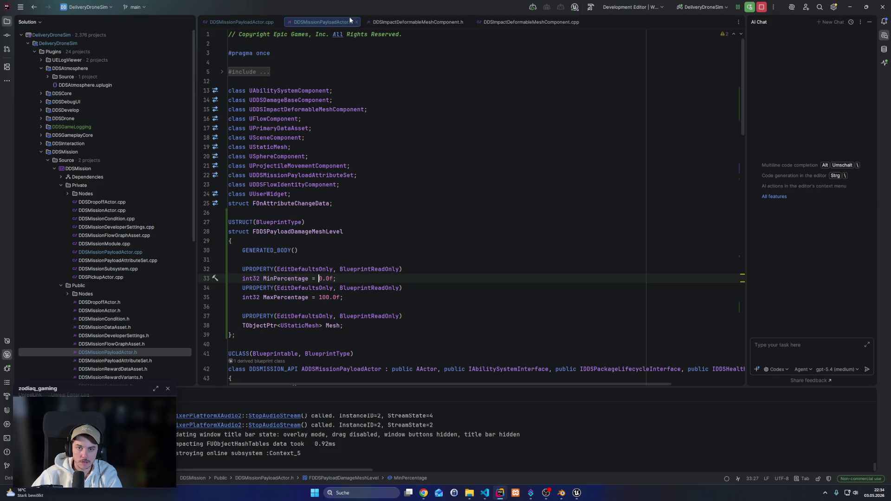
key("ctrl+F4")
key("BackSpace")
key("BackSpace")
key("Delete")
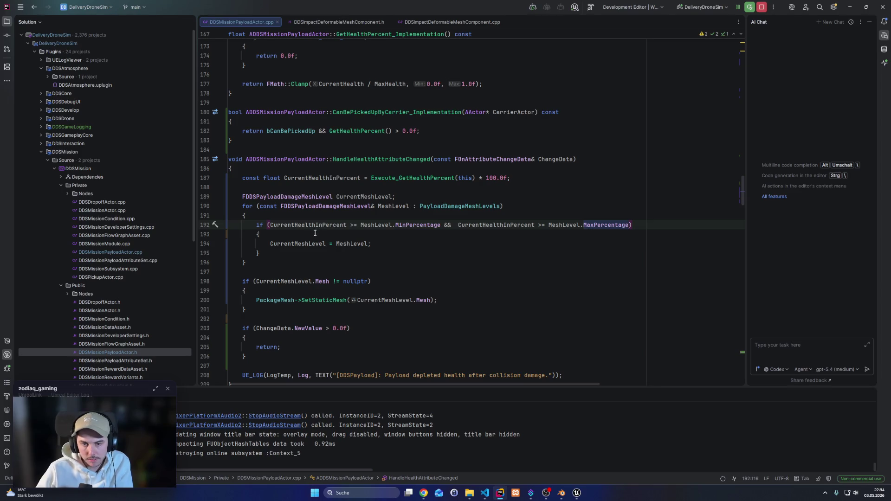
Fix the && so the condition reads CurrentHealthInPercent >= MinPercentage && CurrentHealthInPercent <= MaxPercentage
left_click_drag(275, 226, 346, 225)
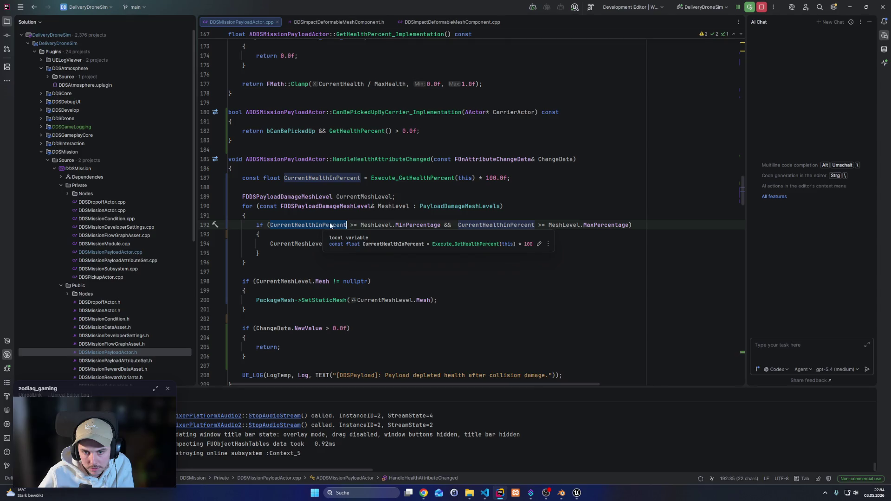
left_click_drag(440, 225, 361, 225)
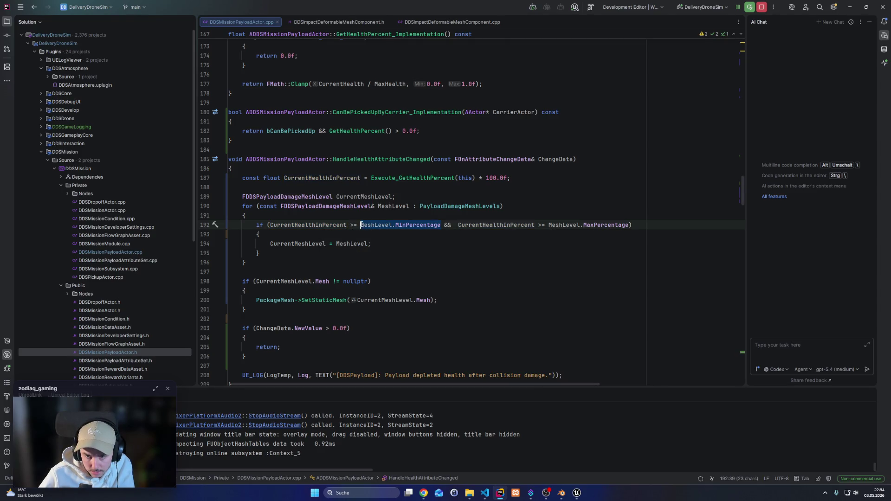
left_click(458, 225)
key("BackSpace")
key("BackSpace")
key("BackSpace")
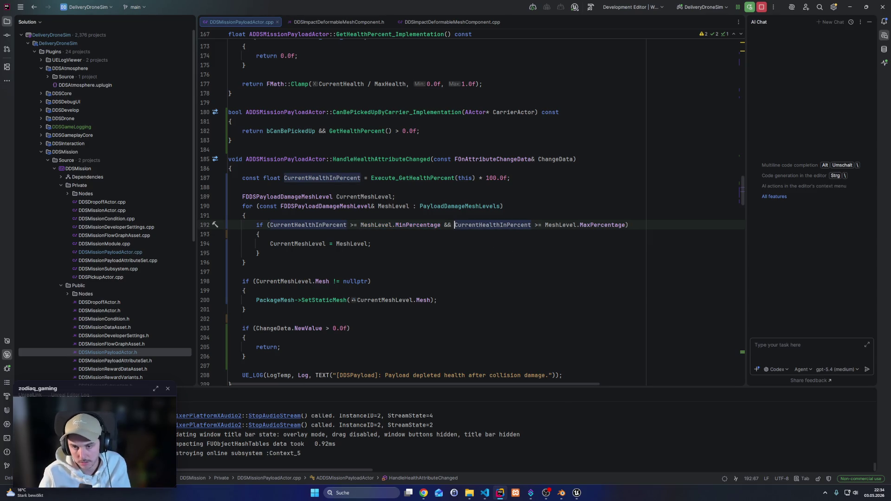
type("&")
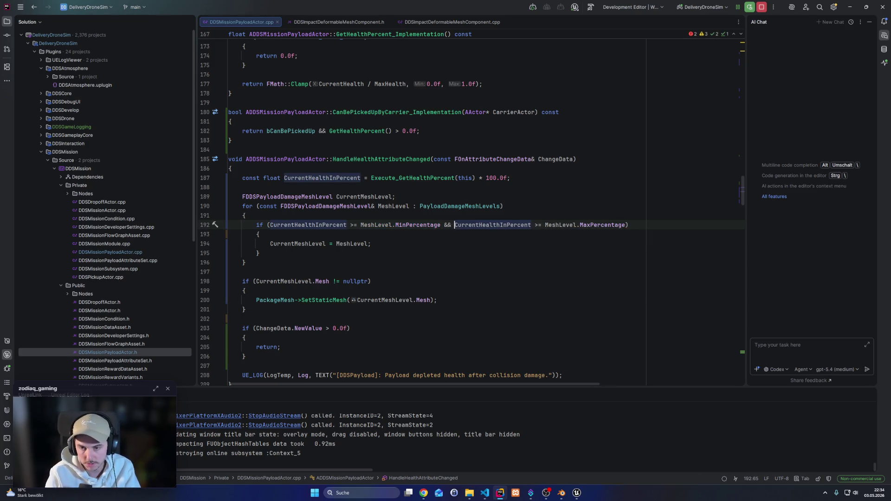
key("Left")
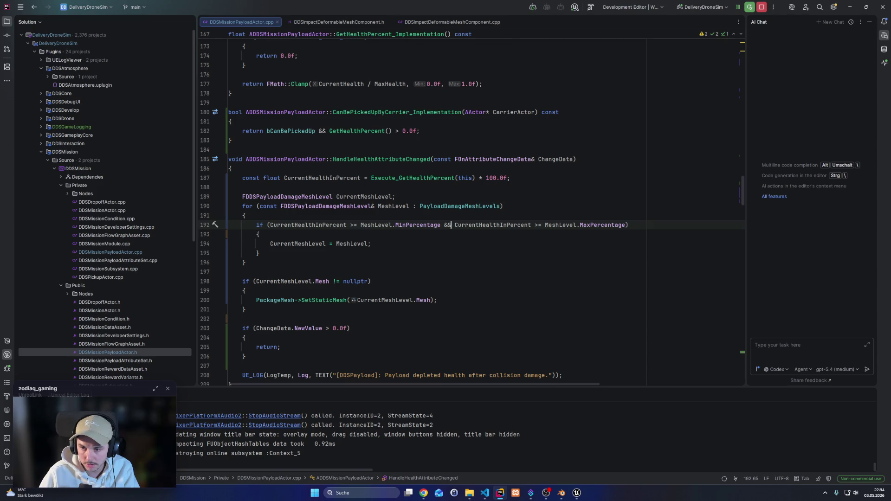
key("ctrl+Right")
key("ctrl+Right")
key("ctrl+Right")
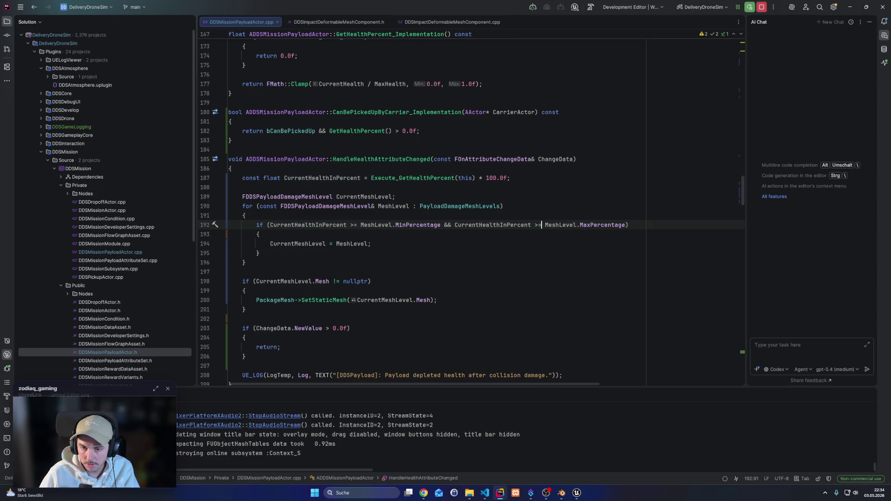
left_click(538, 224)
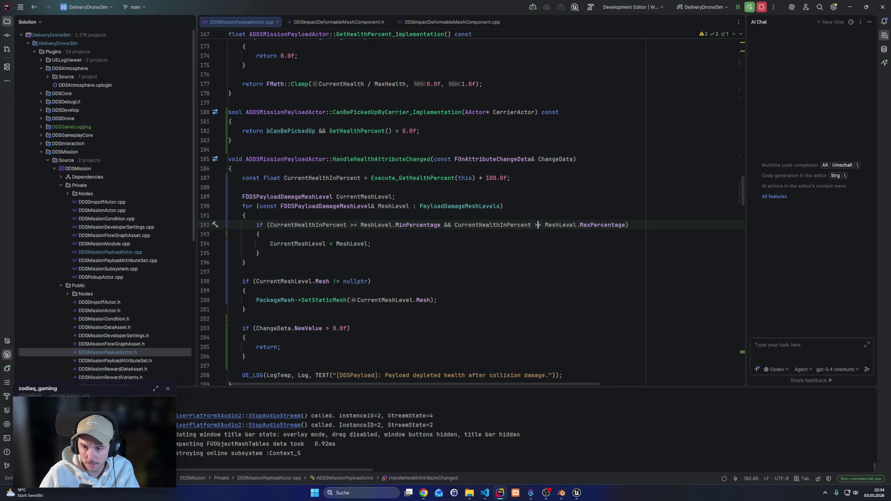
type("<")
left_click(444, 225)
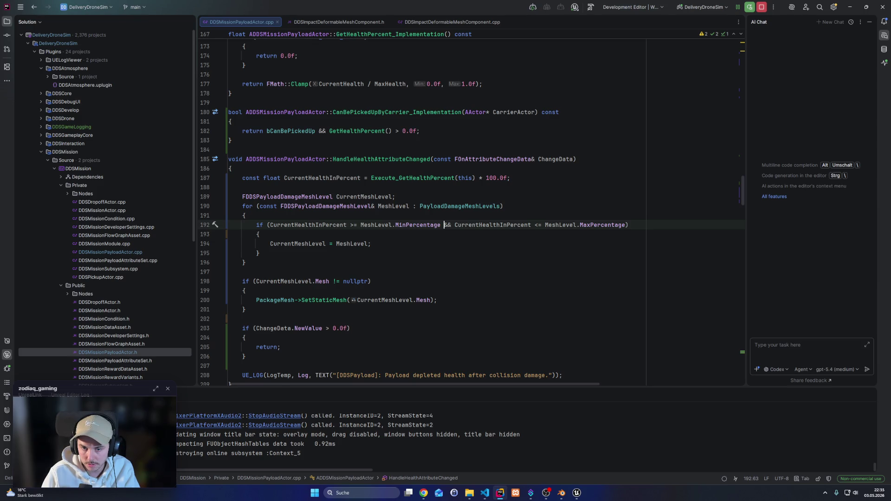
key("alt+Tab")
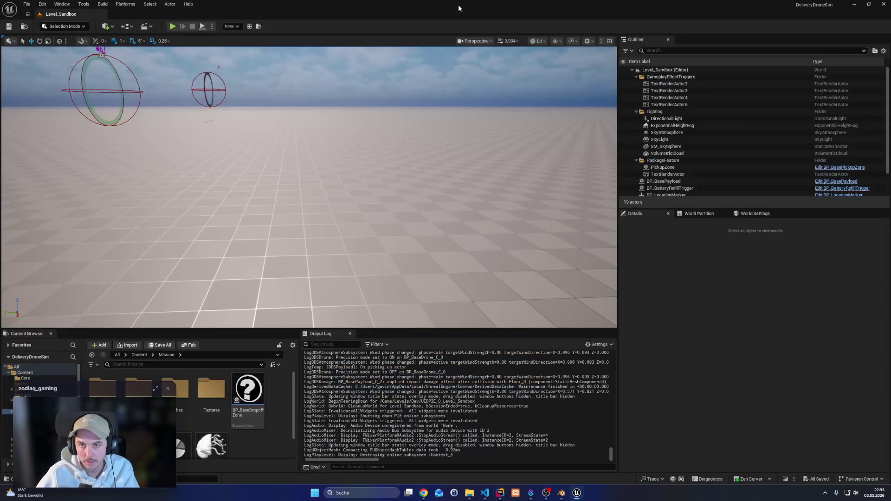
Live-compile the C++ changes, start play, and fly the drone down to grab the yellow payload
key("ctrl+alt+F11")
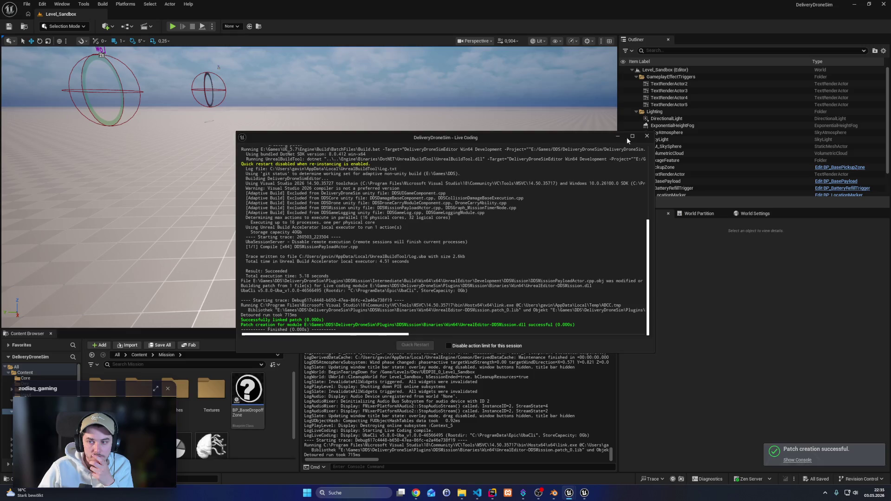
left_click(173, 27)
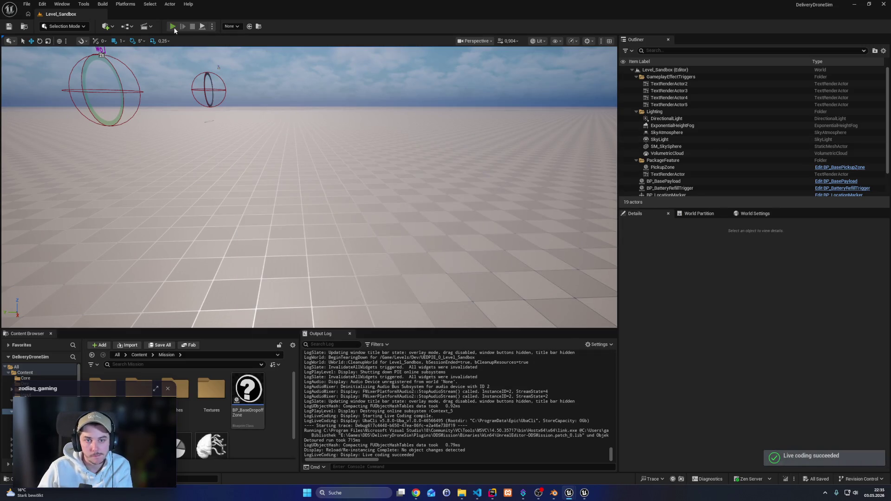
key("Tab")
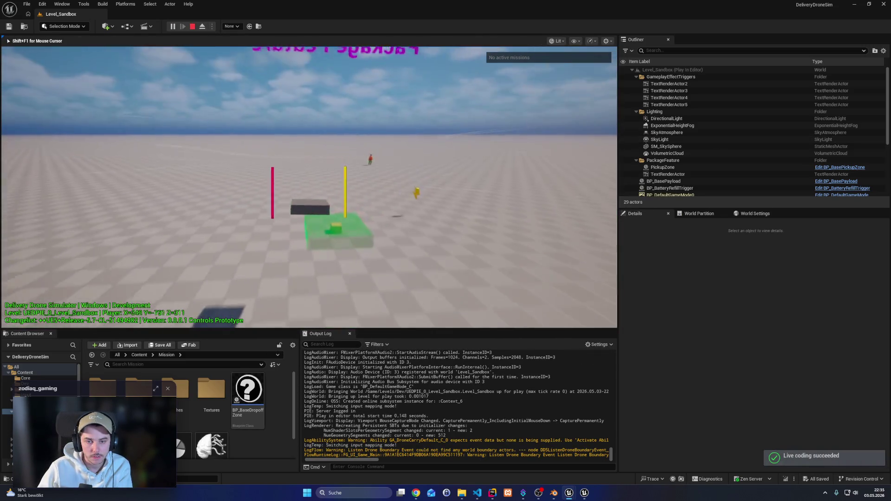
key("w")
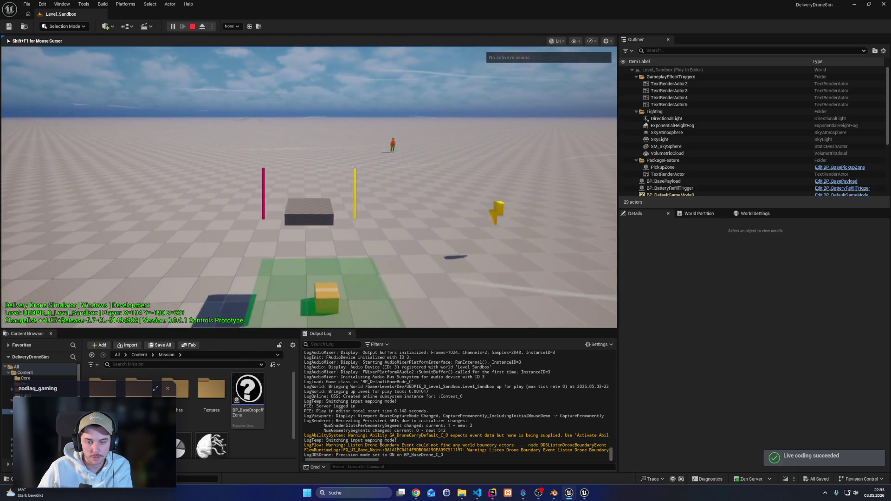
key("s")
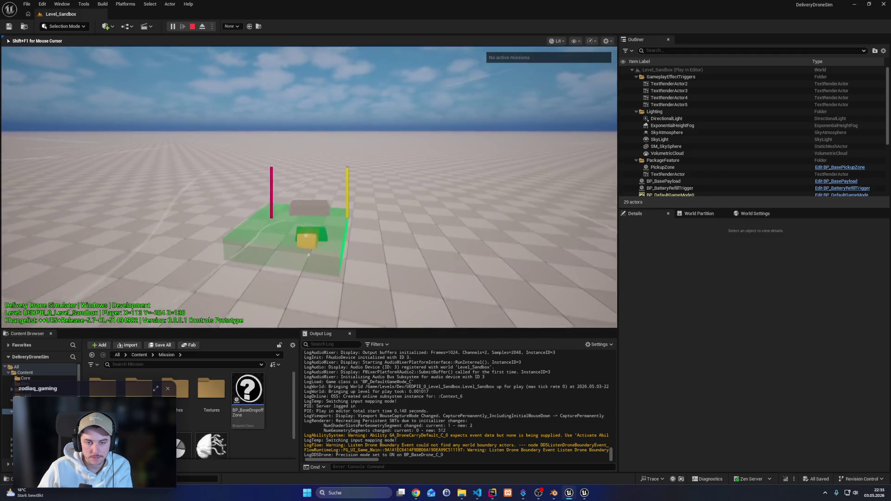
key("s")
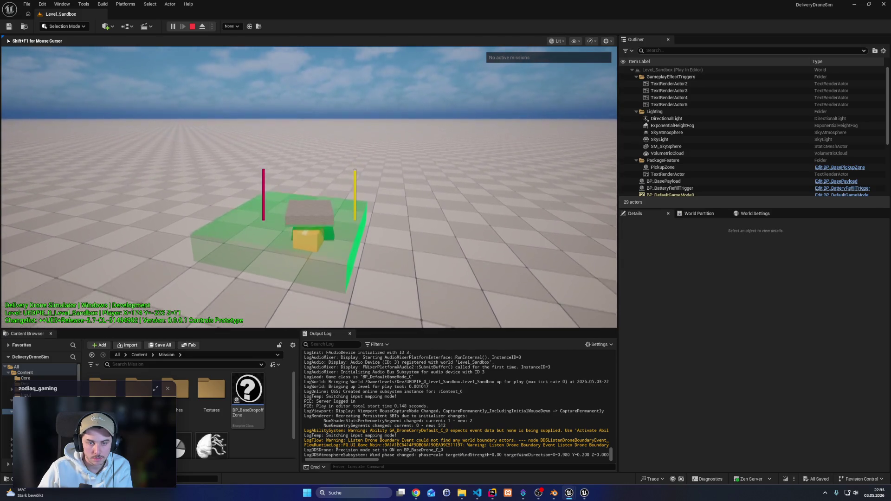
key("q")
Lift the payload high and release it so it crashes and turns damaged, then descend toward it
key("s")
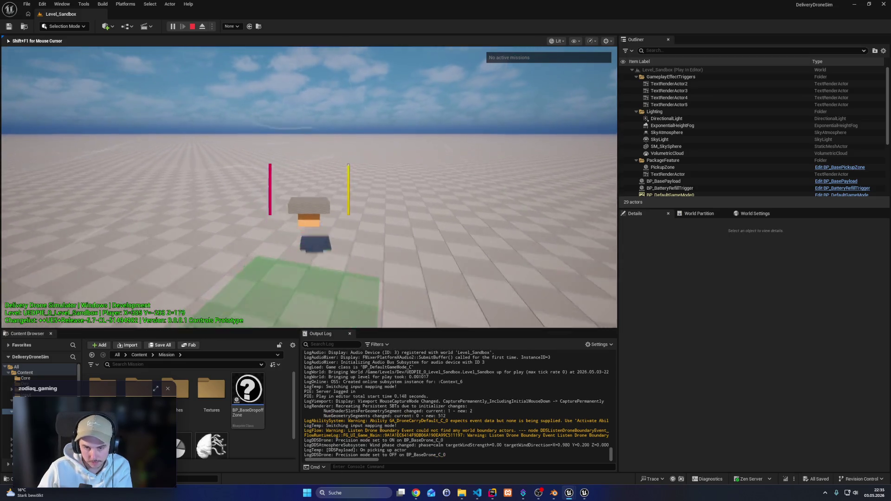
key("s")
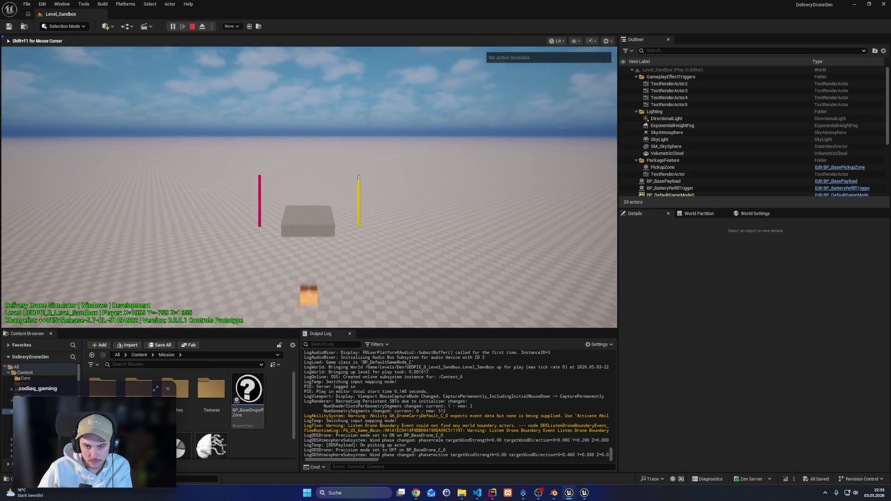
key("q")
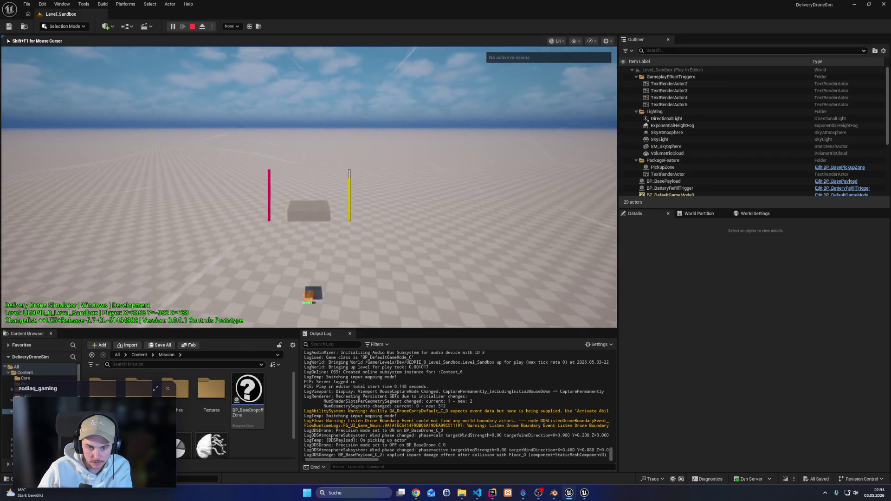
key("s")
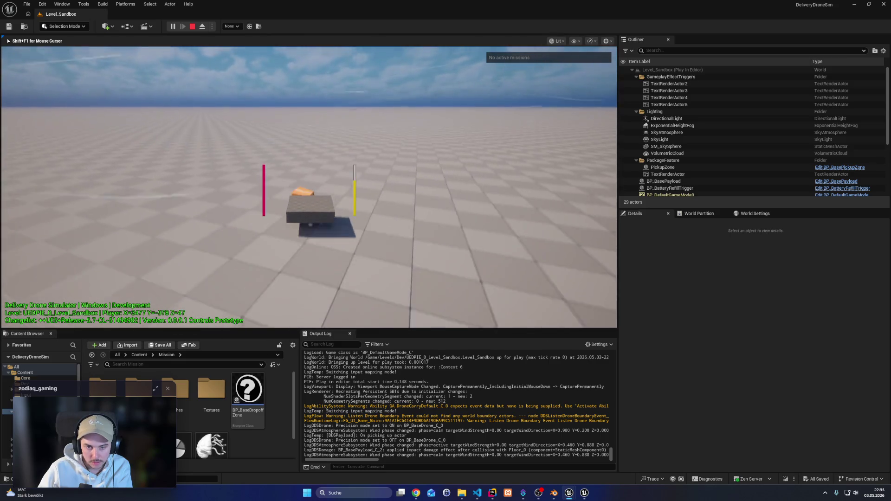
key("q")
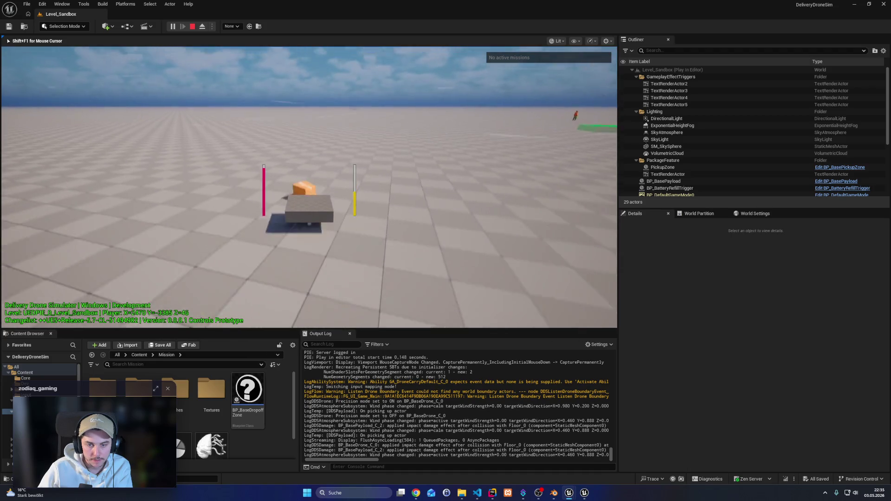
key("ctrl")
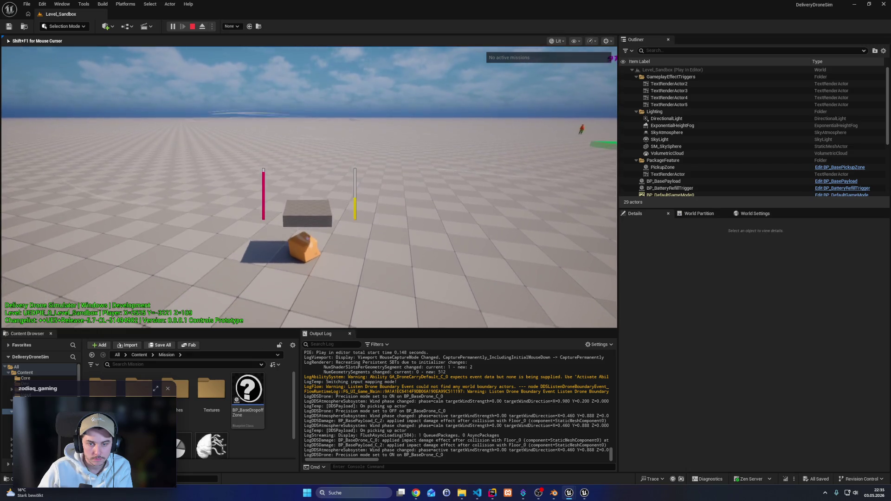
Carry the damaged orange payload around while cycling debug columns, then stop Play In Editor with Esc
key("e")
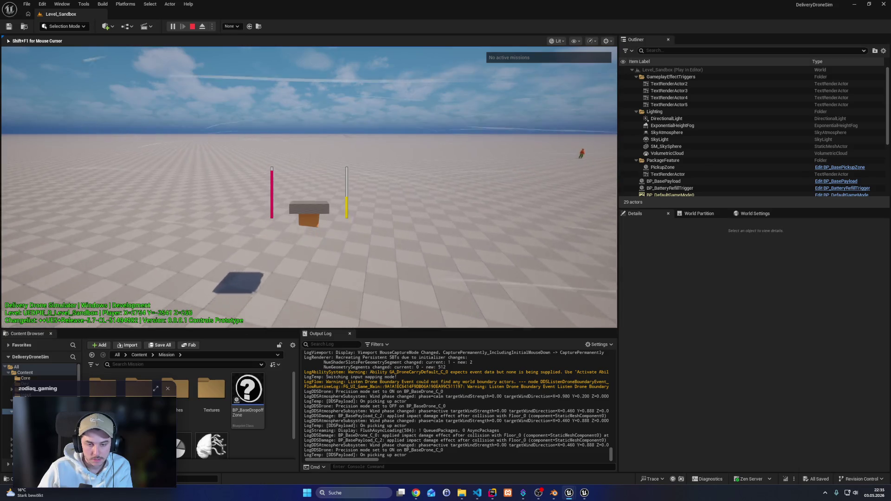
key("ctrl")
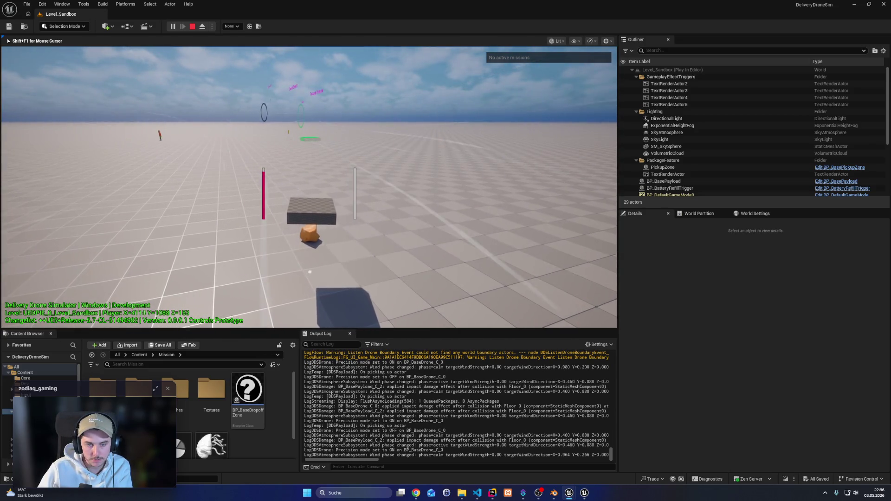
key("Left")
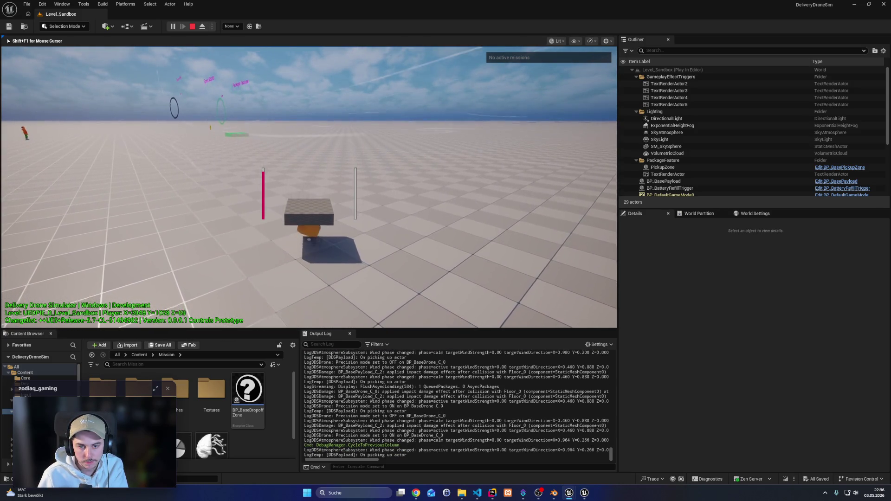
key("w")
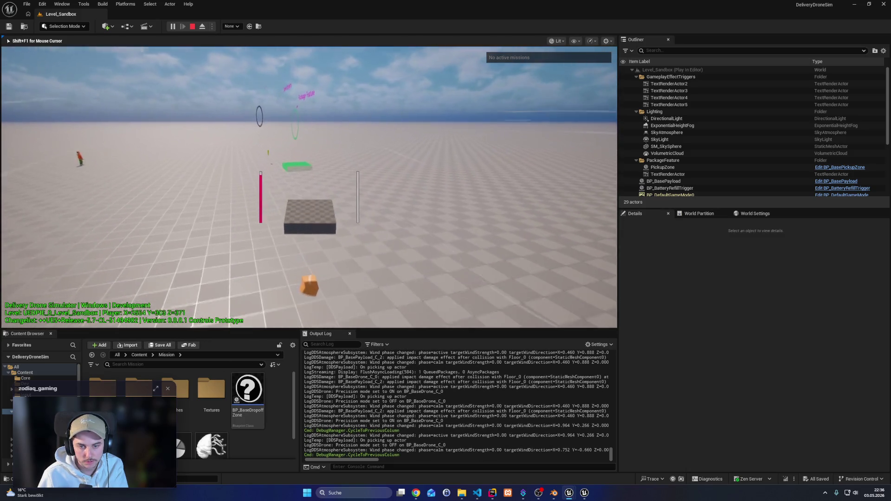
key("w")
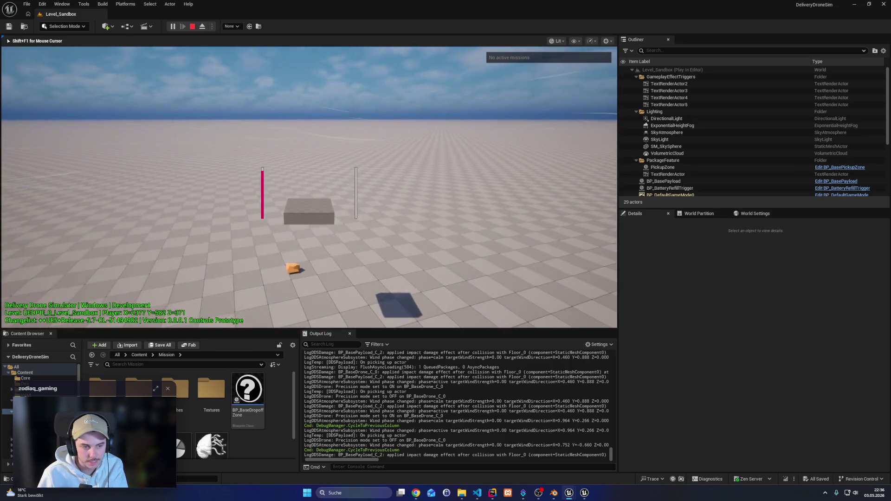
key("Escape")
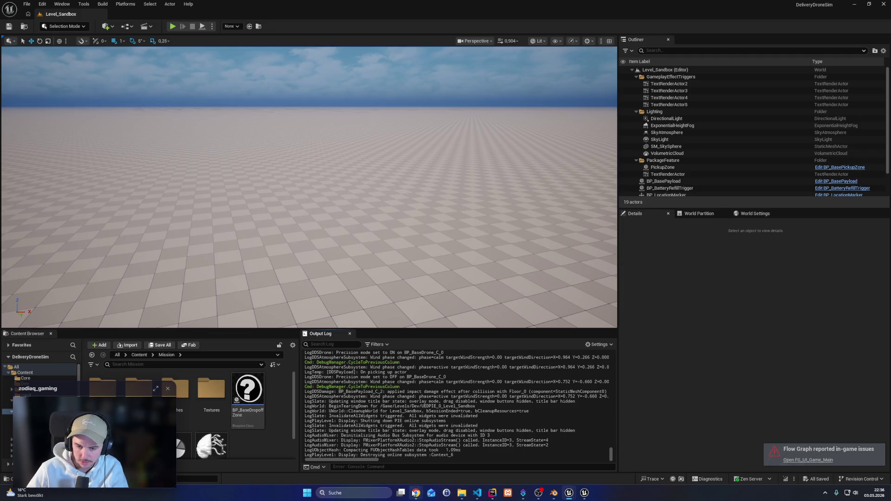
In Chrome's Plaiter board, drag the Visual Payload damage card into the Done column
left_click(418, 495)
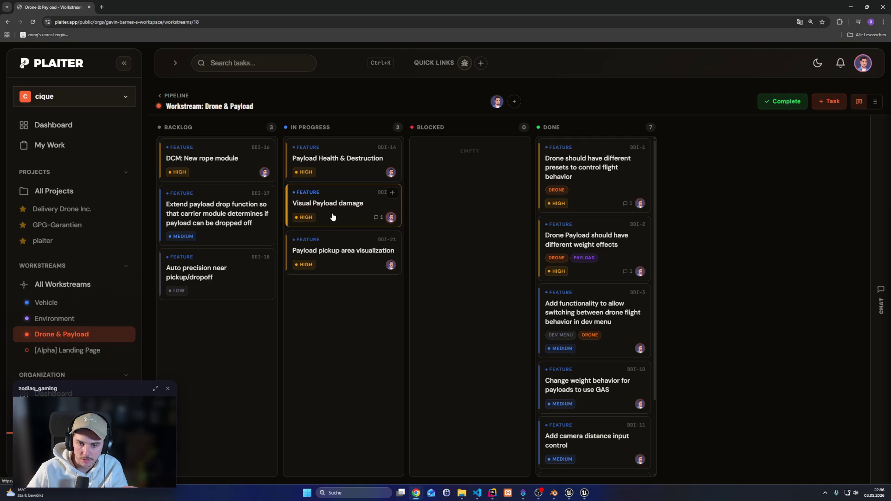
left_click_drag(333, 216, 580, 172)
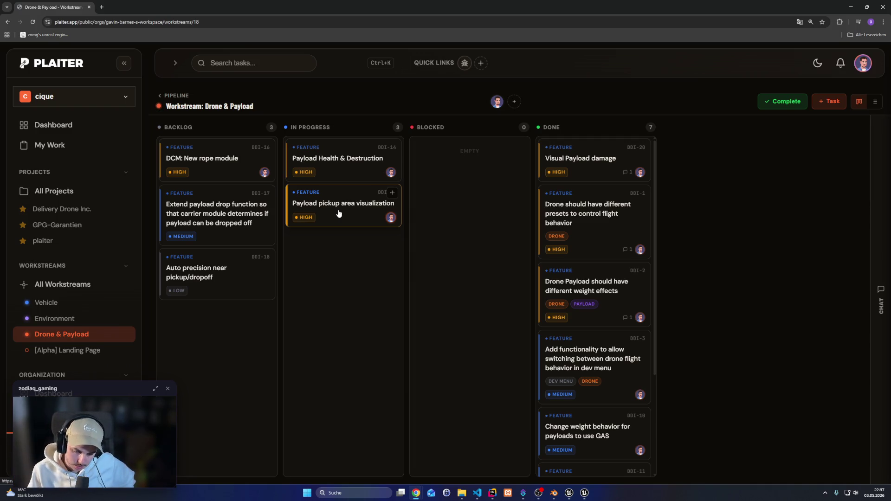
Close the Live Coding log window and bring the Unreal level editor back to the front
left_click(584, 494)
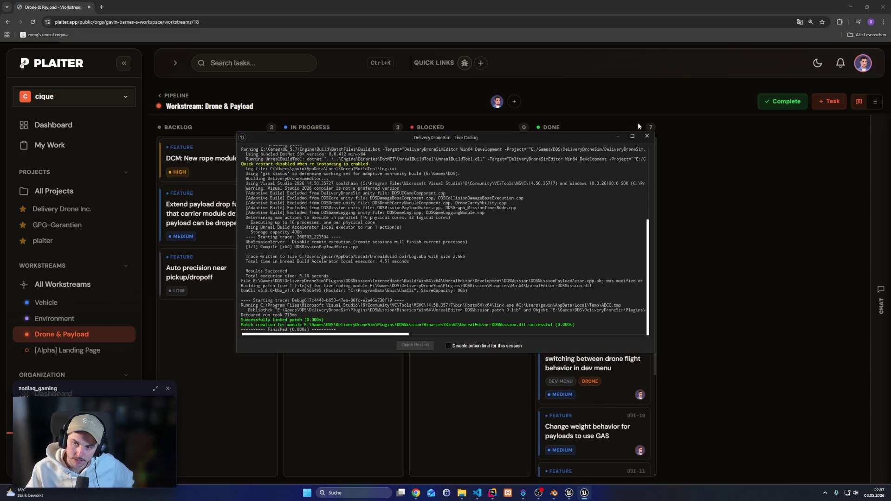
left_click(648, 136)
mouse_move(584, 493)
left_click(540, 458)
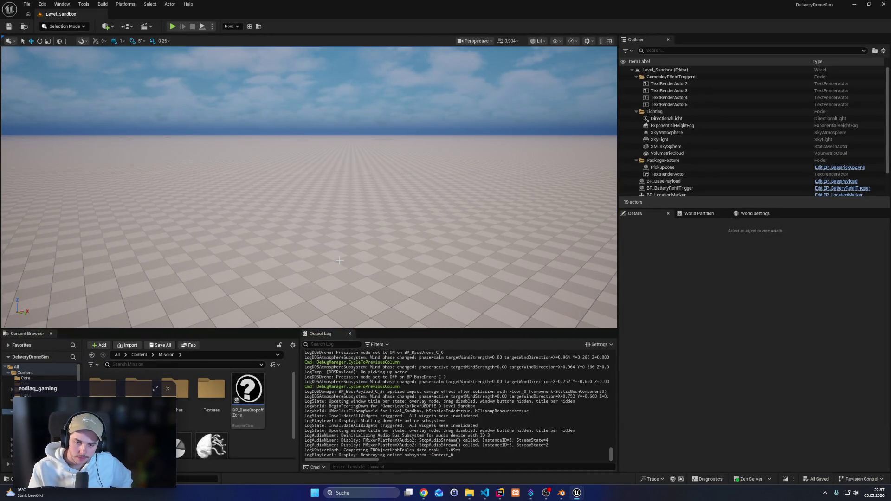
Tilt and turn the viewport to centre the yellow payload cube on the green drop-off zone
mouse_move(340, 261)
left_mouse_down()
mouse_move(343, 301)
mouse_move(252, 59)
mouse_move(278, 104)
mouse_move(279, 83)
mouse_move(260, 60)
mouse_move(335, 52)
left_mouse_up()
mouse_move(192, 189)
left_mouse_down()
mouse_move(176, 204)
mouse_move(191, 190)
left_mouse_up()
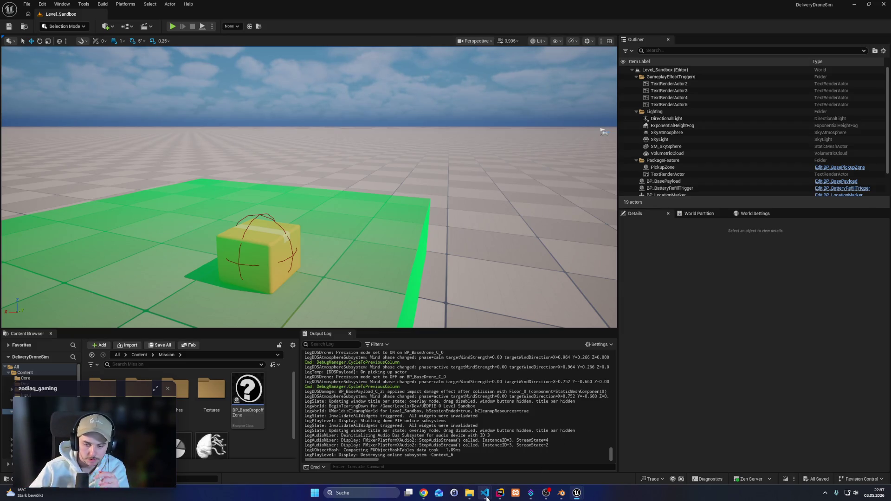
left_click(500, 493)
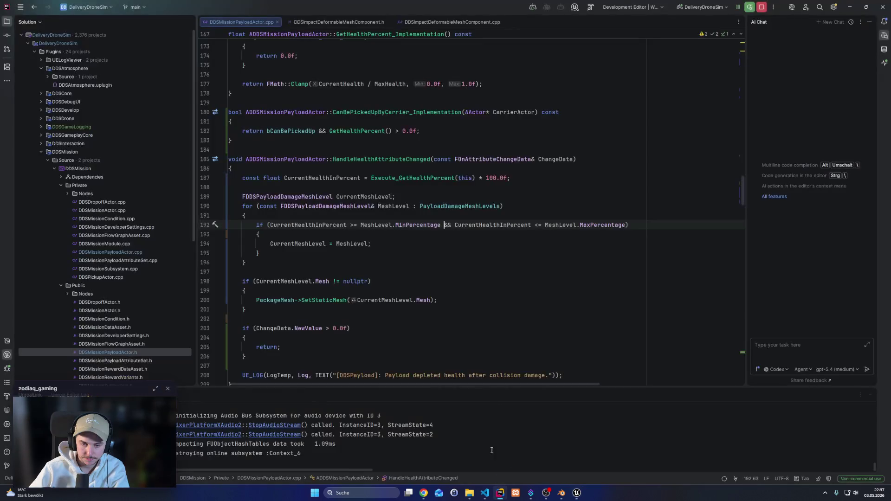
Check the mesh-level loop in HandleHealthAttributeChanged, then reload the Plaiter Drone & Payload board
left_click(417, 259)
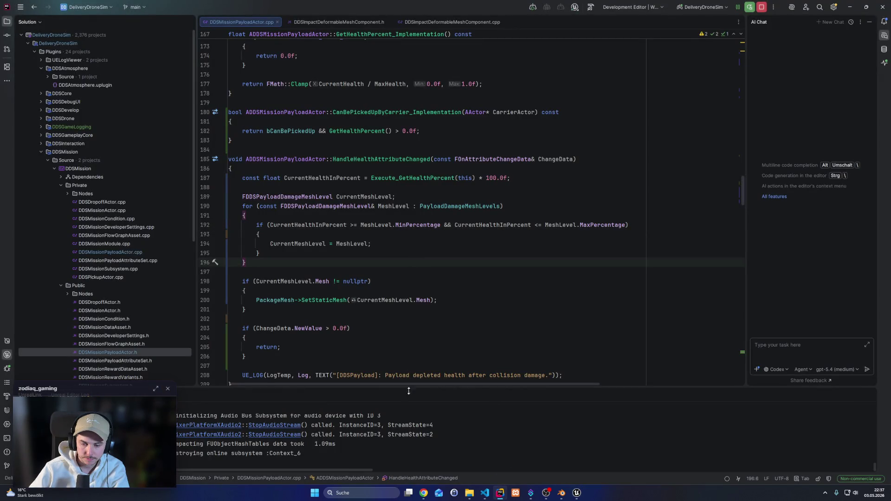
mouse_move(424, 493)
left_click(531, 462)
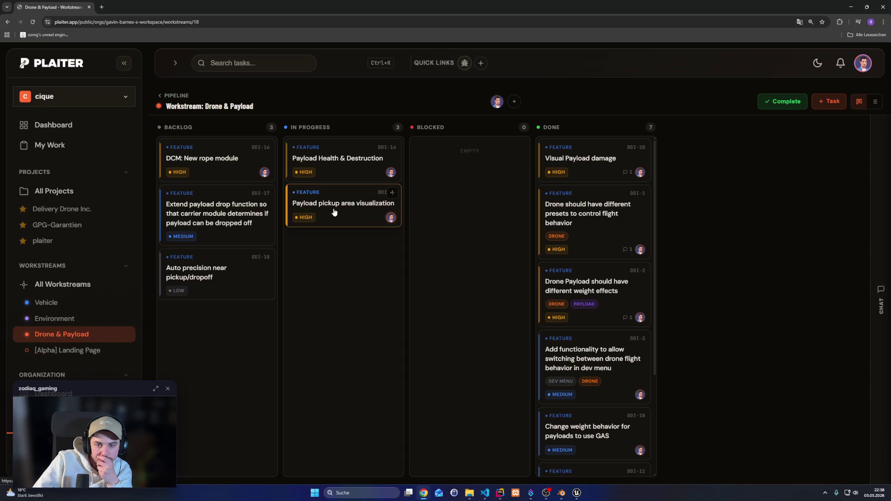
key("F5")
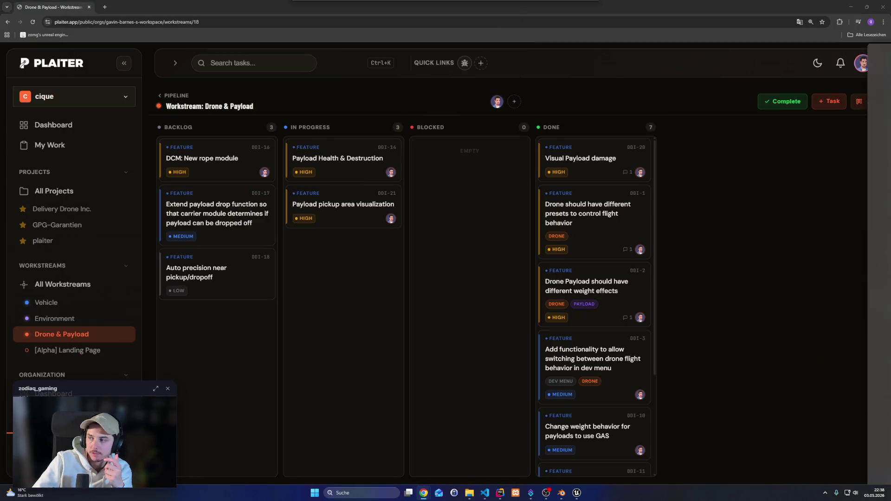
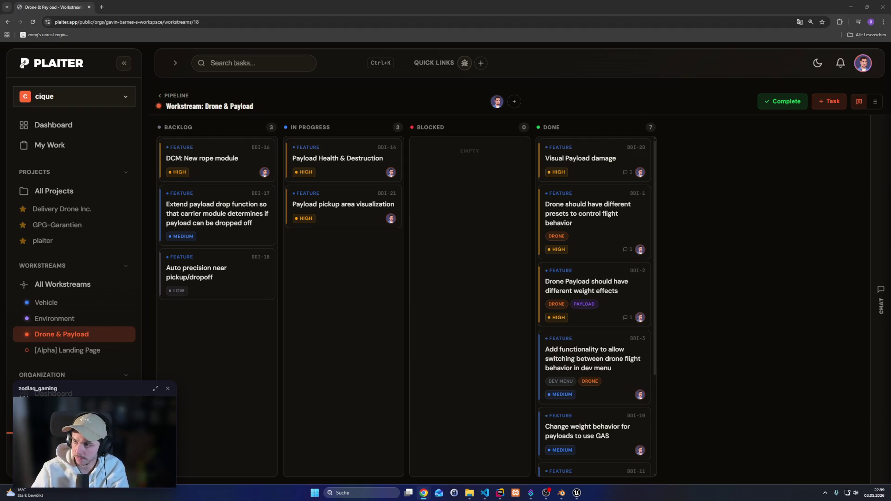
Switch from the Plaiter Drone & Payload board to the ChatGPT chat window
key("alt+Tab")
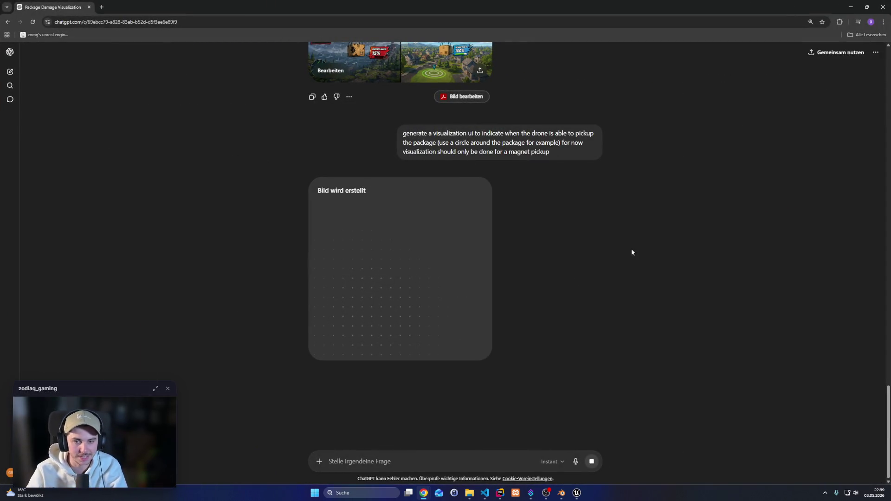
Preview the earlier drone concept, low-poly drone grid and 'Lustige Drohnenlieferung in bunten Welten' images full size
scroll(576, 302, "up", 3)
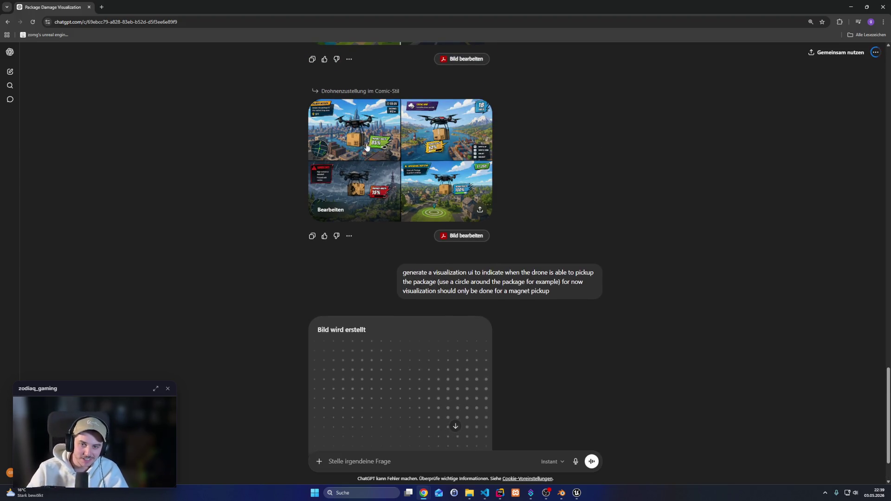
left_click(367, 148)
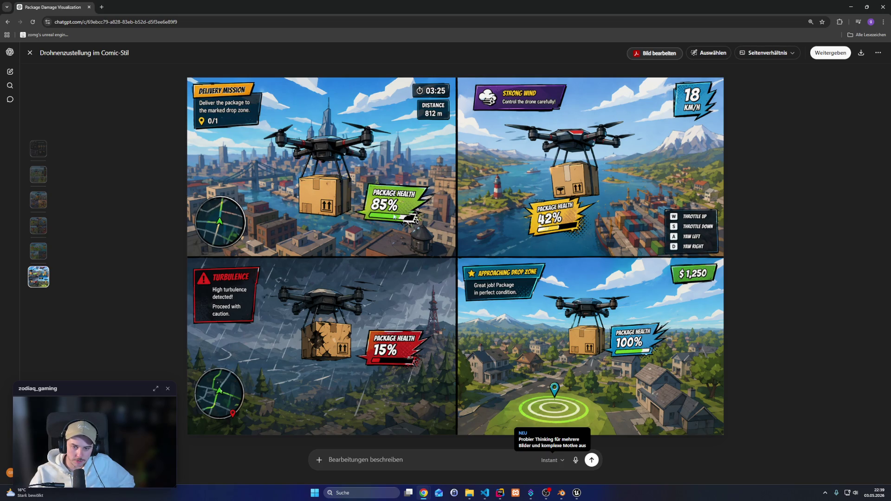
left_click(30, 52)
scroll(517, 244, "up", 4)
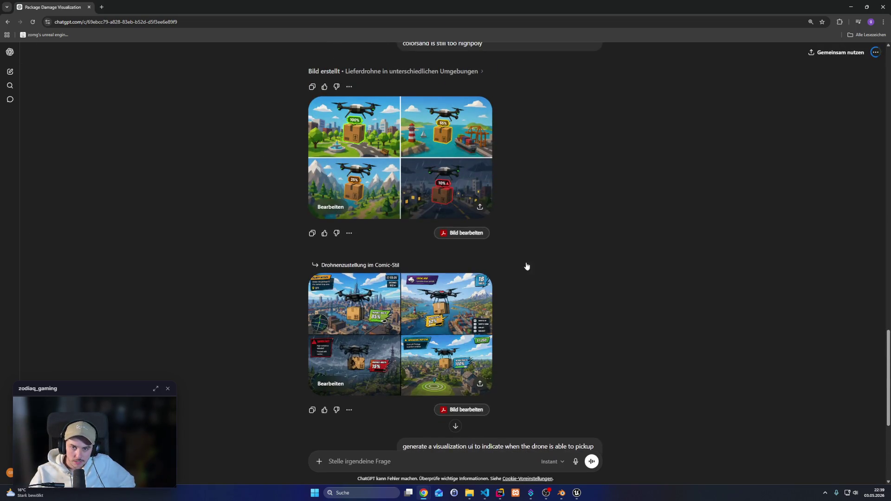
left_click(456, 186)
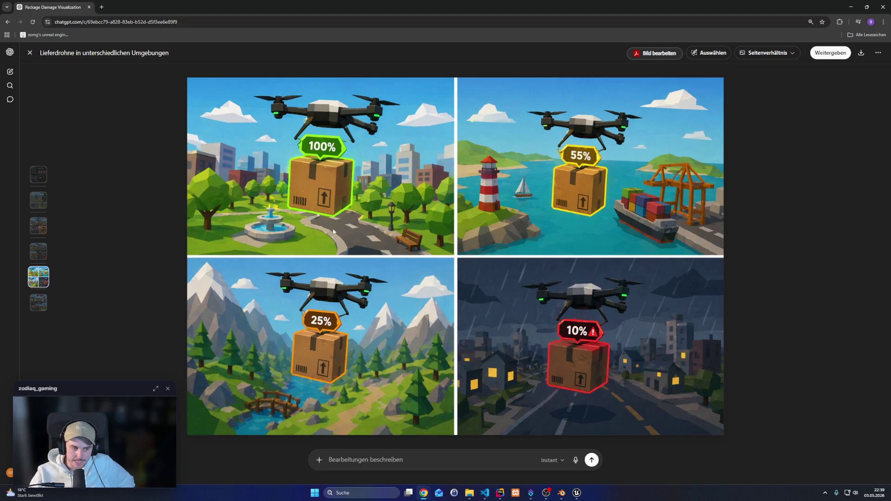
left_click(30, 54)
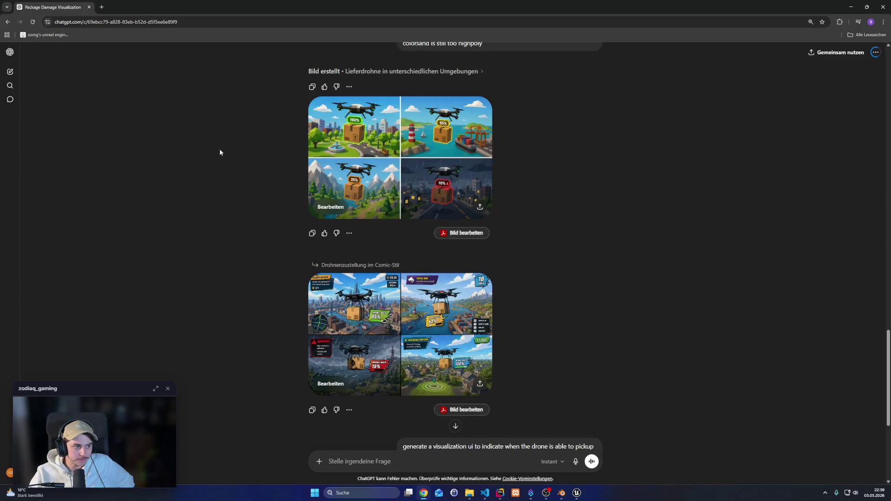
scroll(392, 272, "down", 5)
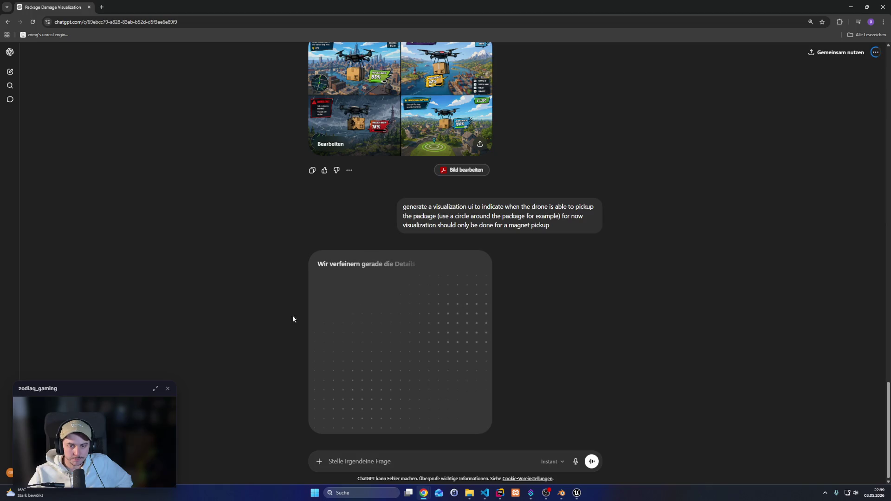
scroll(371, 167, "up", 2)
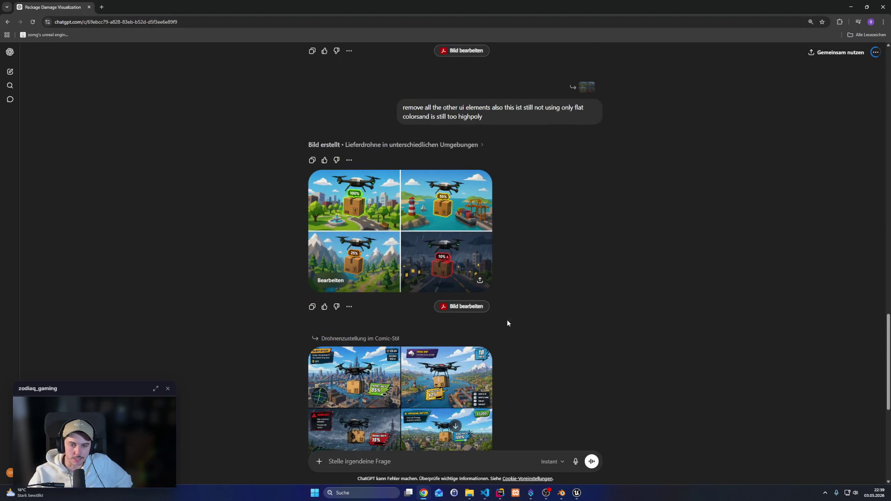
scroll(366, 224, "up", 4)
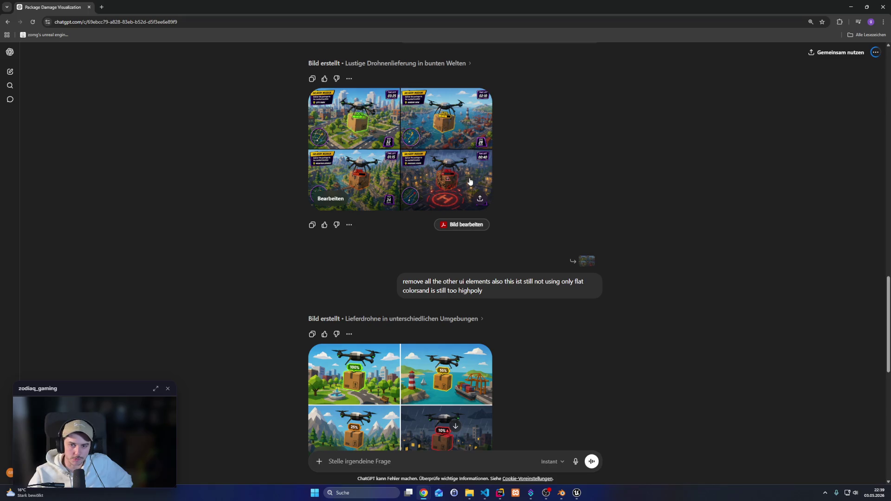
left_click(346, 130)
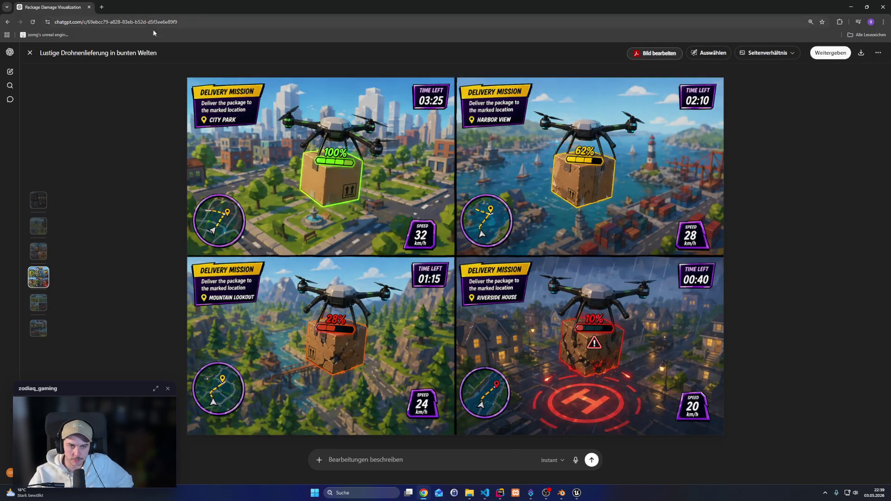
left_click(30, 53)
Scroll back down to the finished magnet-pickup image with the green ring around the package
scroll(454, 356, "down", 4)
scroll(454, 357, "down", 5)
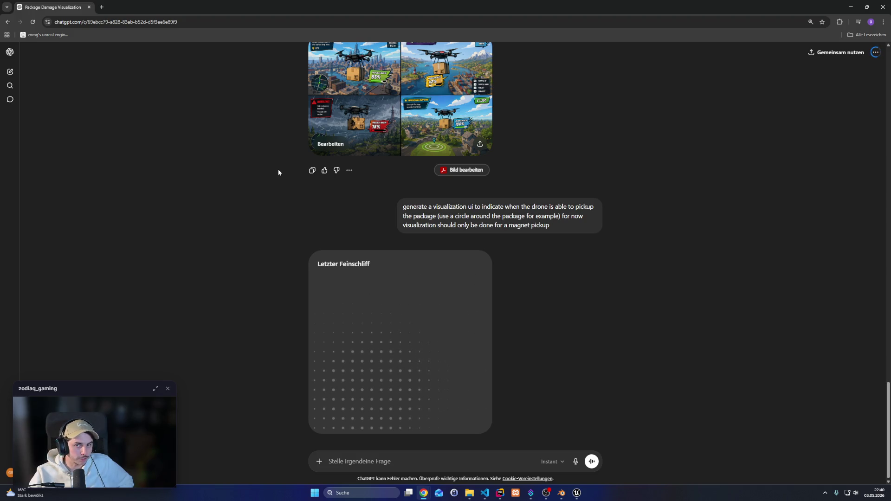
scroll(279, 173, "up", 5)
scroll(407, 192, "up", 1)
scroll(406, 194, "up", 20)
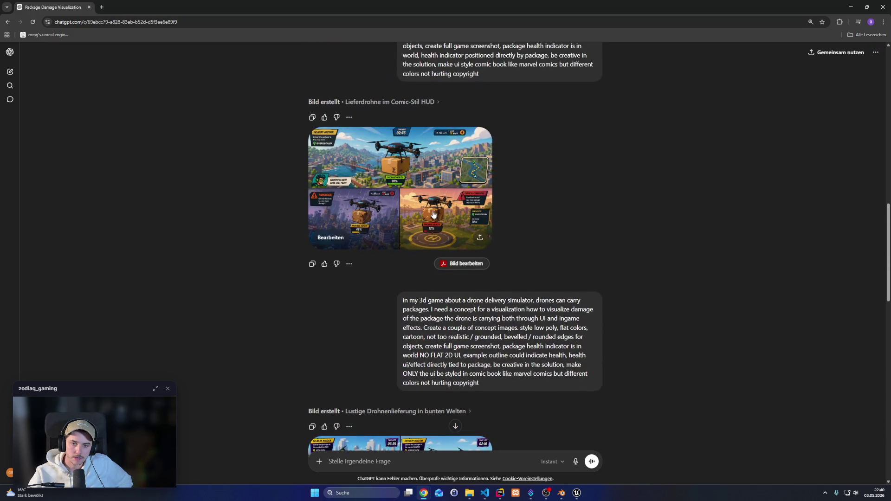
scroll(434, 217, "up", 3)
scroll(443, 260, "down", 9)
scroll(439, 261, "down", 11)
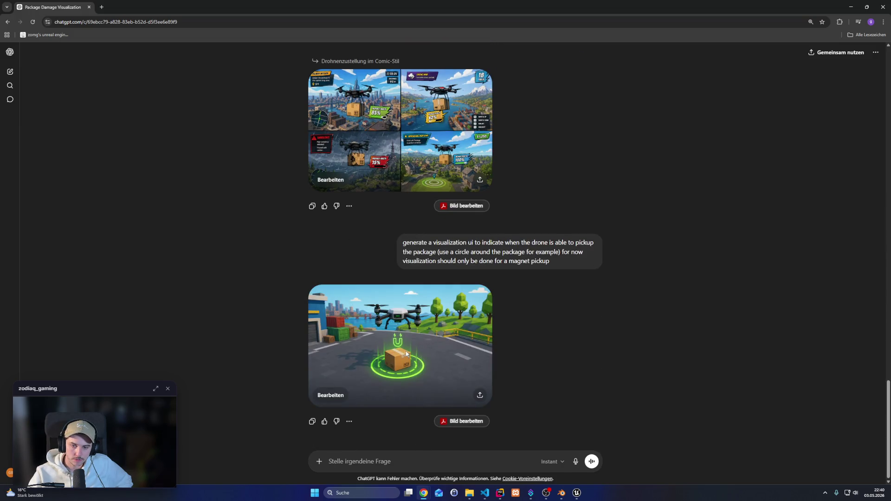
View the magnet-pickup concept image full size, then return to the Plaiter task board
left_click(409, 352)
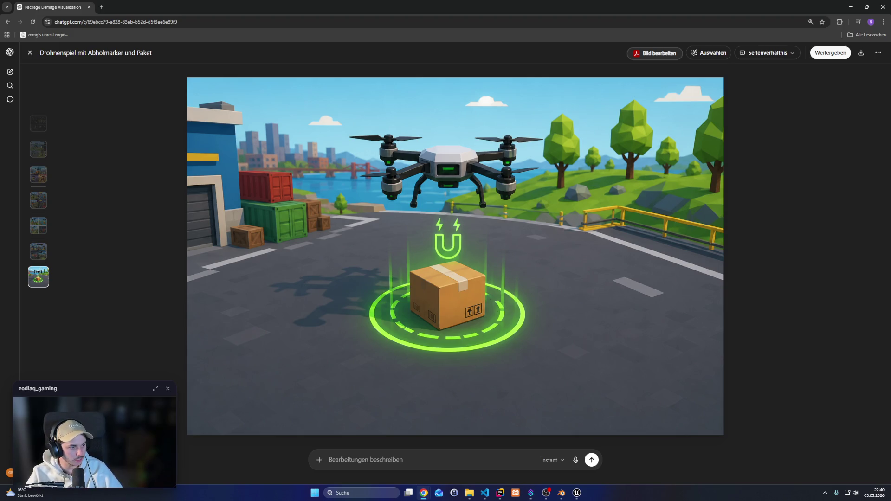
key("alt+Tab")
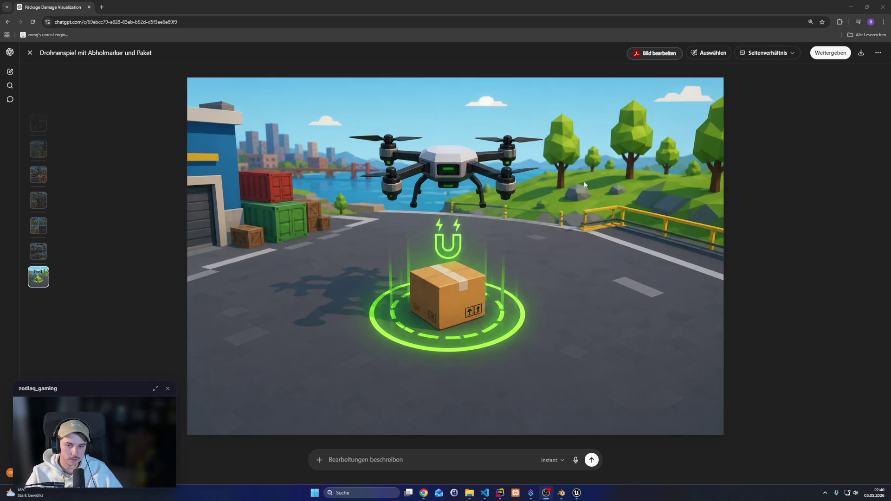
key("alt+Tab")
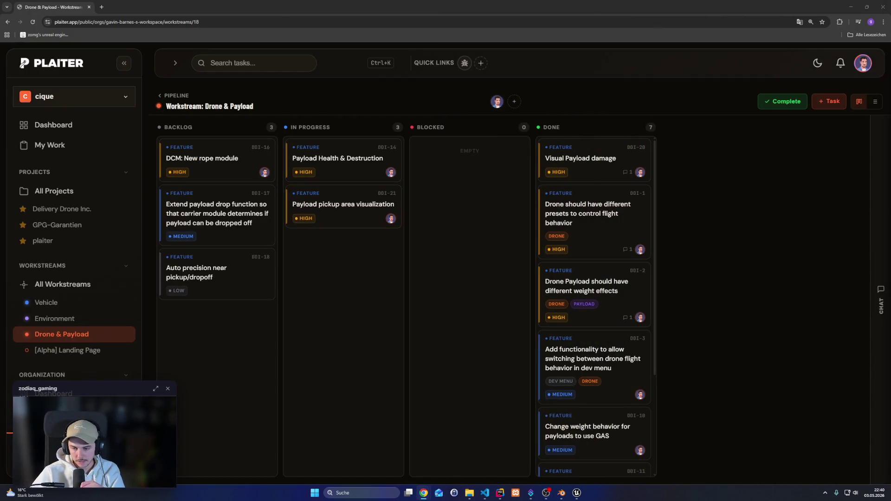
In Blender, hide PackageBaseDamageLevel4 and show the plain PackageBase cardboard box
left_click(561, 492)
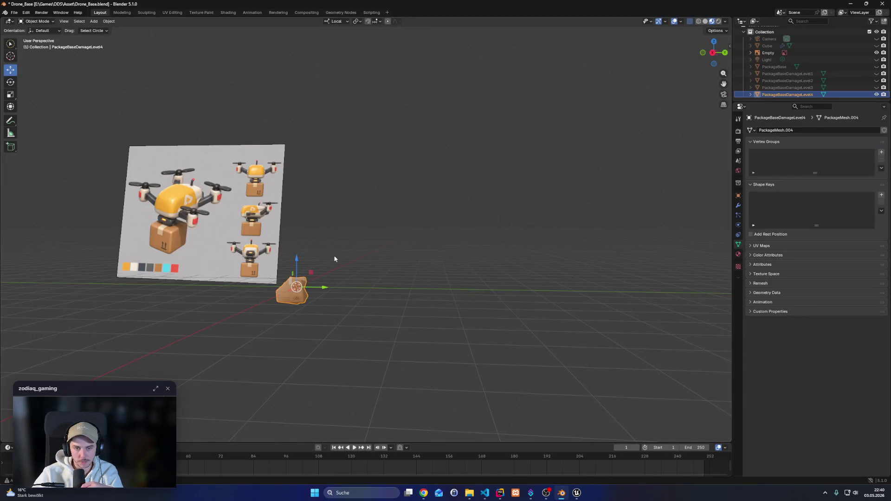
left_click(876, 94)
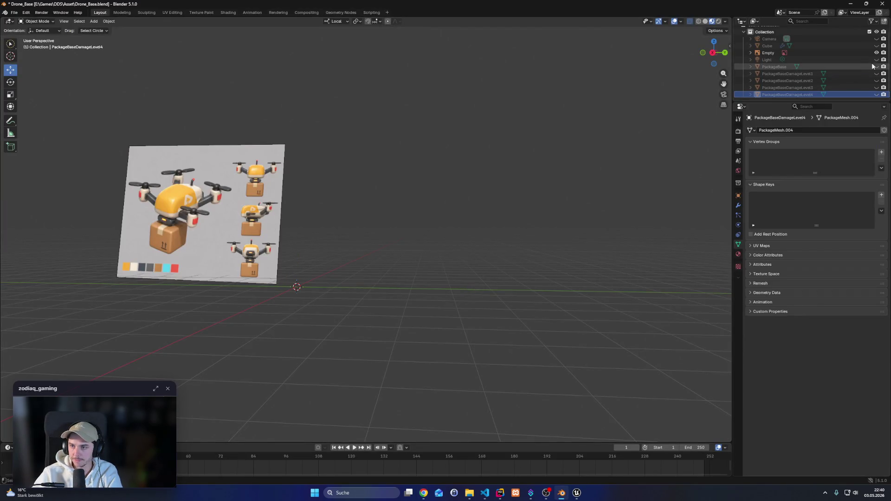
left_click(877, 67)
scroll(434, 279, "up", 3)
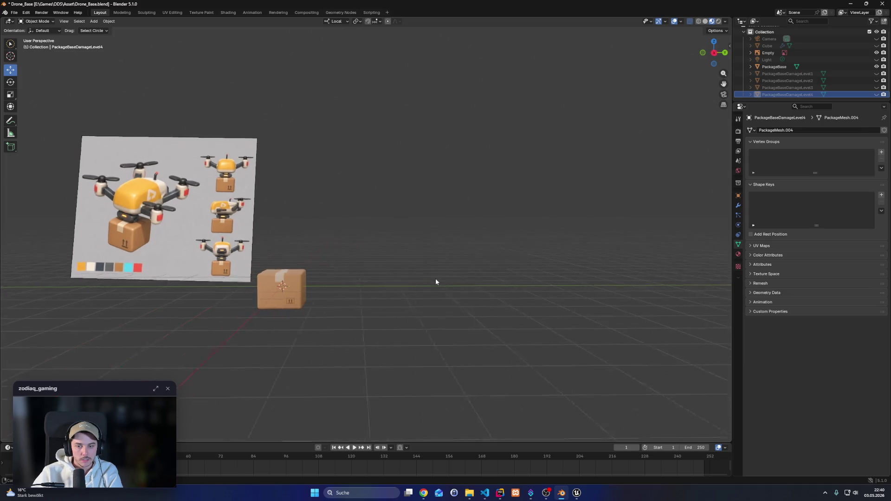
left_click(93, 21)
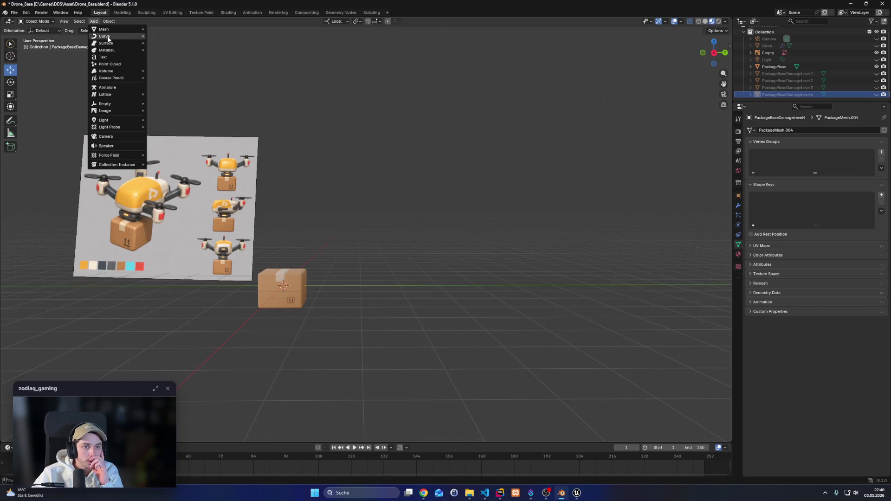
Add a cylinder mesh and set its vertex count to 16
mouse_move(112, 31)
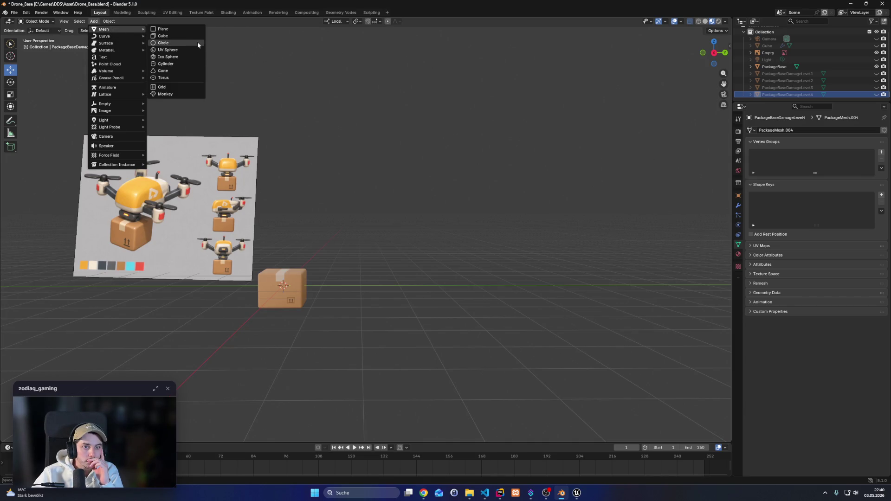
left_click(178, 64)
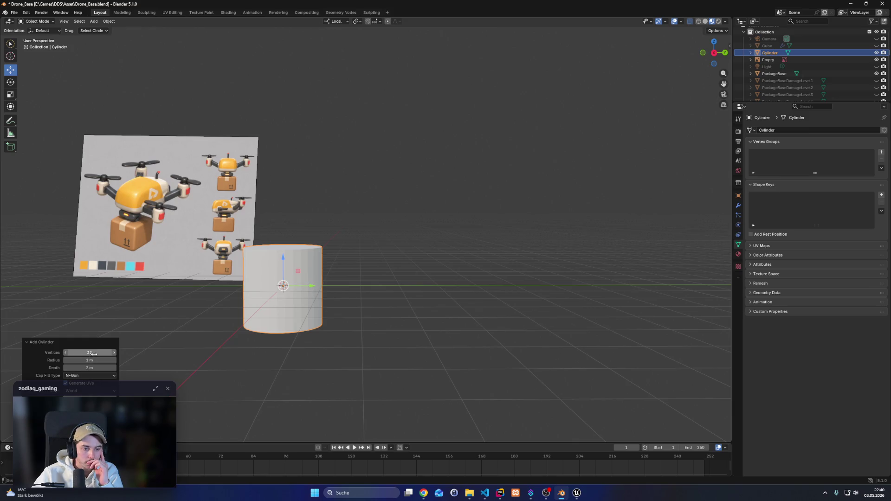
mouse_move(89, 353)
left_mouse_down()
mouse_move(74, 353)
mouse_move(91, 352)
left_mouse_up()
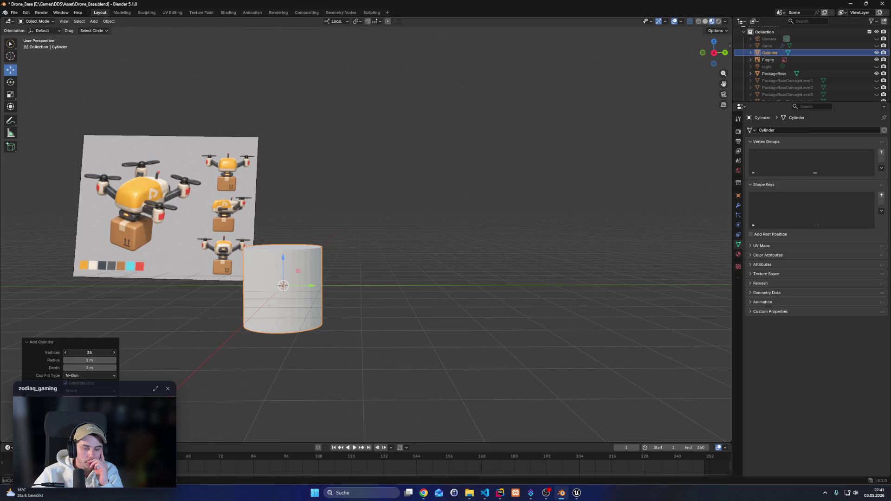
left_click_drag(91, 353, 96, 354)
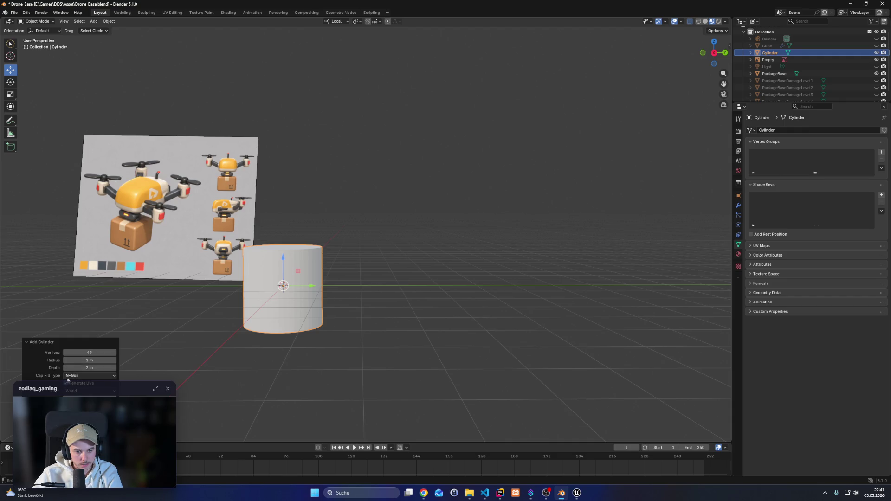
scroll(286, 335, "up", 5)
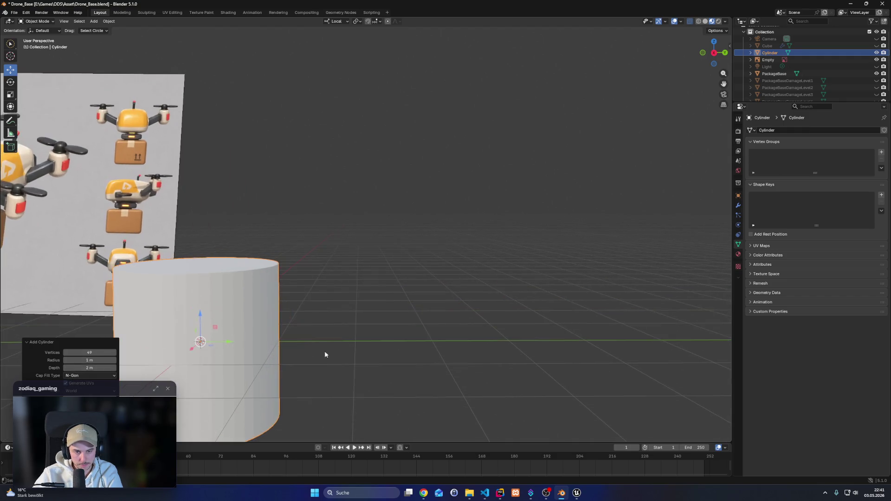
scroll(349, 346, "down", 3)
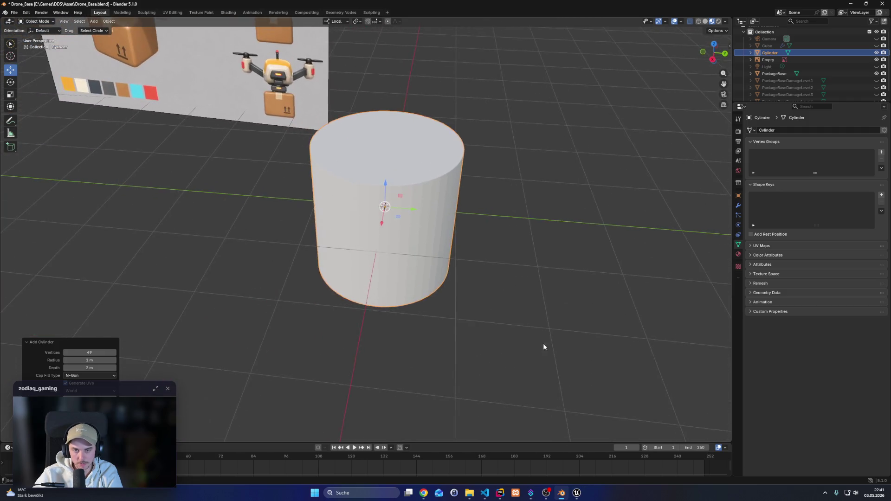
scroll(547, 342, "up", 3)
scroll(436, 355, "up", 3)
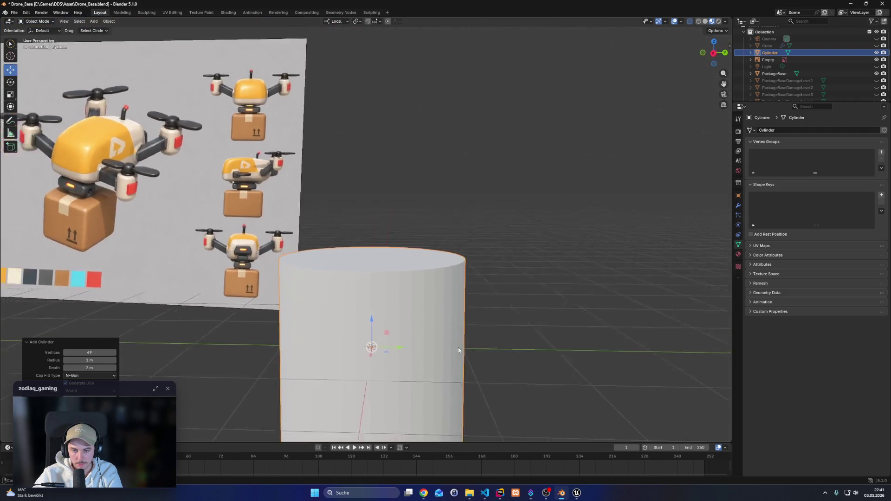
scroll(441, 356, "down", 2)
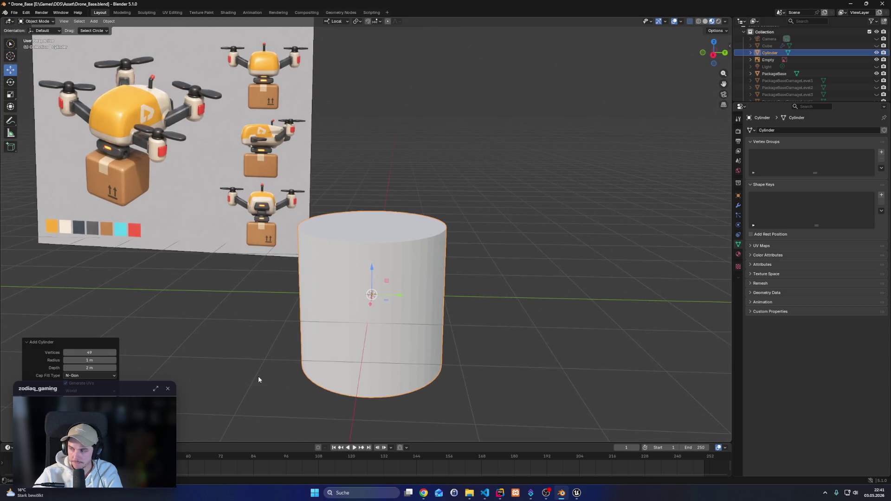
left_click(99, 354)
type("16")
key("Return")
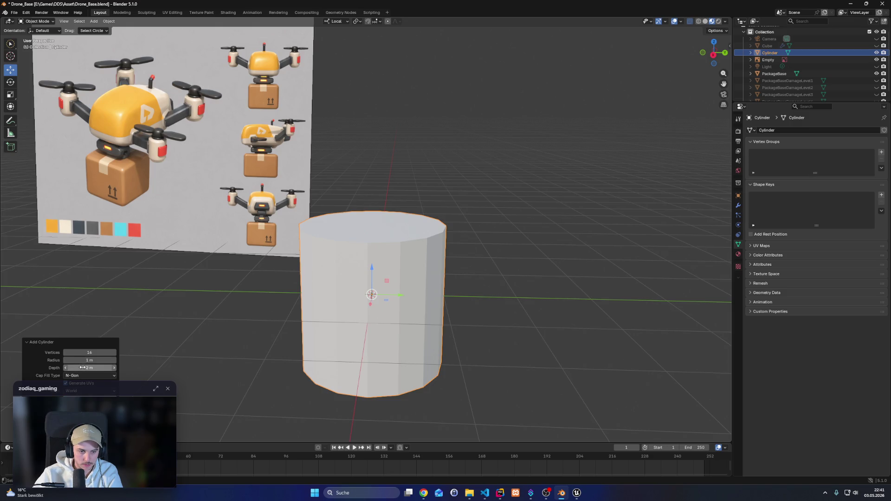
Flatten the cylinder into a wide disc (radius 1.53 m, depth 0.3 m) around the box and select it
left_click_drag(91, 369, 53, 369)
scroll(331, 369, "up", 2)
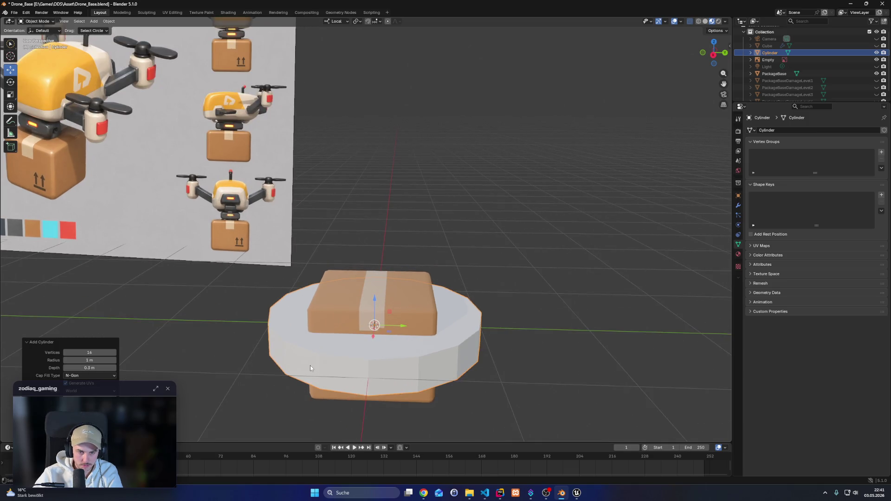
mouse_move(88, 353)
left_mouse_down()
mouse_move(79, 353)
mouse_move(94, 361)
left_mouse_up()
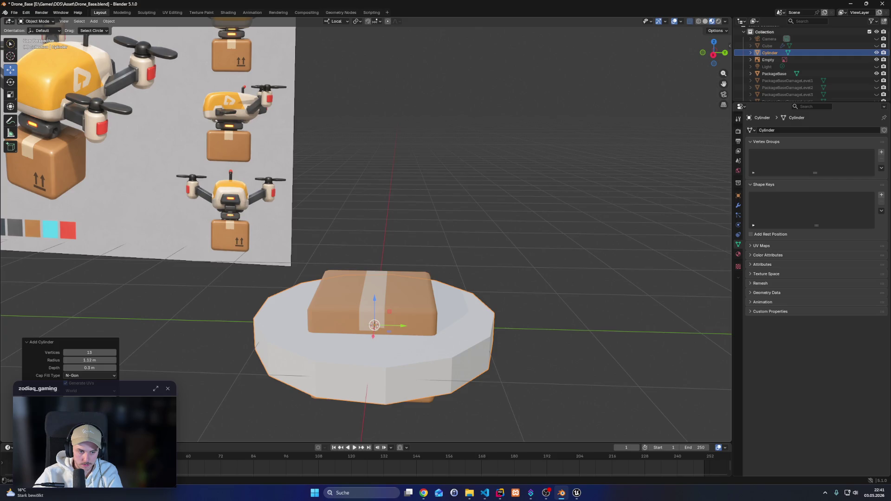
left_click(301, 360)
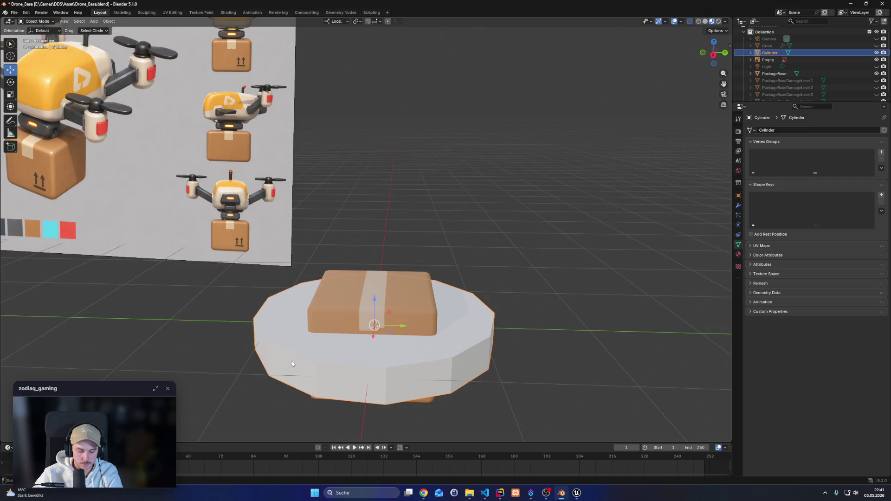
key("Tab")
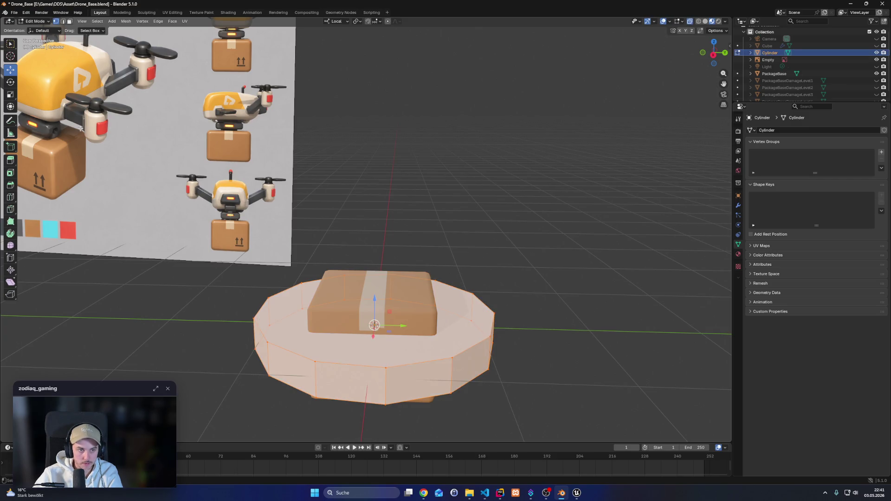
In face select mode, delete the cylinder's top cap face
key("3")
key("alt+a")
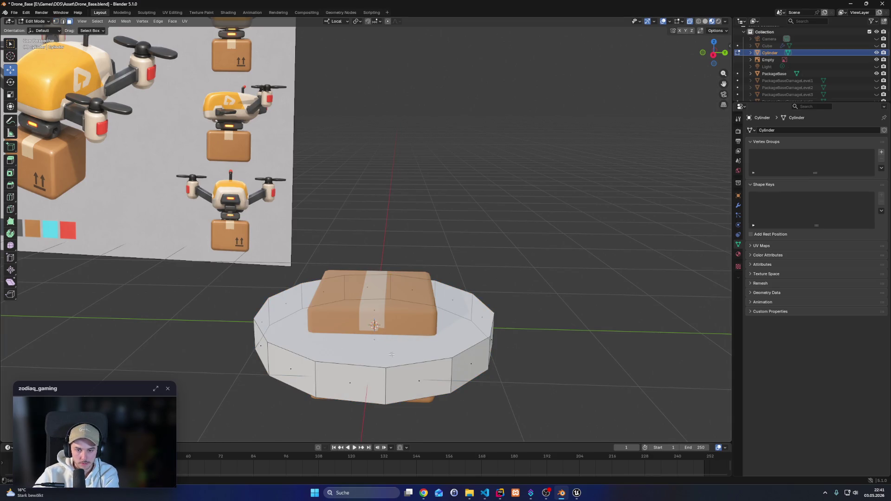
left_click(354, 325)
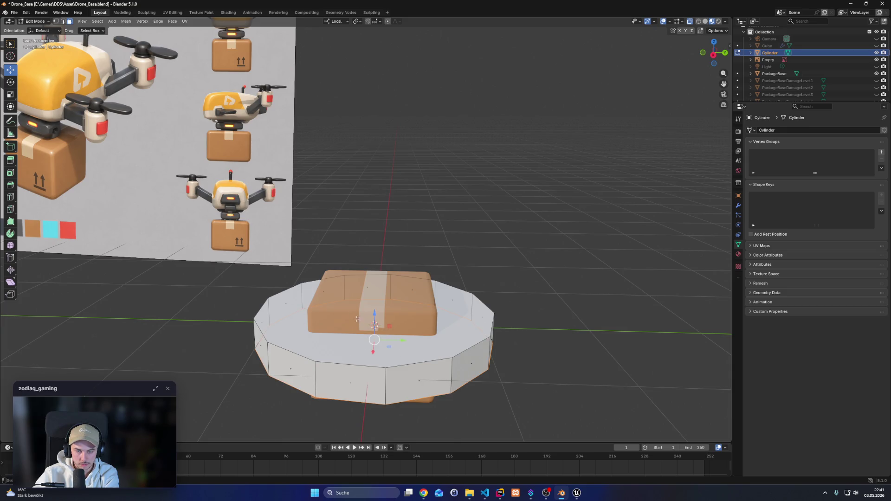
key("x")
key("f")
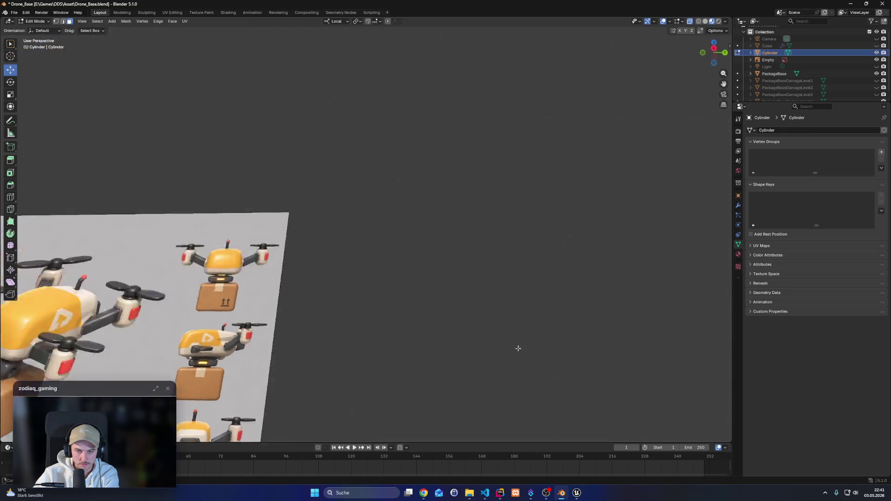
Hide the PackageBase box and turn X-ray off to view the cylinder from below
mouse_move(467, 389)
left_mouse_down()
mouse_move(461, 203)
mouse_move(454, 358)
mouse_move(494, 442)
left_mouse_up()
scroll(460, 200, "up", 3)
right_click(493, 348)
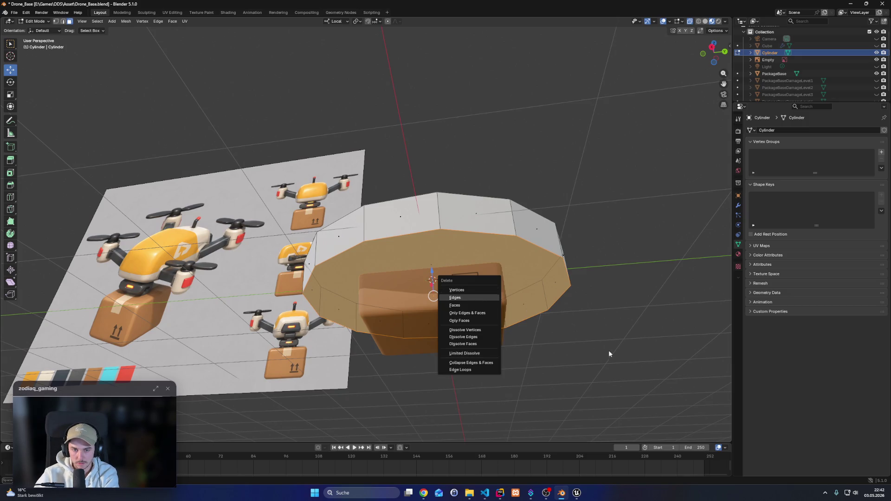
scroll(571, 370, "up", 2)
mouse_move(578, 374)
left_mouse_down()
mouse_move(594, 242)
mouse_move(654, 39)
left_mouse_up()
left_click(877, 73)
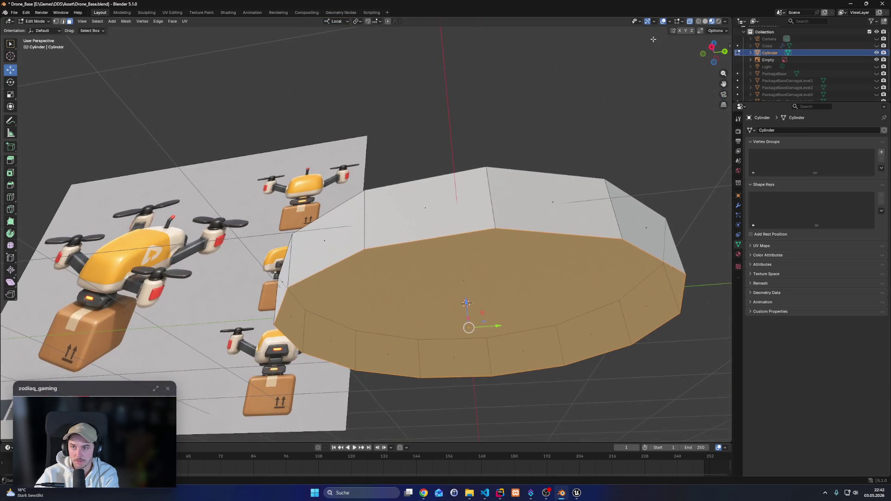
left_click(690, 20)
Delete the bottom cap face, leaving an open 16-sided ring wall
right_click(490, 294)
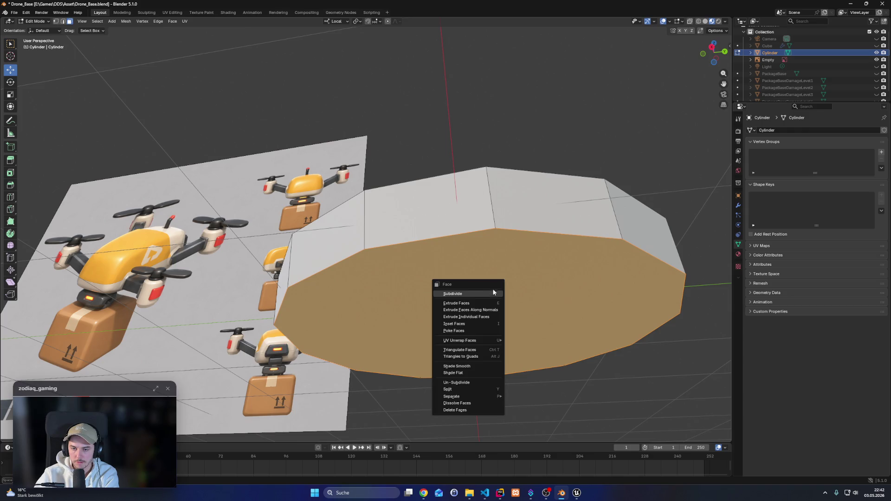
key("x")
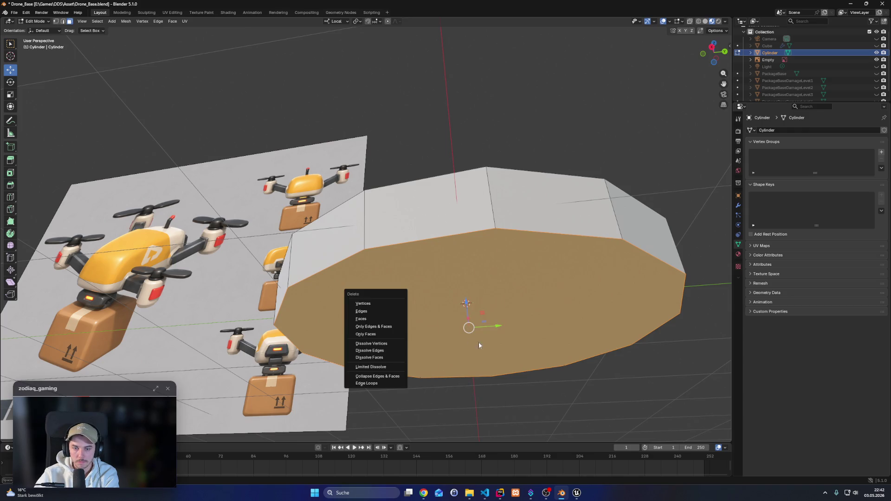
left_click(378, 319)
left_click(427, 305)
key("x")
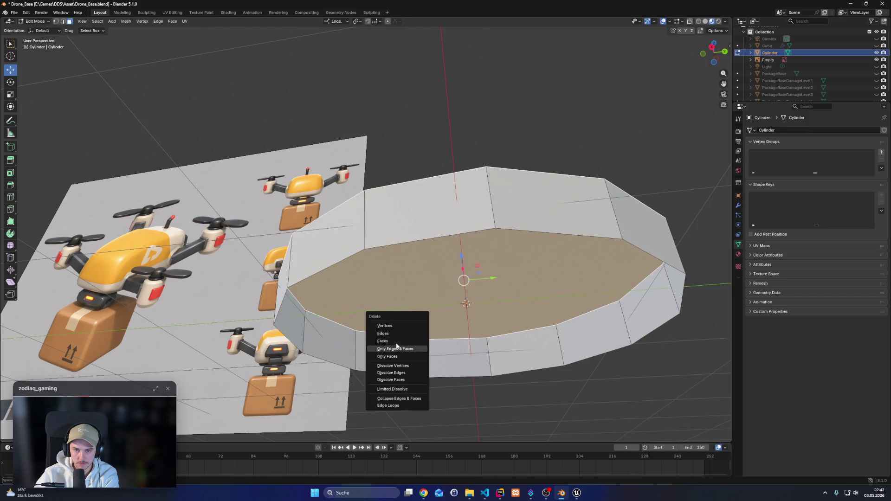
left_click(385, 341)
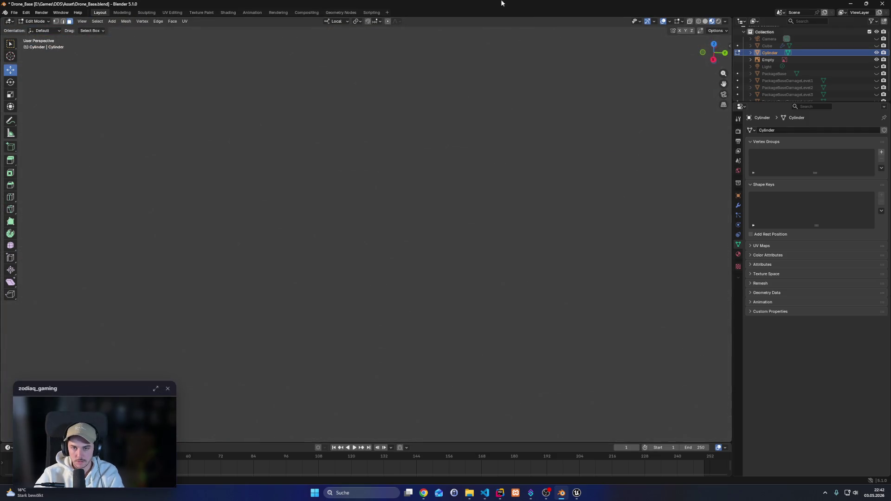
scroll(469, 149, "down", 2)
Select the ring's top edge loop and raise it about 0.48 m
mouse_move(458, 174)
left_mouse_down()
mouse_move(445, 195)
mouse_move(383, 221)
mouse_move(414, 277)
mouse_move(416, 305)
mouse_move(402, 256)
mouse_move(414, 386)
mouse_move(427, 341)
left_mouse_up()
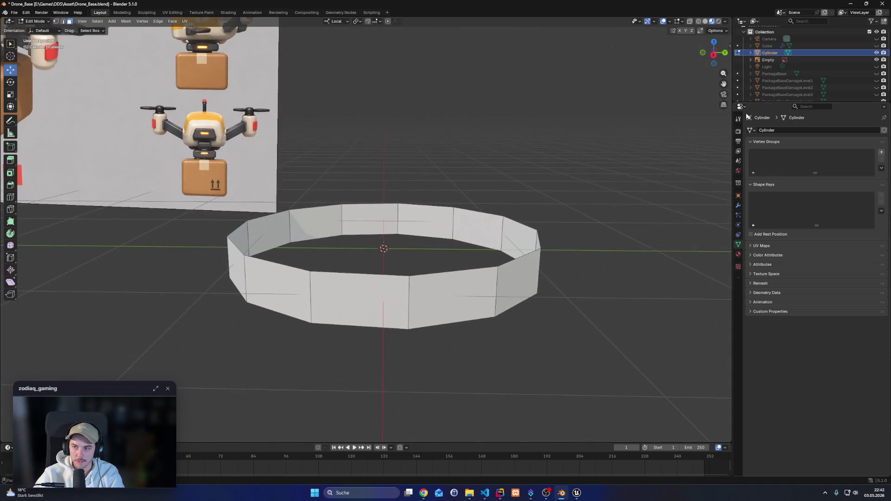
left_click_drag(245, 258, 295, 302)
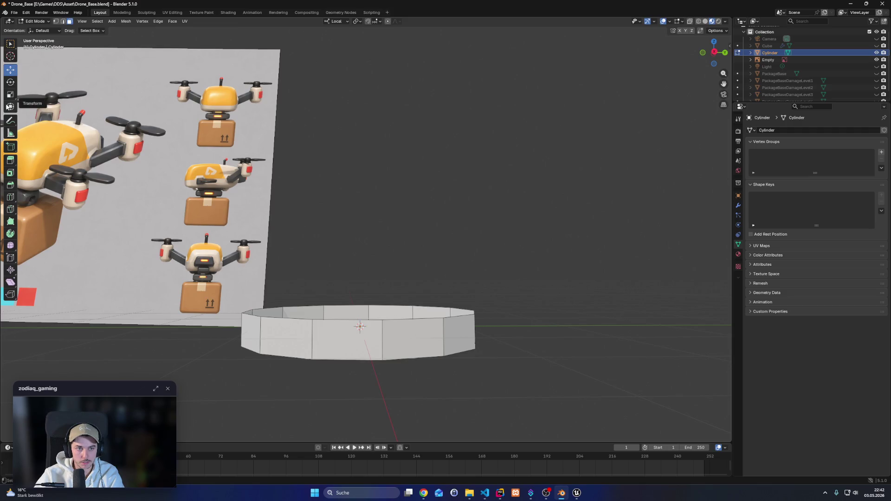
left_click(63, 21)
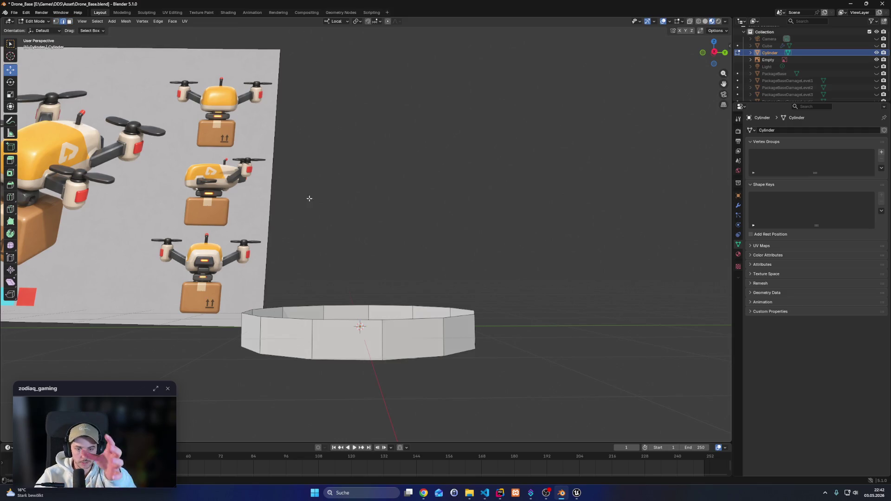
left_click(289, 321)
left_click(342, 319, "alt")
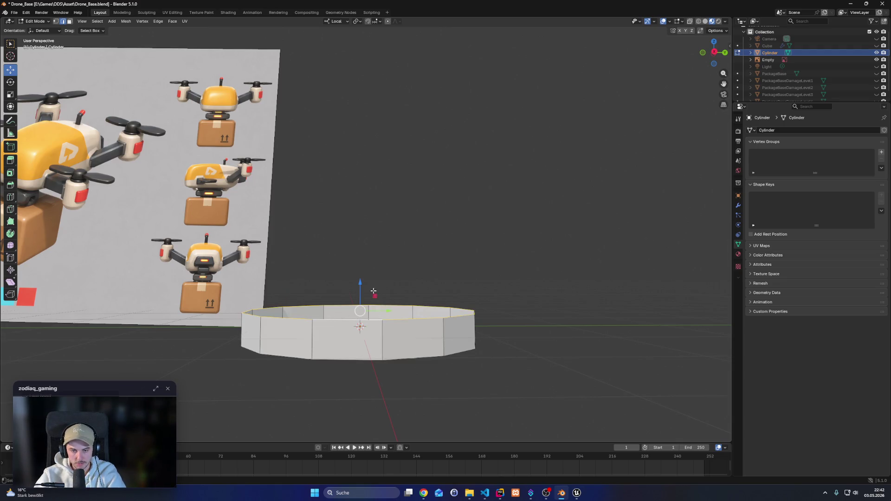
mouse_move(360, 283)
left_mouse_down()
mouse_move(361, 103)
mouse_move(361, 179)
left_mouse_up()
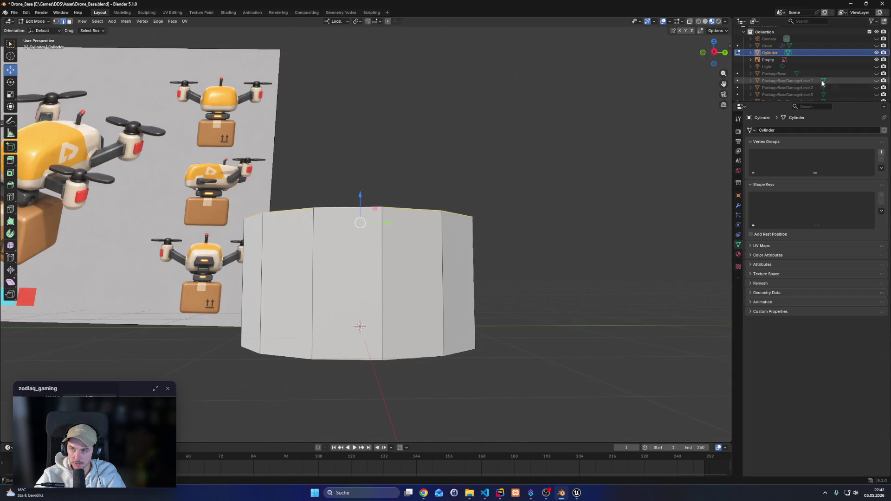
Show the PackageBase box again, return to Object Mode and save Drone_Base.blend
mouse_move(464, 242)
left_mouse_down()
mouse_move(488, 223)
mouse_move(498, 198)
mouse_move(443, 41)
left_mouse_up()
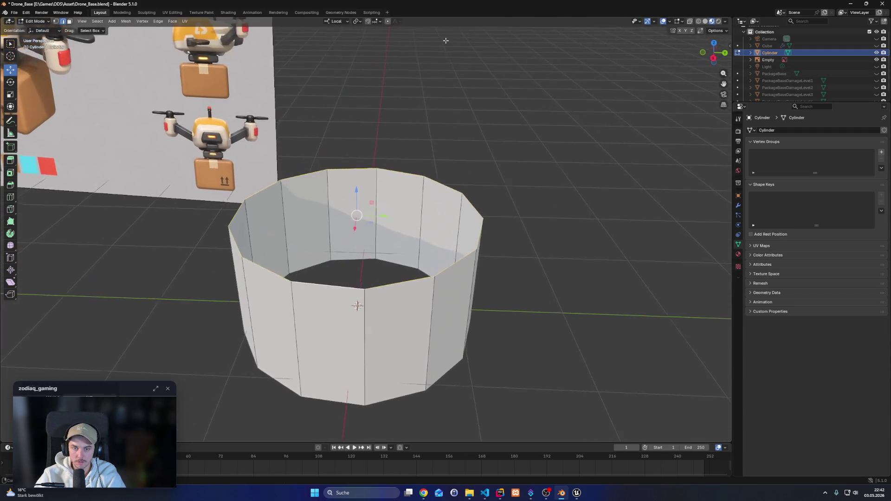
scroll(548, 193, "down", 5)
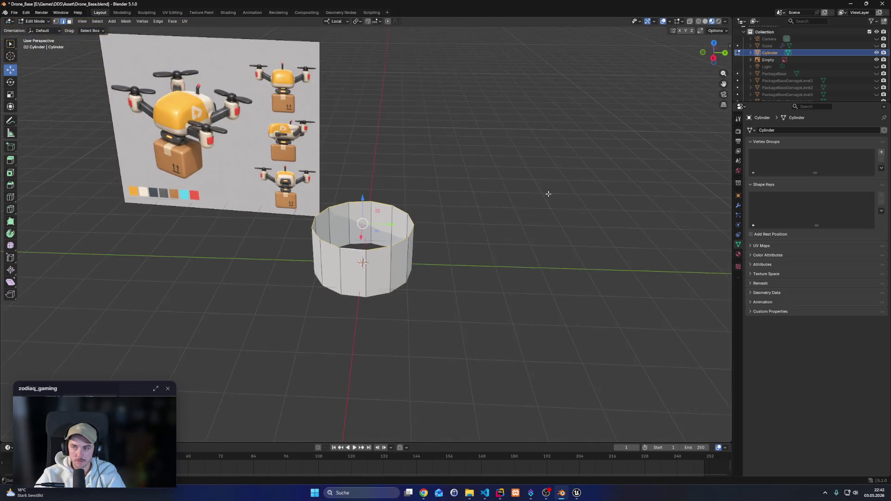
left_click(877, 73)
scroll(476, 274, "up", 4)
mouse_move(480, 280)
left_mouse_down()
mouse_move(480, 255)
mouse_move(485, 307)
mouse_move(482, 260)
mouse_move(477, 277)
left_mouse_up()
key("Tab")
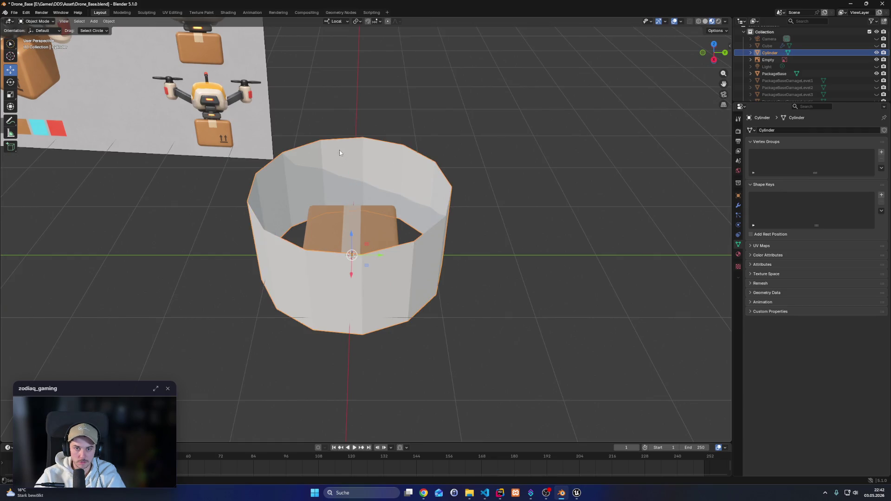
mouse_move(350, 237)
left_mouse_down()
mouse_move(371, 279)
mouse_move(523, 319)
mouse_move(539, 335)
mouse_move(567, 40)
mouse_move(519, 241)
mouse_move(486, 255)
mouse_move(485, 242)
mouse_move(478, 253)
left_mouse_up()
scroll(529, 322, "up", 2)
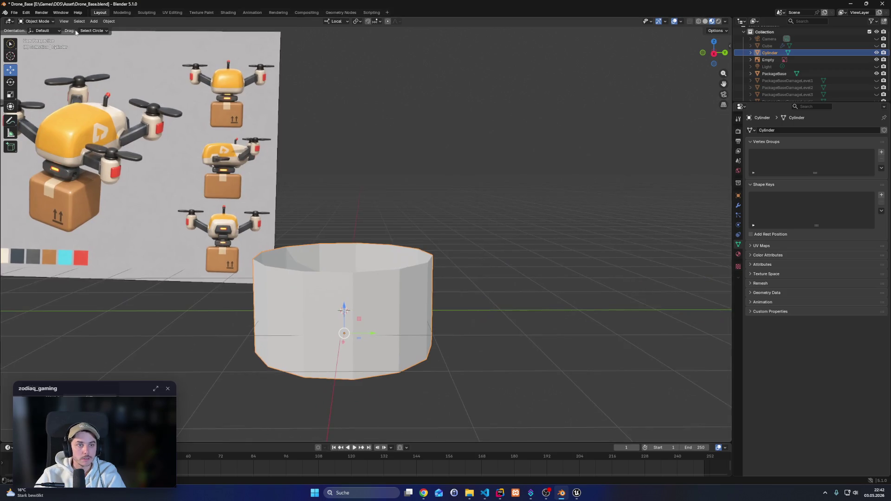
key("ctrl+s")
Export the ring to the Asset folder as SM_Package_PickupRingVisualizer.fbx
left_click(15, 13)
mouse_move(26, 120)
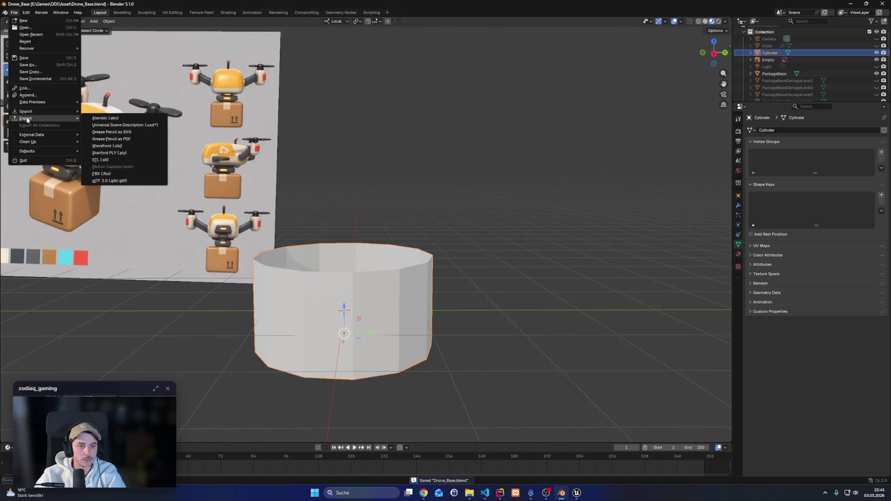
left_click(101, 173)
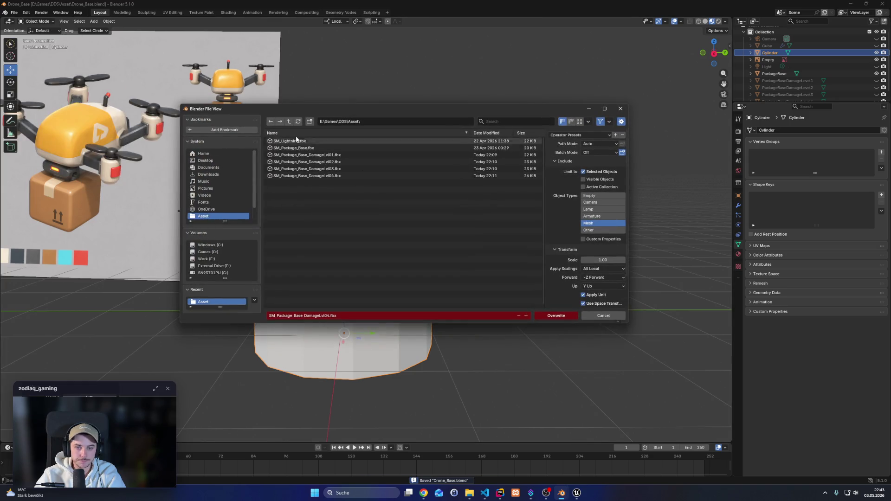
left_click(324, 315)
key("BackSpace")
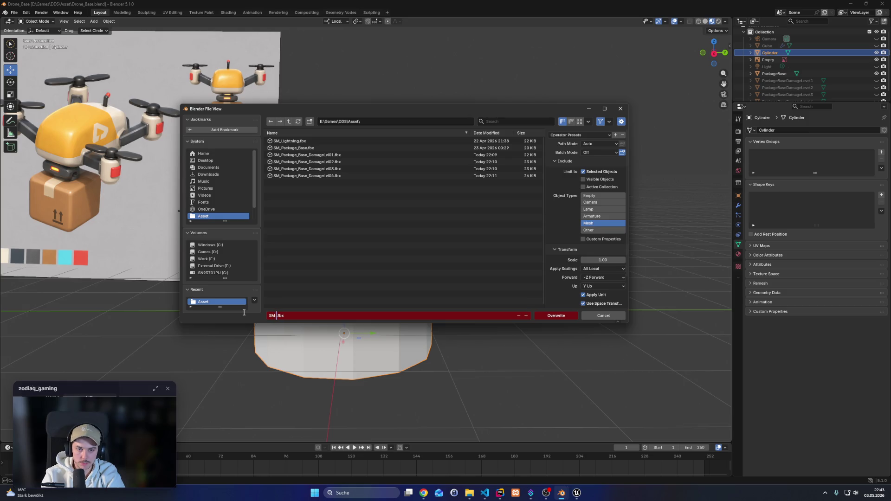
type("Package")
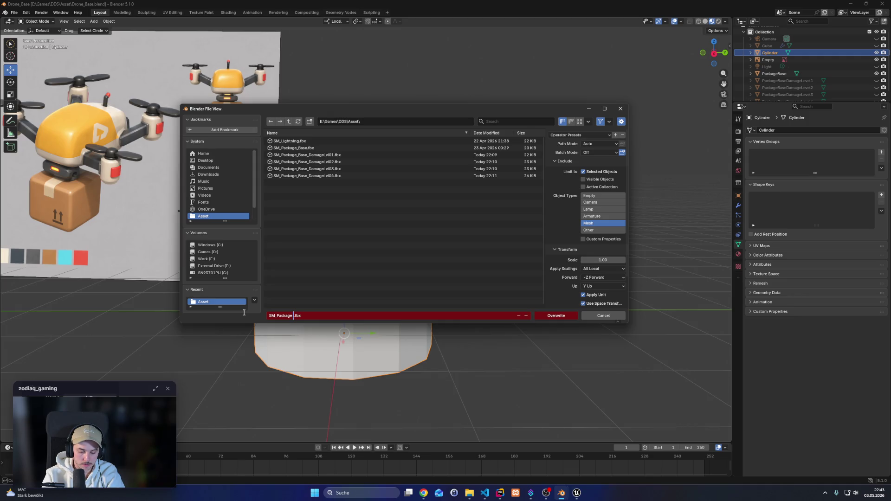
type("upRingVis")
type("ualizer")
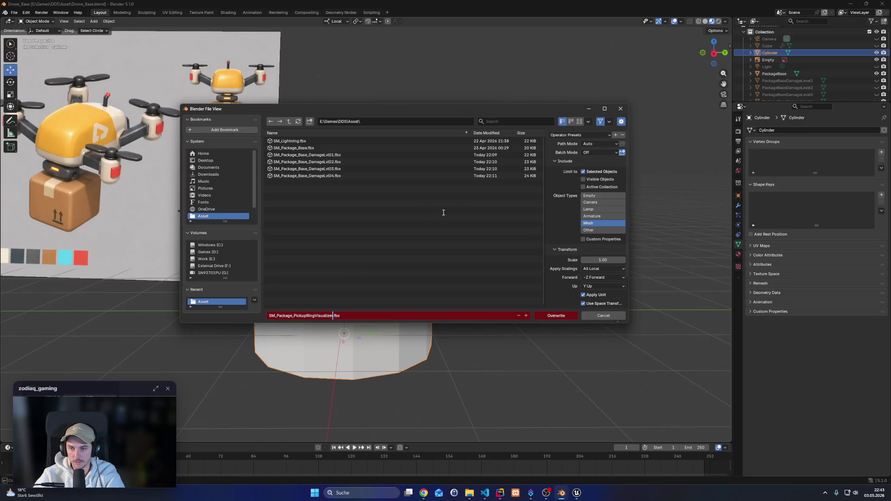
key("Return")
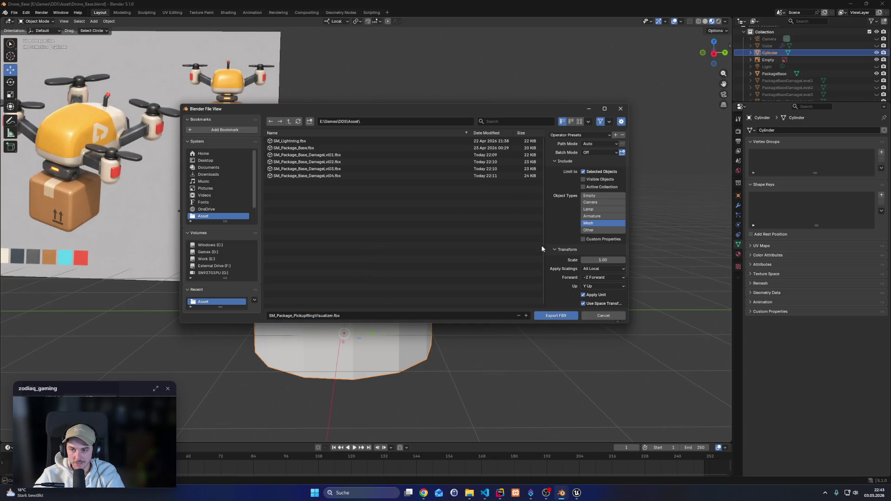
left_click(547, 316)
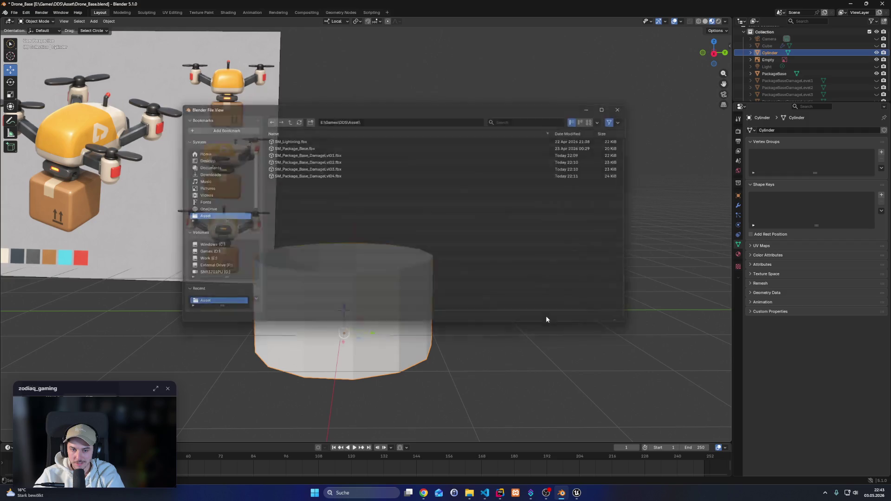
Switch to Unreal Engine and pull the Level_Sandbox view back from the Floor actor
mouse_move(577, 493)
left_click(543, 458)
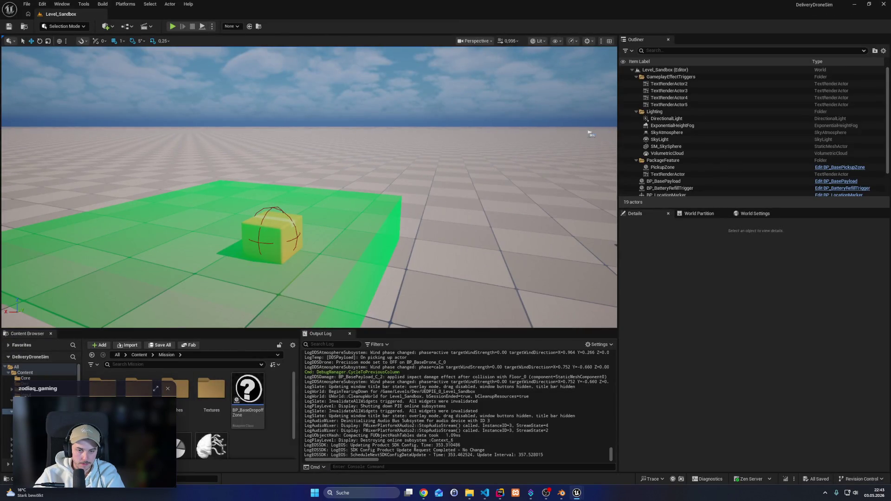
left_click(331, 291)
mouse_move(331, 290)
left_mouse_down()
mouse_move(330, 318)
mouse_move(277, 208)
left_mouse_up()
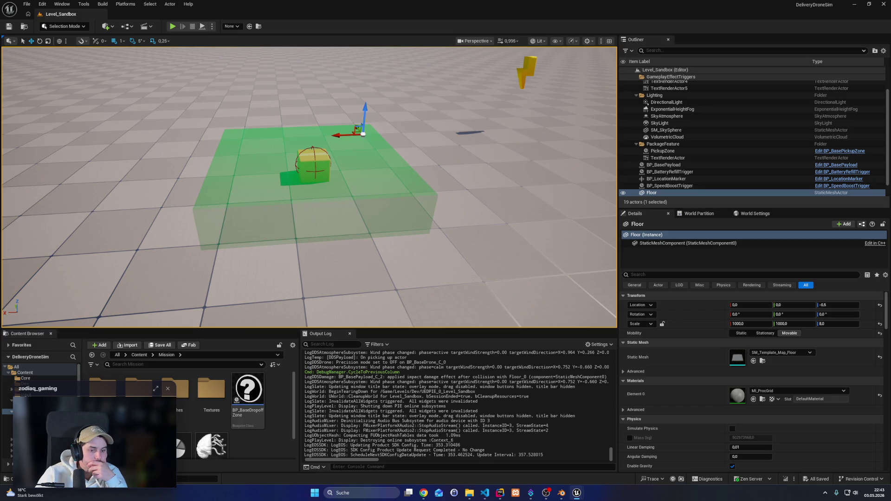
Import the ring FBX into Mission/Meshes after reviewing Materials and Textures settings, then open it
mouse_move(139, 446)
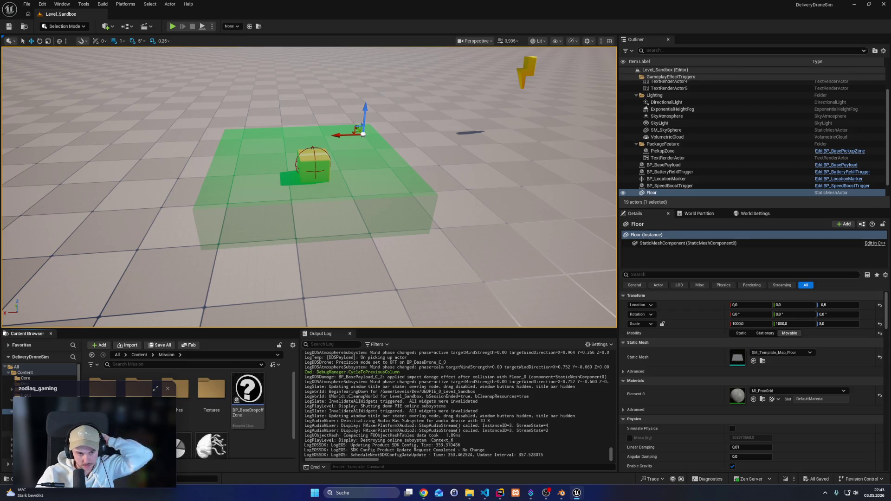
double_click(183, 413)
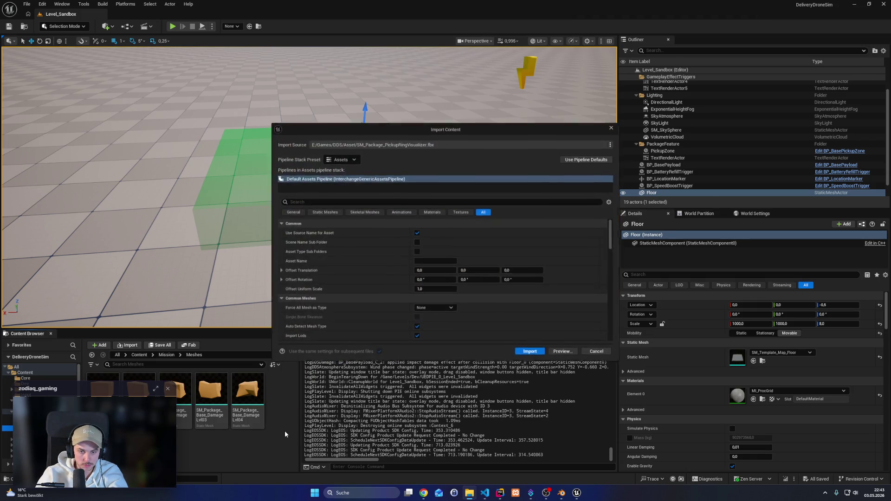
left_click(444, 212)
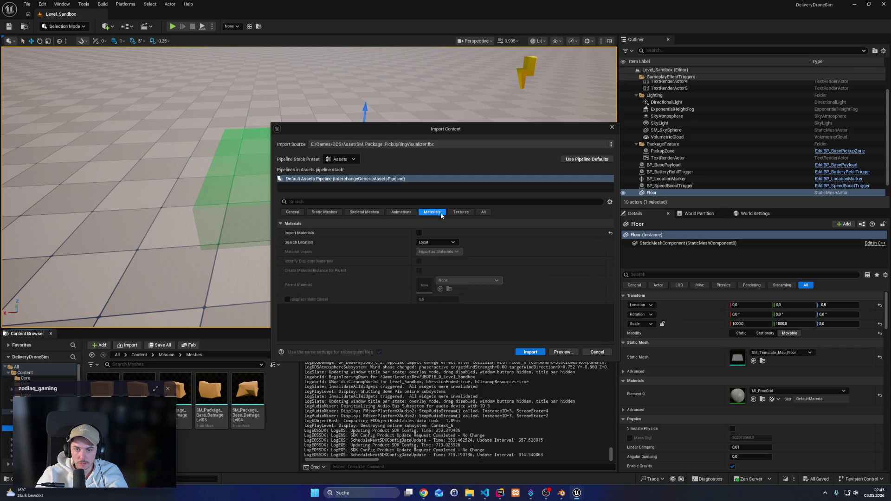
left_click(460, 213)
left_click(530, 352)
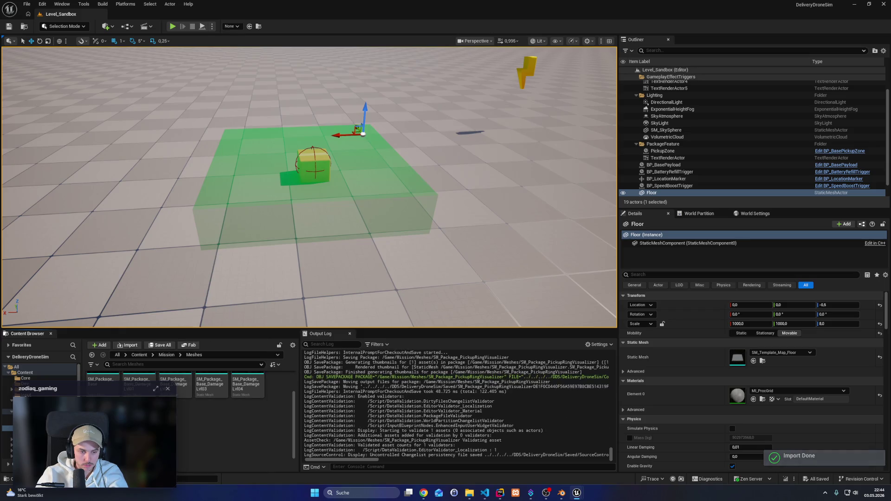
double_click(108, 384)
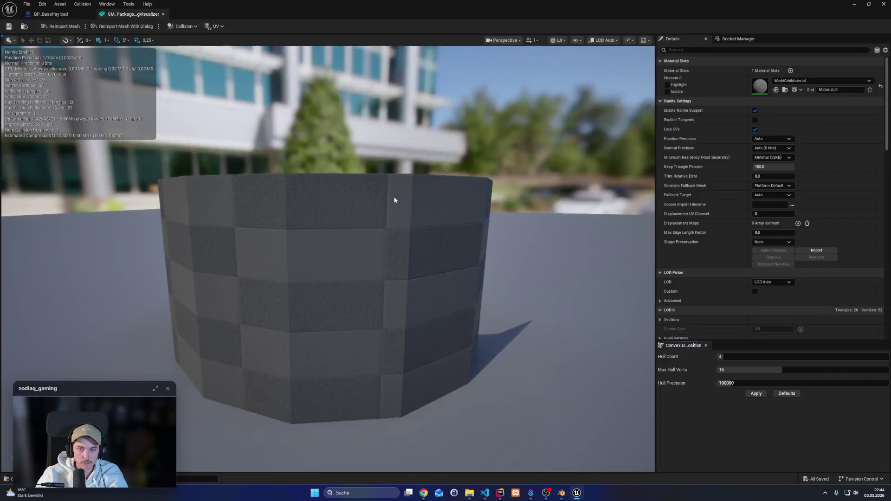
Enable Double Sided Geometry on the ring mesh in its Details panel
mouse_move(325, 279)
left_mouse_down()
mouse_move(316, 288)
mouse_move(237, 269)
mouse_move(218, 246)
left_mouse_up()
scroll(789, 299, "down", 6)
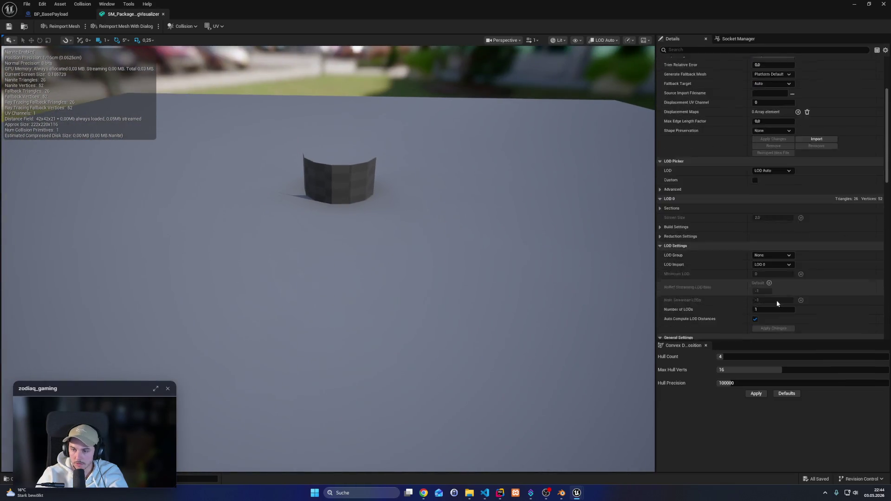
left_click(712, 51)
type("two")
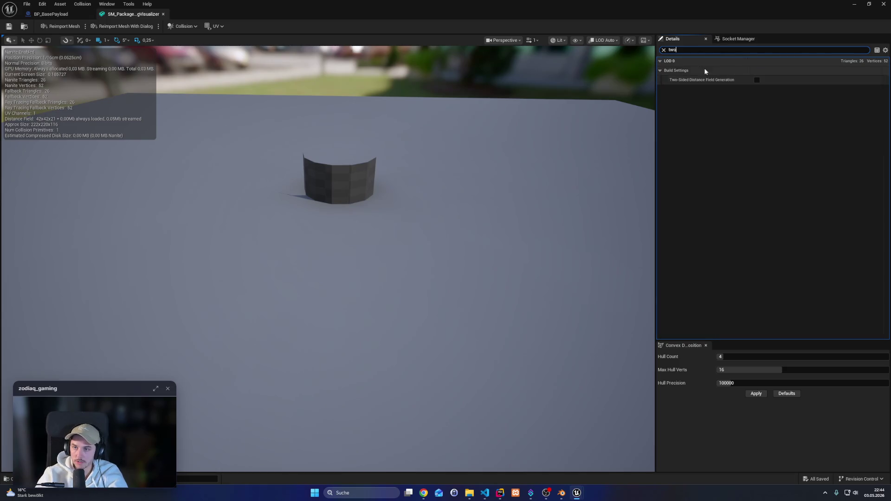
key("BackSpace")
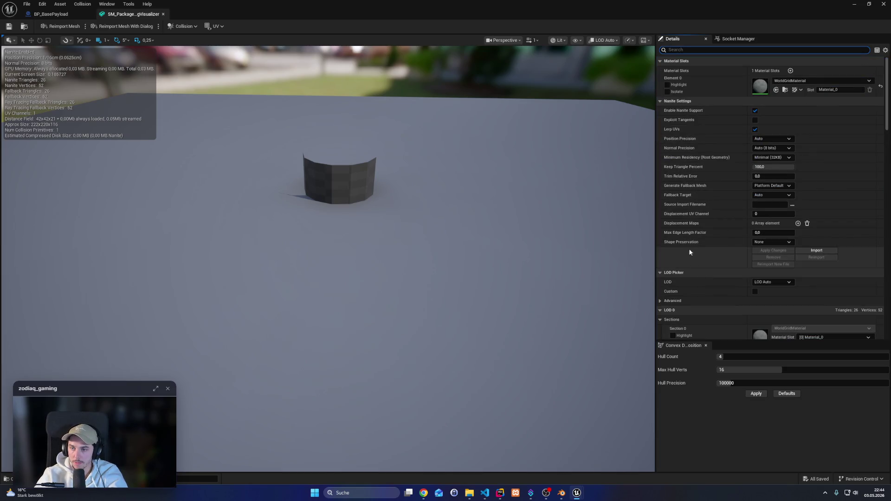
scroll(683, 224, "down", 10)
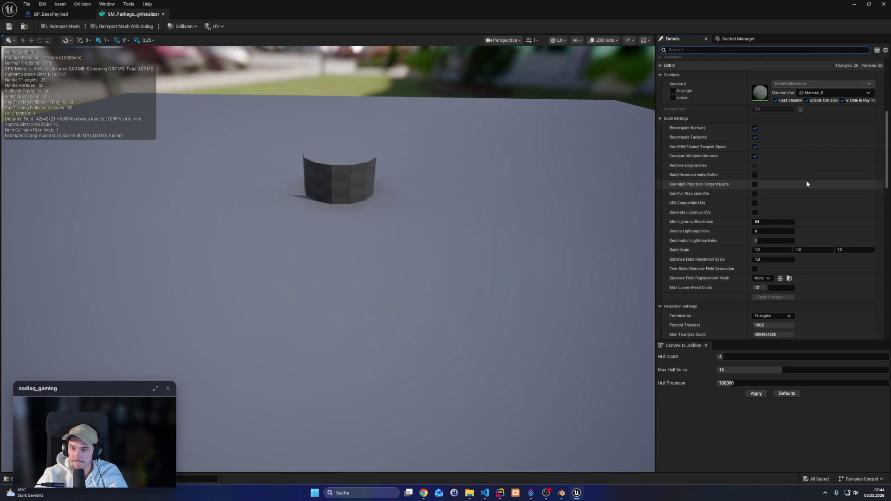
mouse_move(886, 153)
left_mouse_down()
mouse_move(884, 314)
mouse_move(884, 262)
left_mouse_up()
left_click(755, 220)
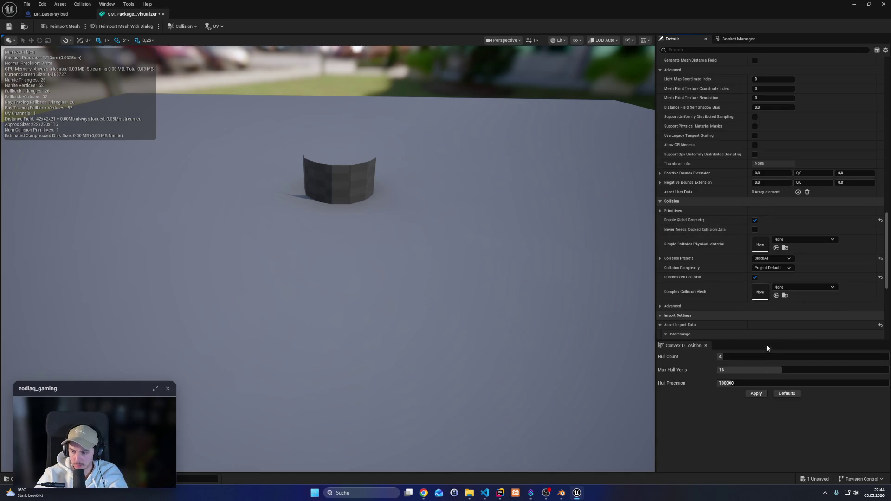
Apply Convex Decomposition to give the ring 4 convex collision hulls
left_click(756, 394)
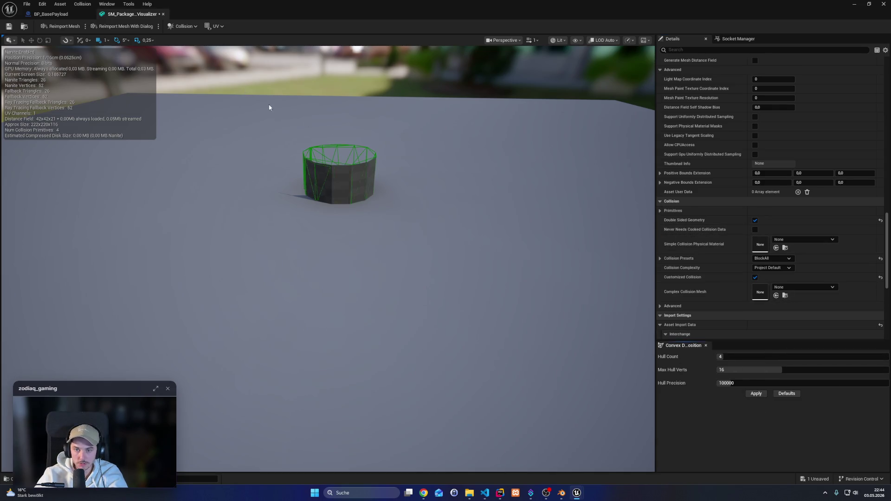
scroll(408, 199, "up", 3)
scroll(408, 198, "down", 3)
scroll(776, 290, "down", 10)
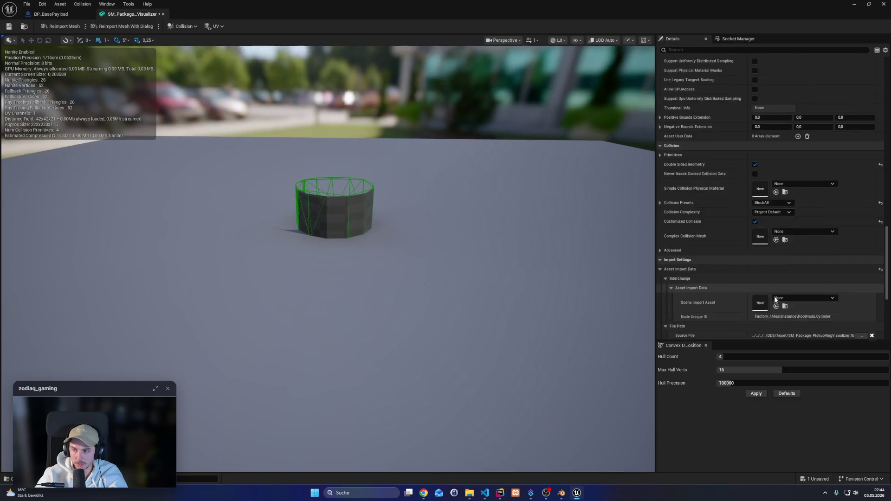
scroll(777, 305, "up", 15)
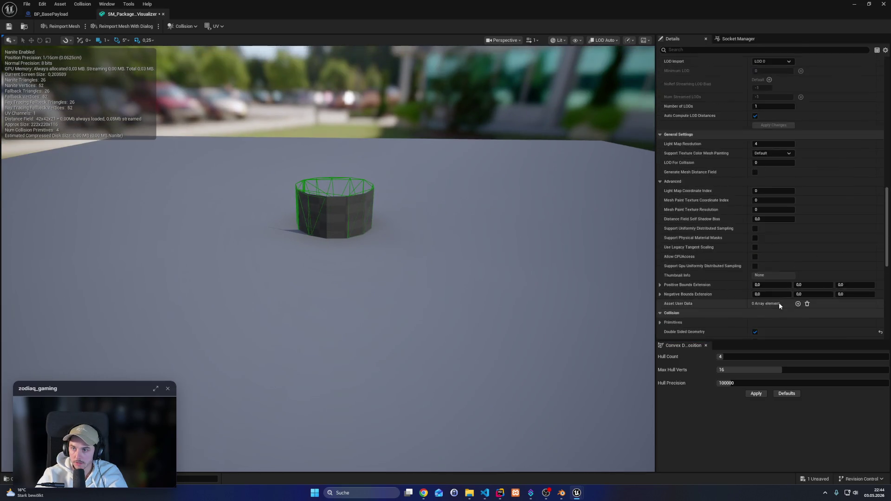
scroll(779, 303, "up", 10)
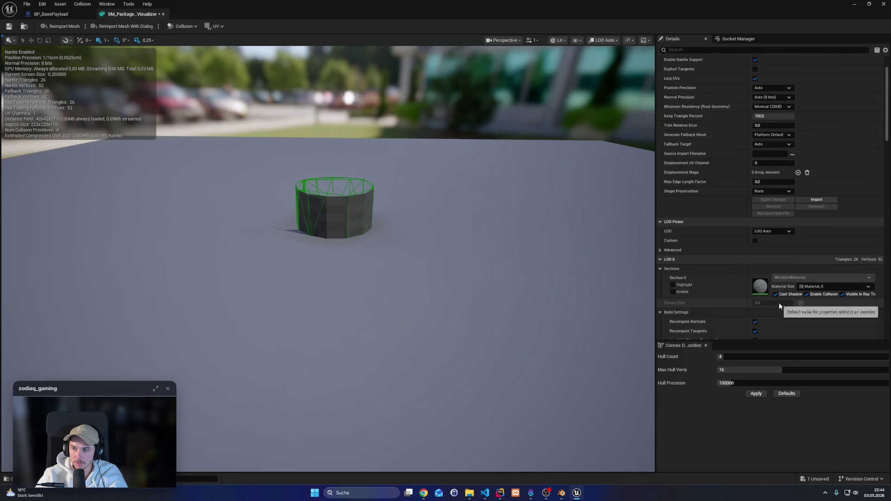
scroll(697, 219, "up", 1)
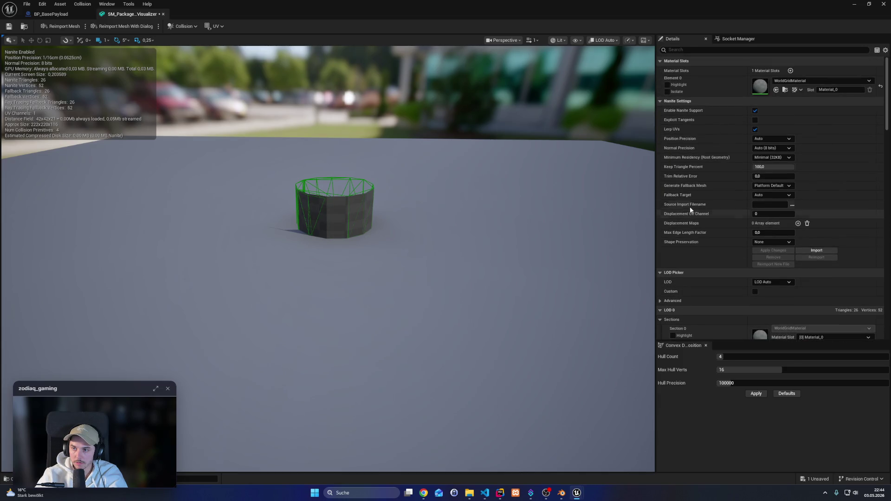
Open the ring mesh's reimport options, search them for 'double', filter to Static Meshes, then cancel
left_click(61, 28)
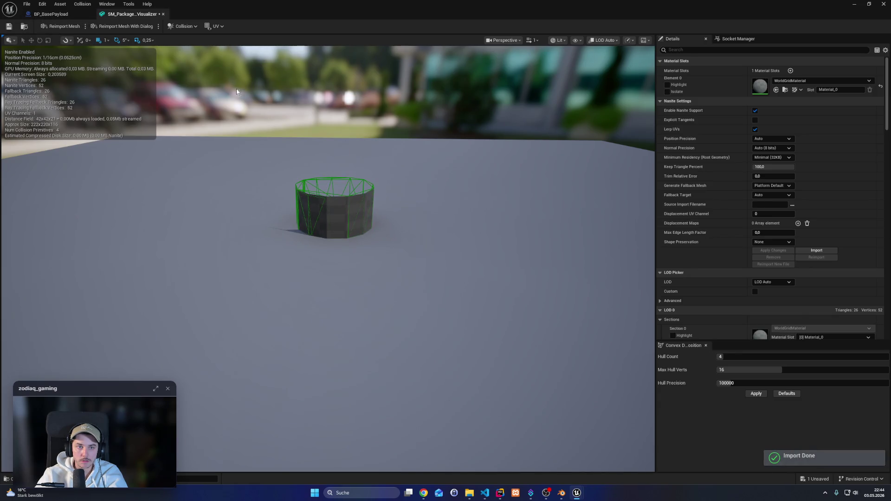
left_click(123, 26)
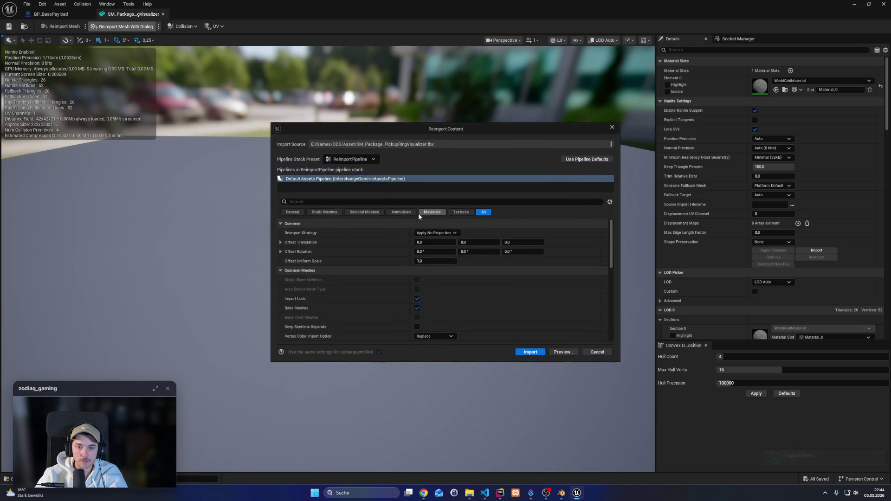
left_click(342, 204)
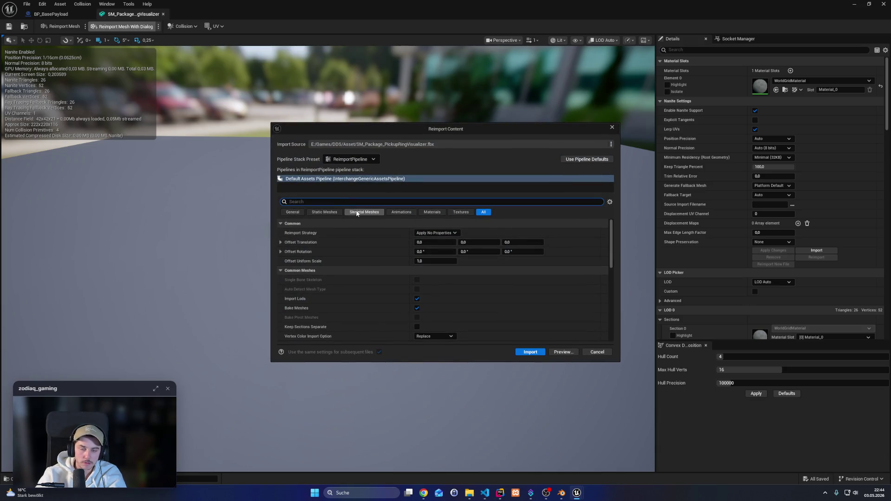
type("double")
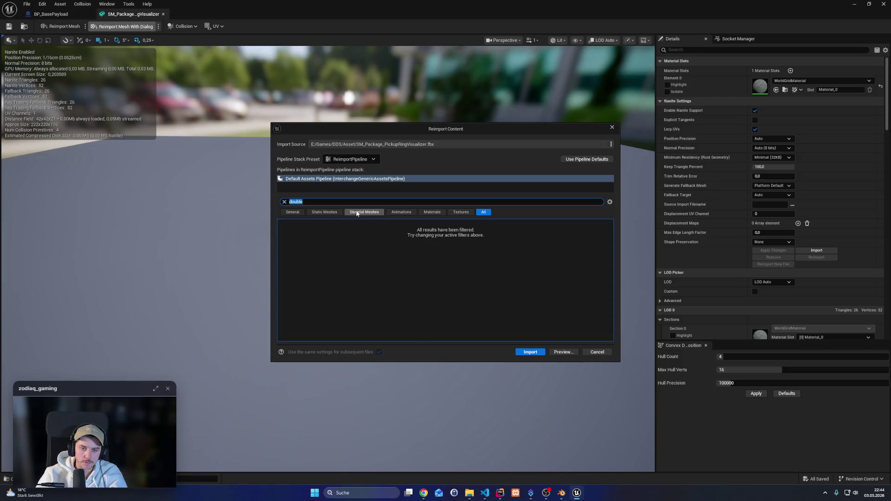
left_click(285, 202)
left_click(325, 213)
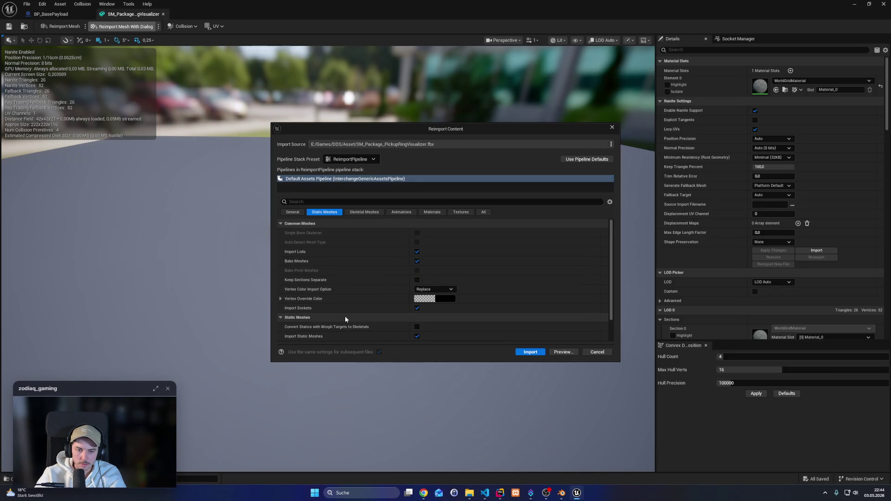
left_click(597, 352)
scroll(761, 266, "down", 10)
scroll(738, 282, "down", 15)
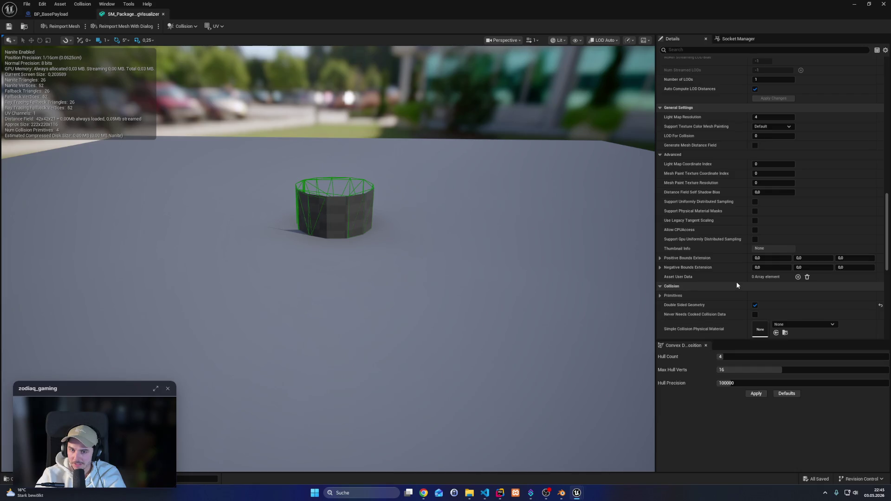
Remove all collision hulls from the ring mesh via Collision > Remove Collision
left_click(303, 194)
left_click(296, 188)
left_click_drag(394, 258, 493, 339)
key("f")
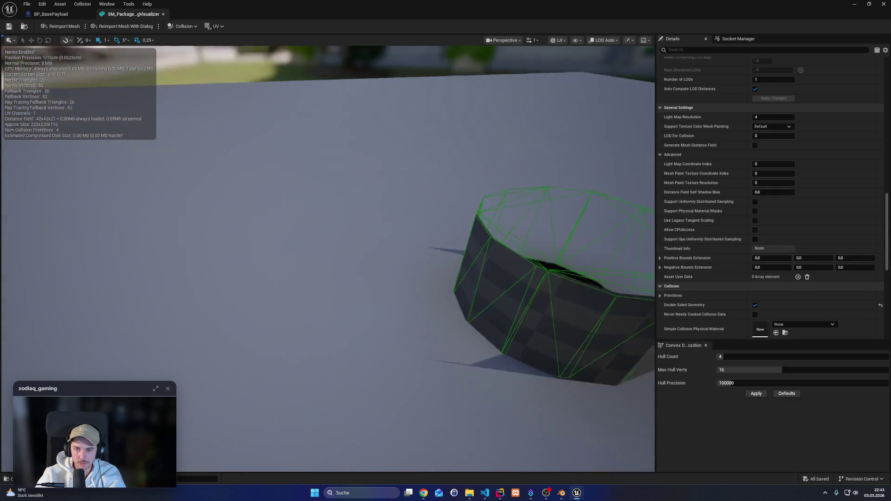
left_click(182, 27)
left_click(195, 119)
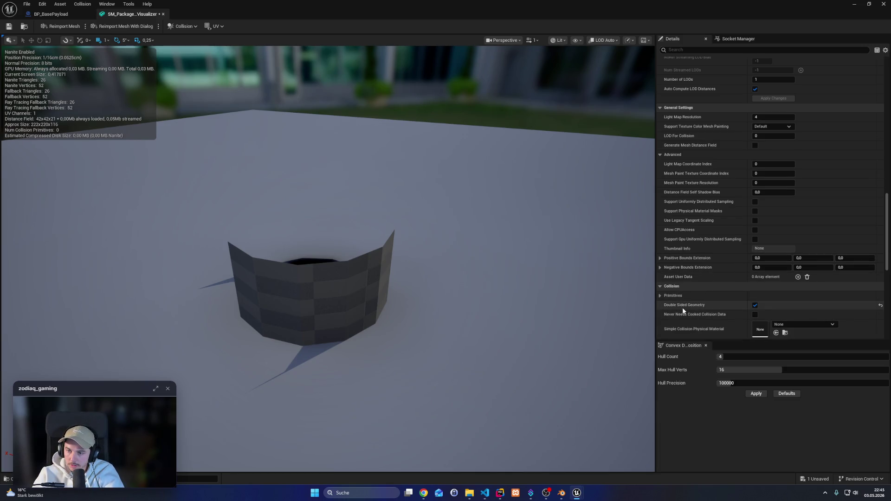
Untick Double Sided Geometry in the mesh Details panel
left_click(756, 305)
scroll(733, 313, "down", 5)
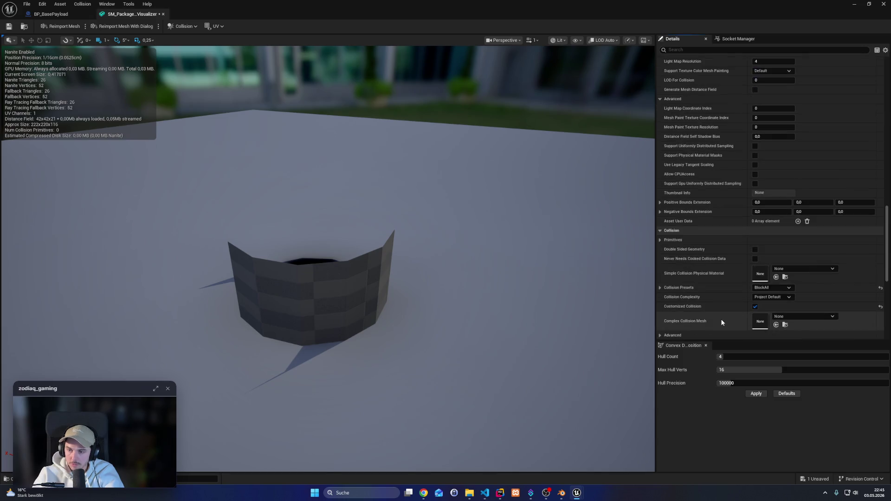
scroll(724, 316, "up", 9)
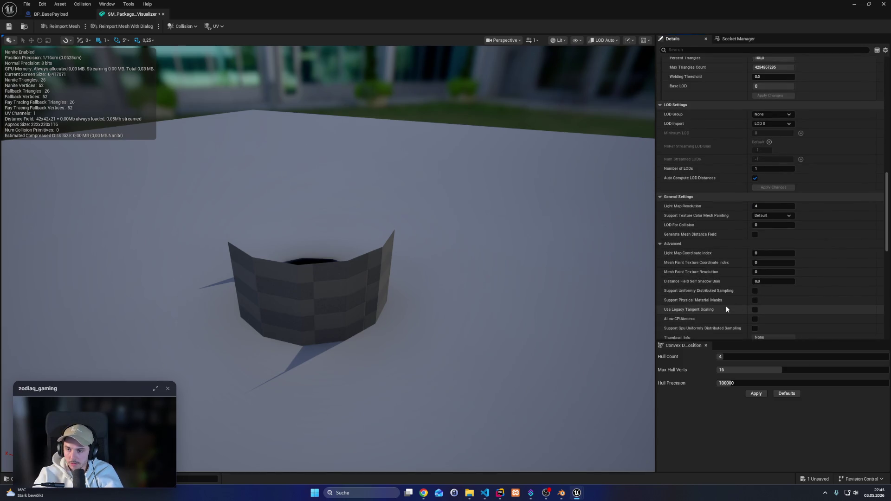
scroll(727, 310, "down", 2)
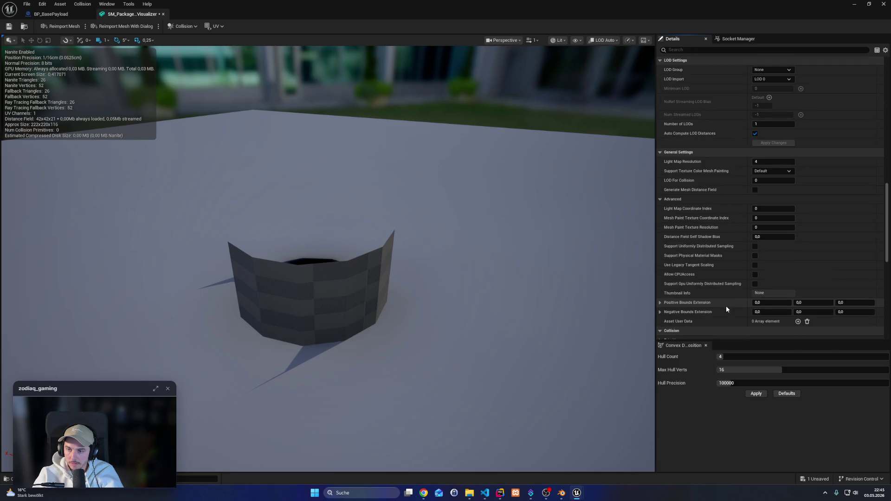
scroll(726, 308, "up", 5)
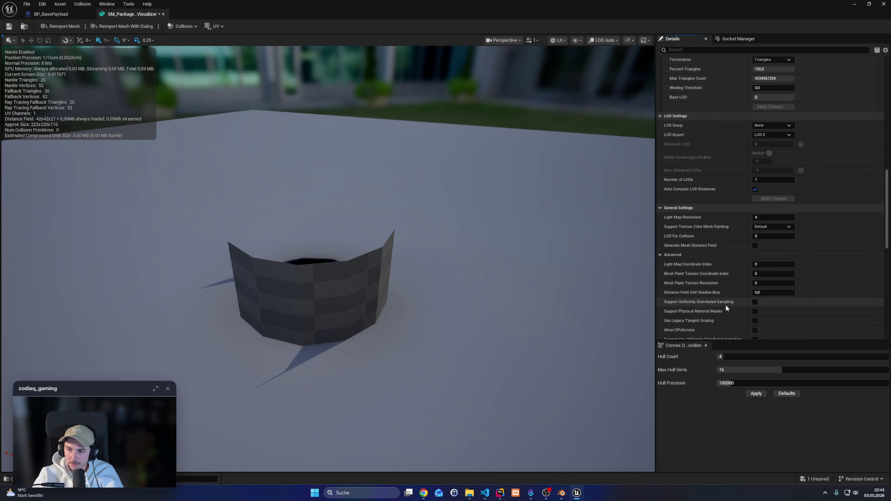
scroll(725, 305, "up", 20)
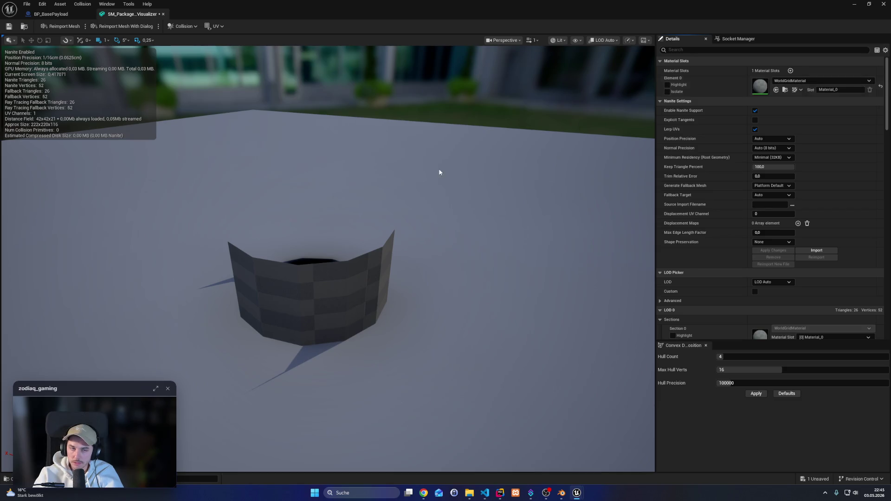
Save the ring mesh asset and orbit out to view the whole mesh
left_click(9, 26)
left_click_drag(246, 253, 230, 296)
scroll(419, 183, "down", 3)
left_click_drag(497, 197, 246, 195)
scroll(336, 201, "down", 2)
scroll(336, 201, "down", 3)
scroll(247, 195, "down", 2)
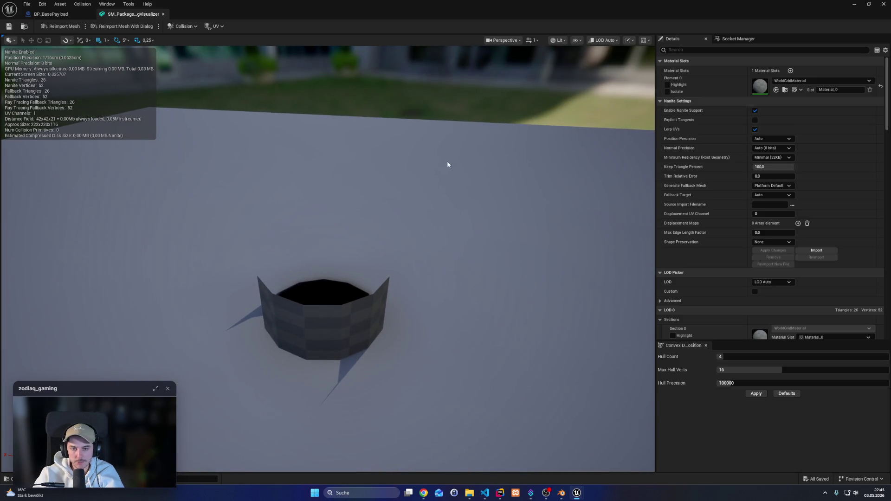
left_click(884, 4)
left_click(27, 422)
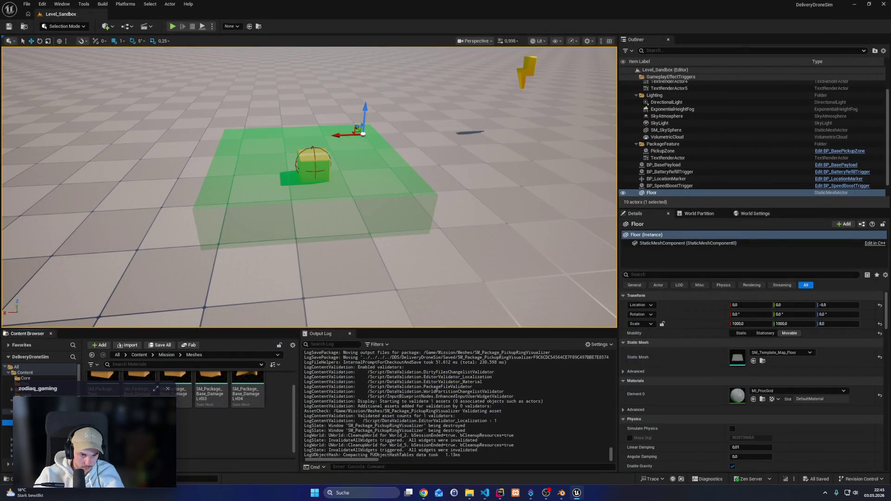
right_click(179, 426)
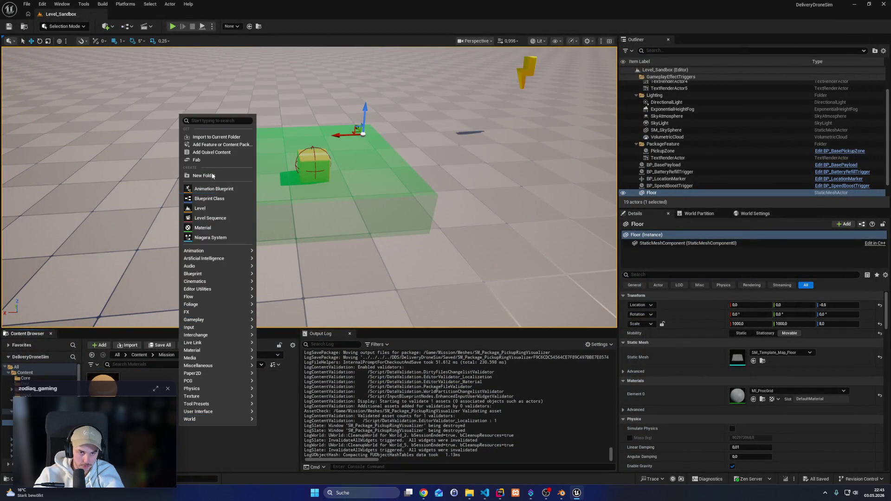
left_click(214, 228)
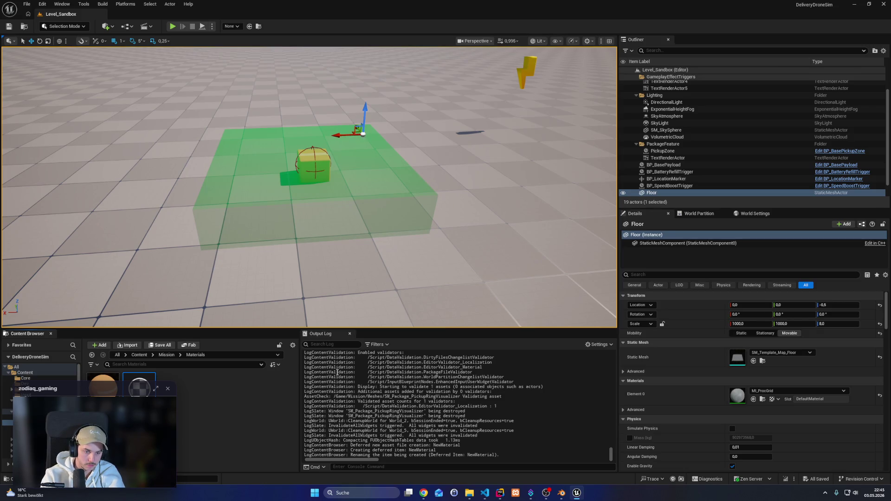
key("Return")
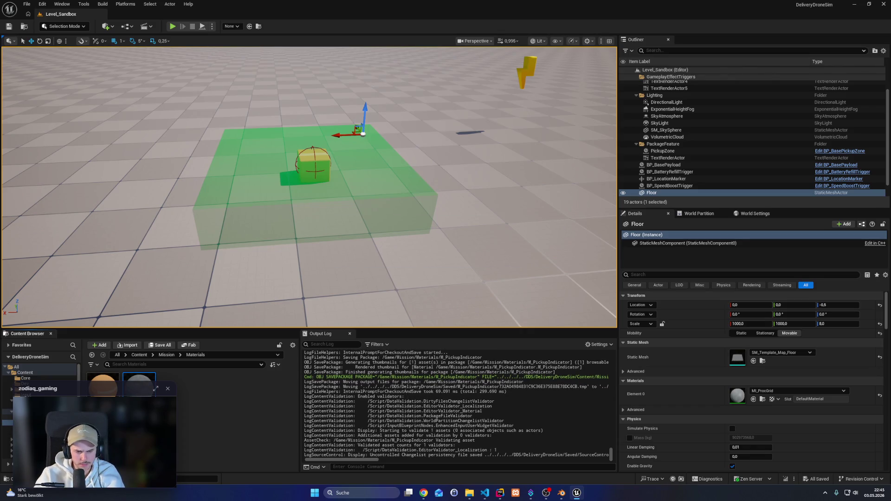
left_click(7, 428)
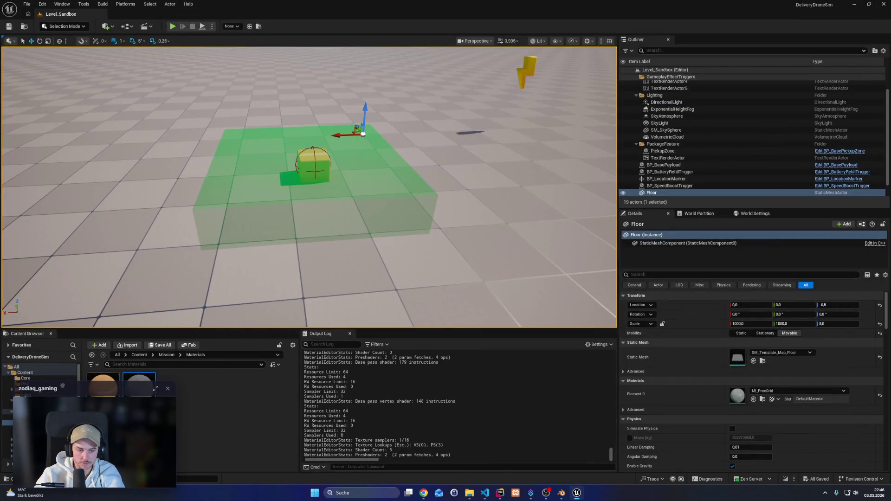
left_click(19, 428)
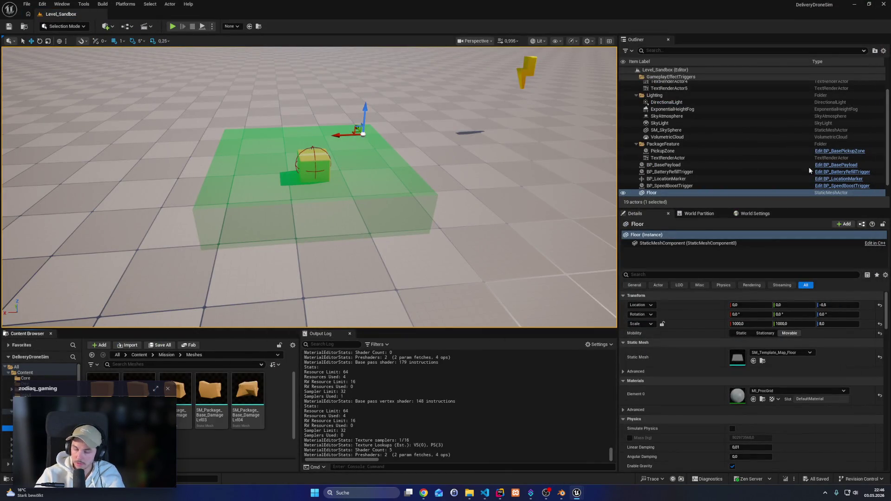
left_click(19, 423)
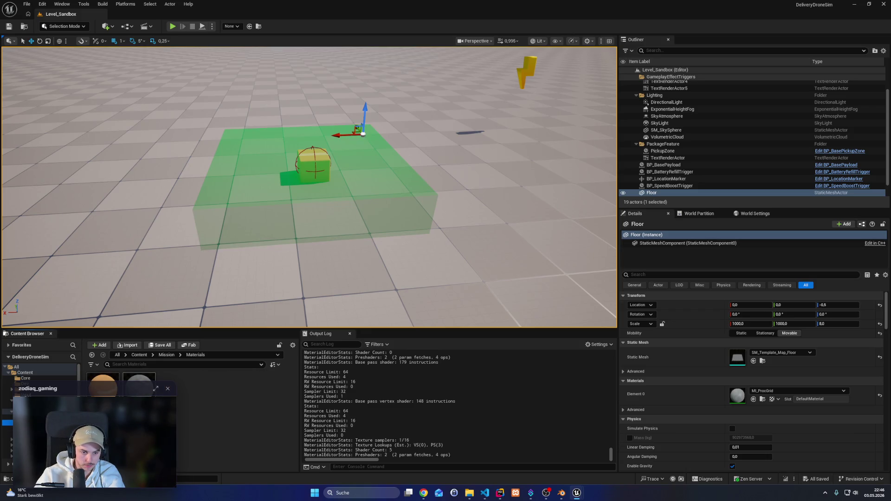
left_click(19, 428)
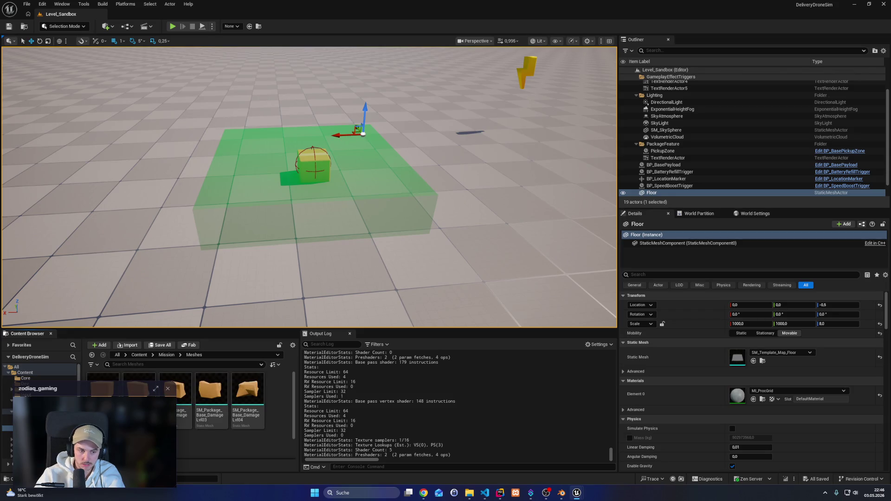
left_click_drag(139, 385, 790, 396)
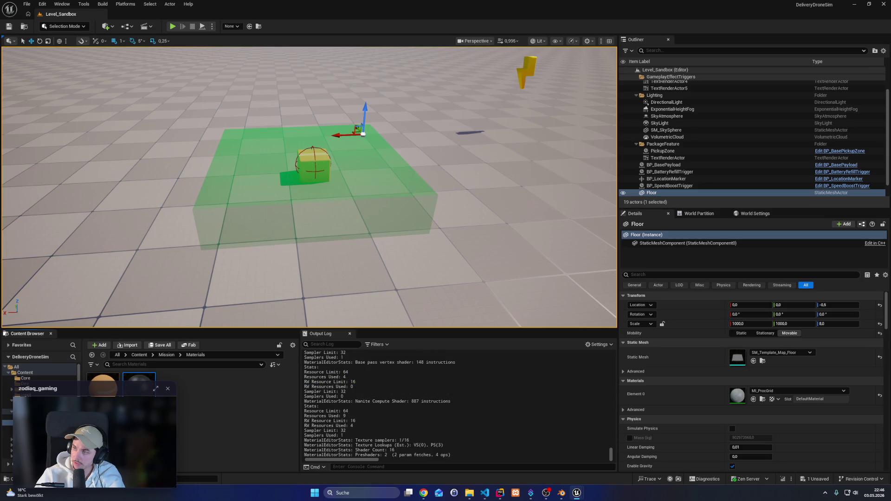
key("alt+Tab")
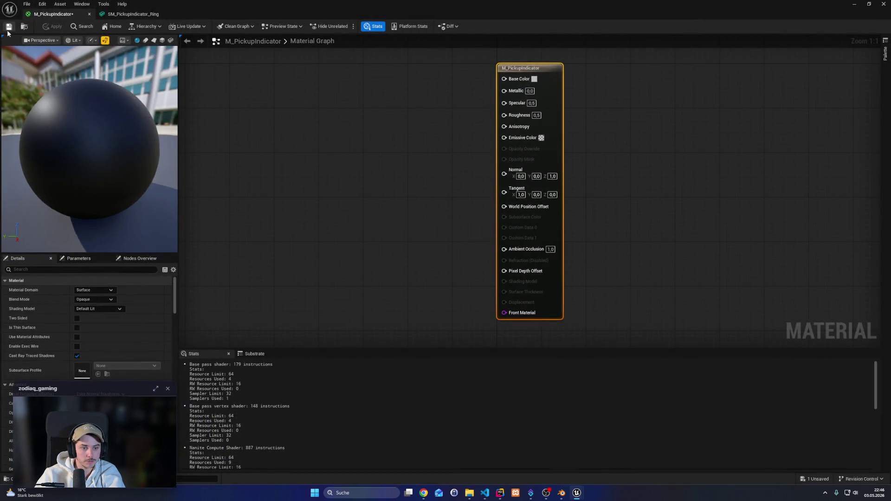
Tick Two Sided on M_PickupIndicator, apply, and orbit SM_PickupIndicator_Ring to a low side view
left_click(76, 318)
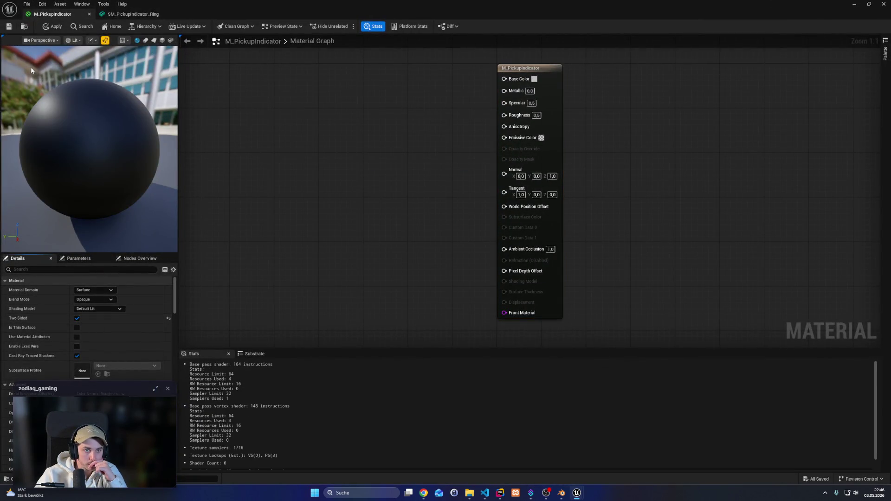
left_click(52, 27)
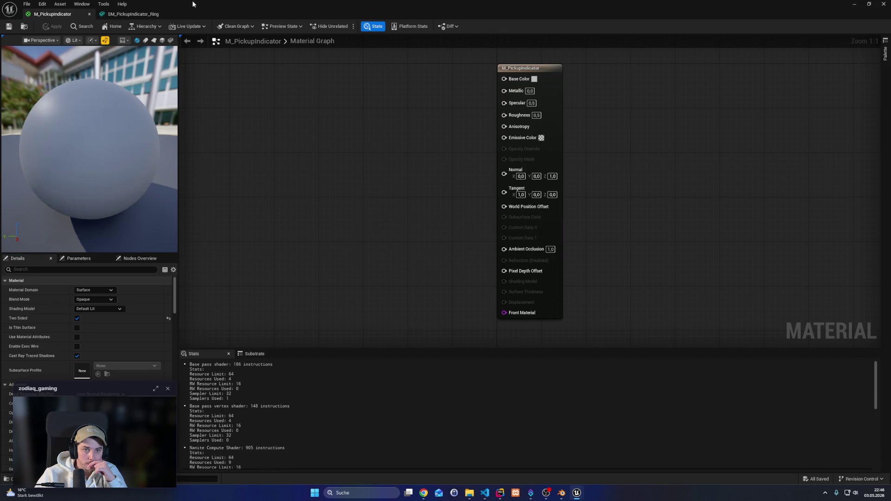
left_click(151, 15)
scroll(367, 314, "up", 5)
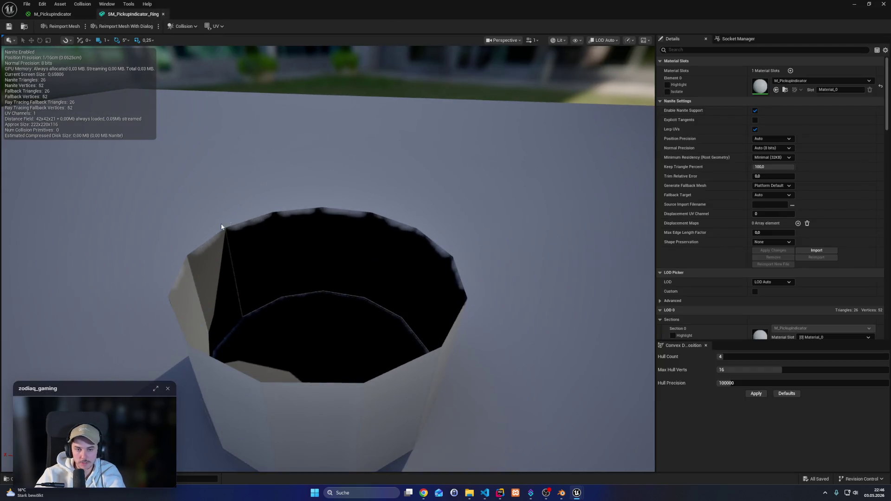
mouse_move(191, 235)
left_mouse_down()
mouse_move(195, 199)
mouse_move(234, 232)
mouse_move(79, 159)
left_mouse_up()
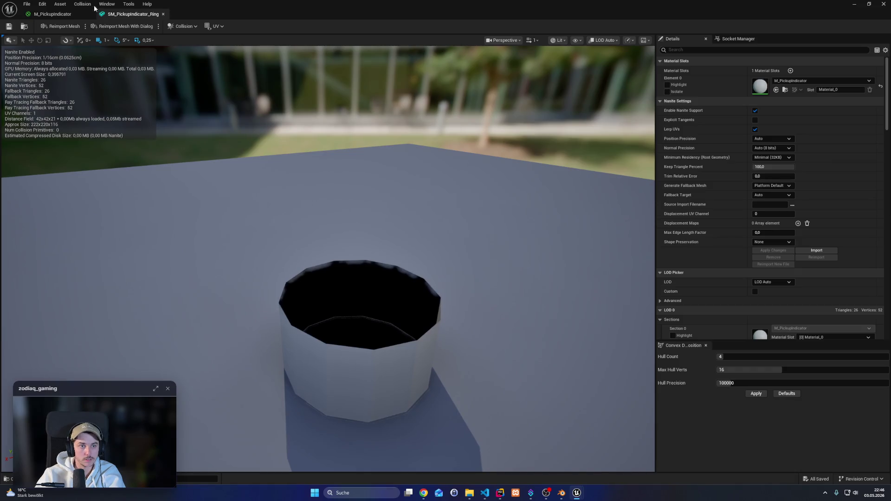
left_click(77, 13)
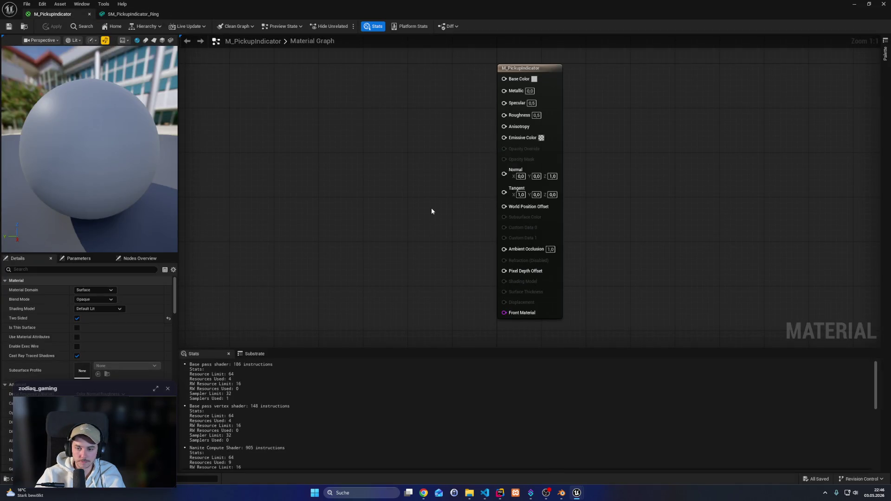
left_click(125, 14)
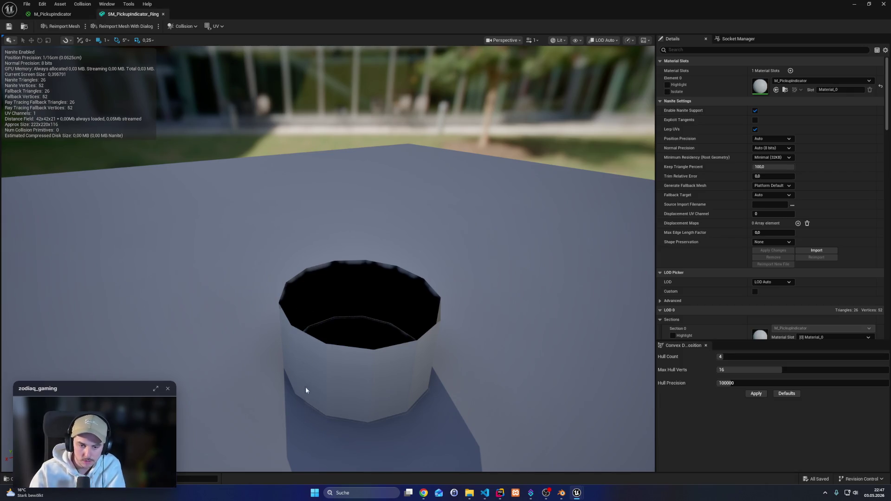
Add a DepthFromWorldPosition node to the M_PickupIndicator graph via a 'depth' search
left_click(62, 15)
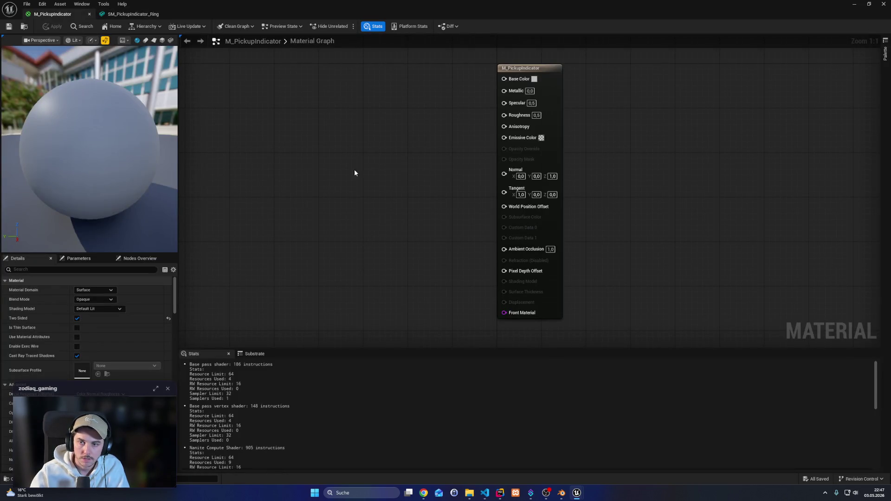
right_click(338, 166)
type("depth")
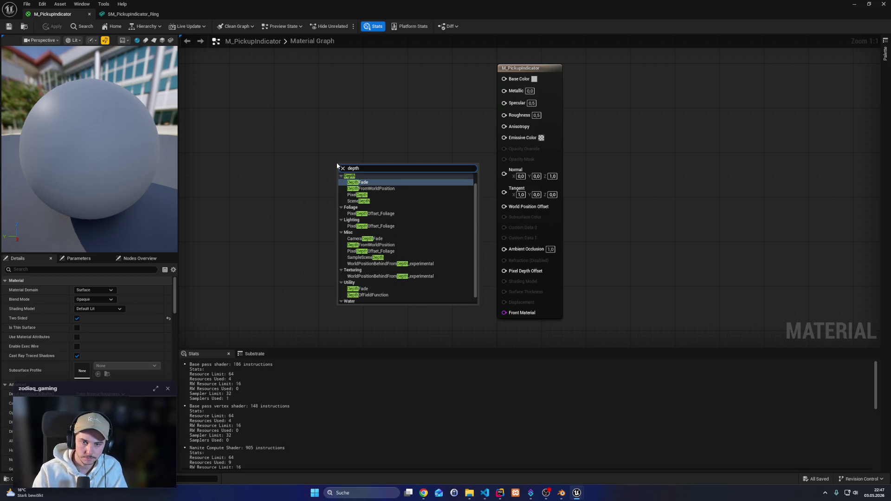
key("Down")
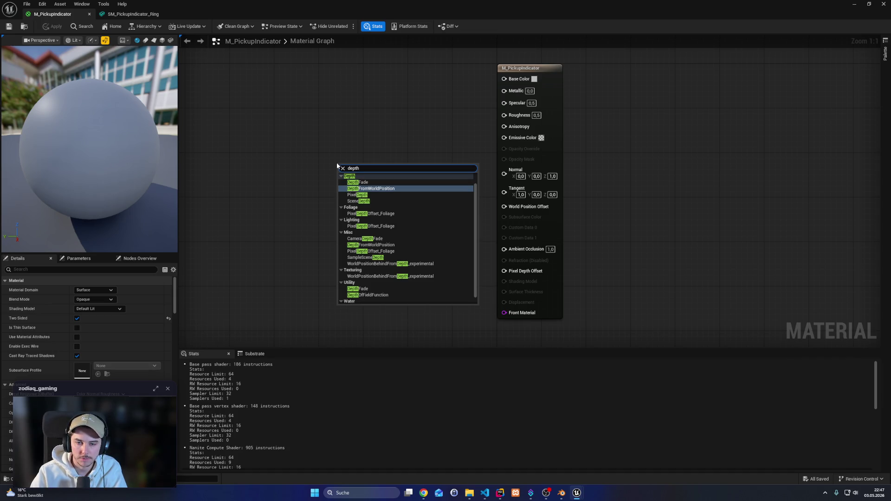
key("Return")
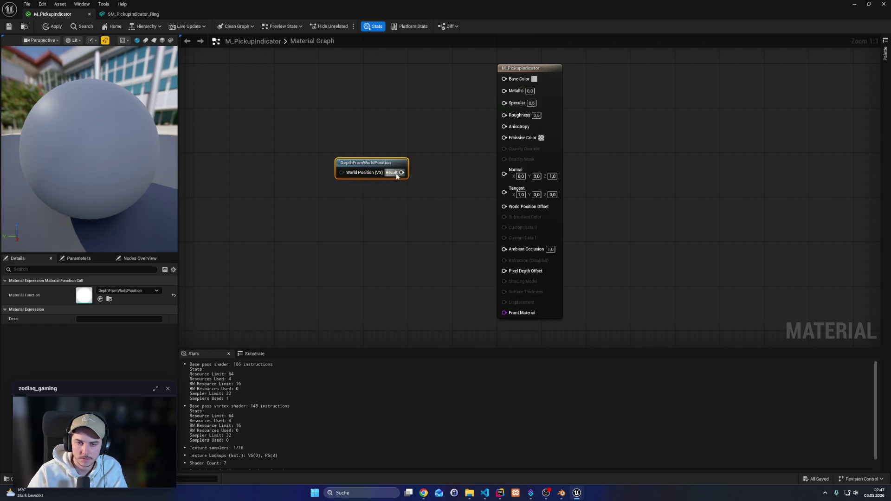
Feed its World Position input from a new Absolute World Position node and tidy the layout
left_click_drag(342, 173, 229, 180)
type("rld pos")
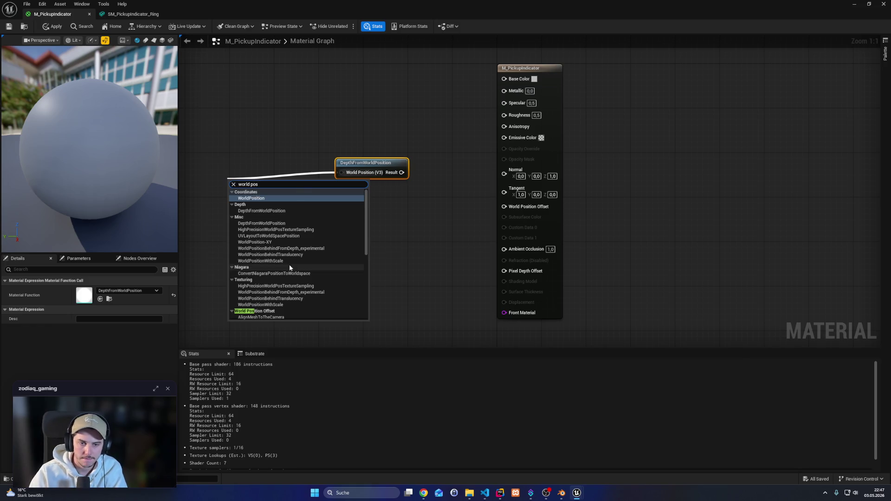
left_click(268, 200)
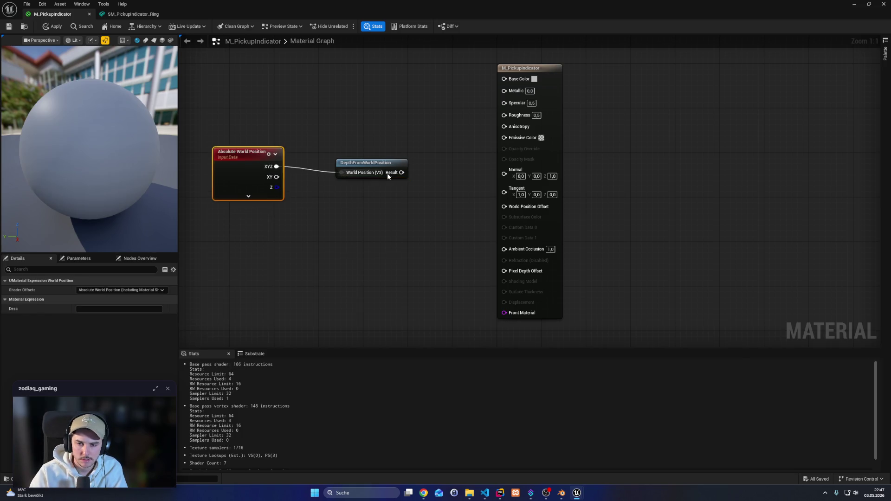
mouse_move(402, 172)
left_mouse_down()
mouse_move(513, 155)
mouse_move(516, 82)
mouse_move(512, 139)
mouse_move(512, 111)
mouse_move(482, 131)
mouse_move(438, 112)
left_mouse_up()
left_click(438, 110)
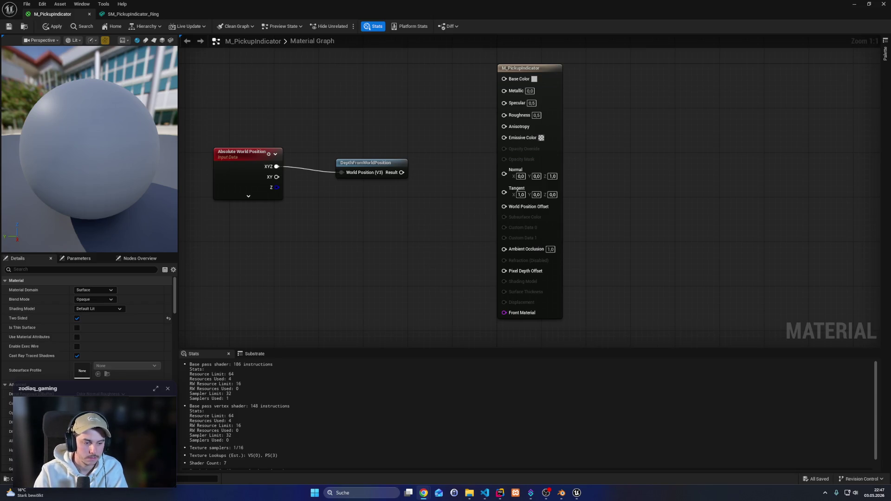
left_click(554, 164)
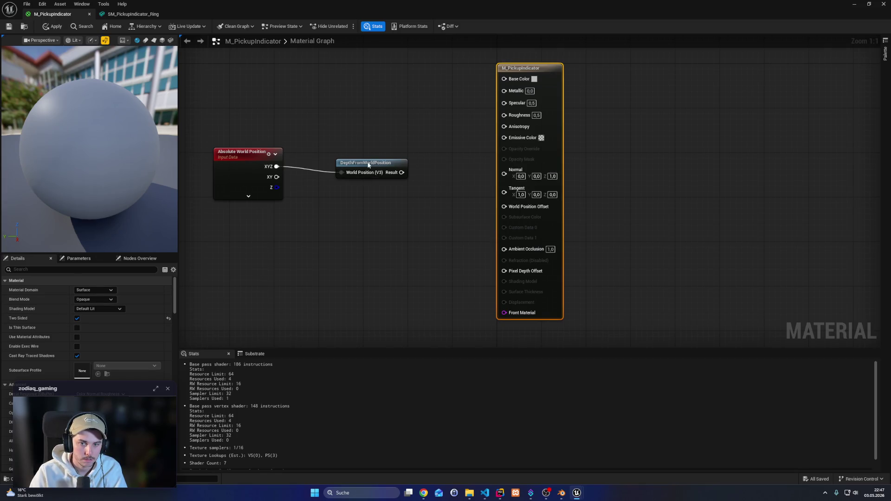
left_click_drag(367, 163, 333, 157)
left_click(261, 154)
left_click(367, 237)
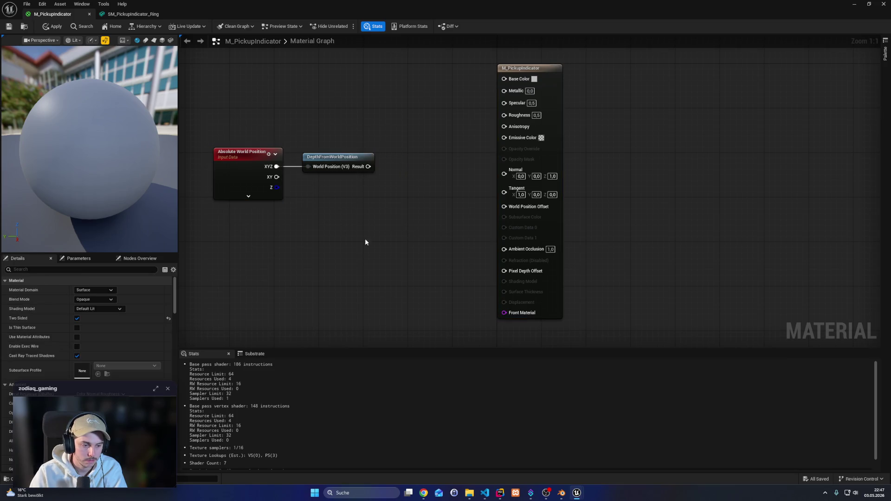
Add a Constant4Vector node, discarding a mistakenly placed scalar Constant
left_click(558, 110)
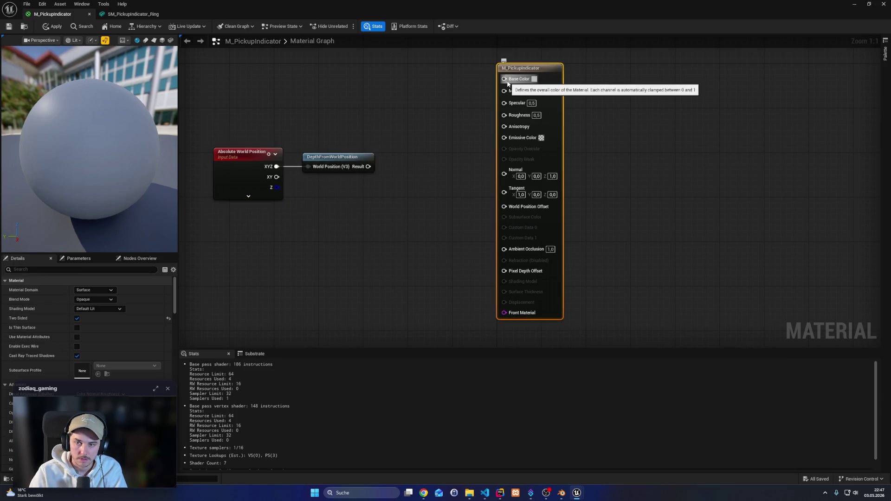
left_click_drag(504, 80, 432, 88)
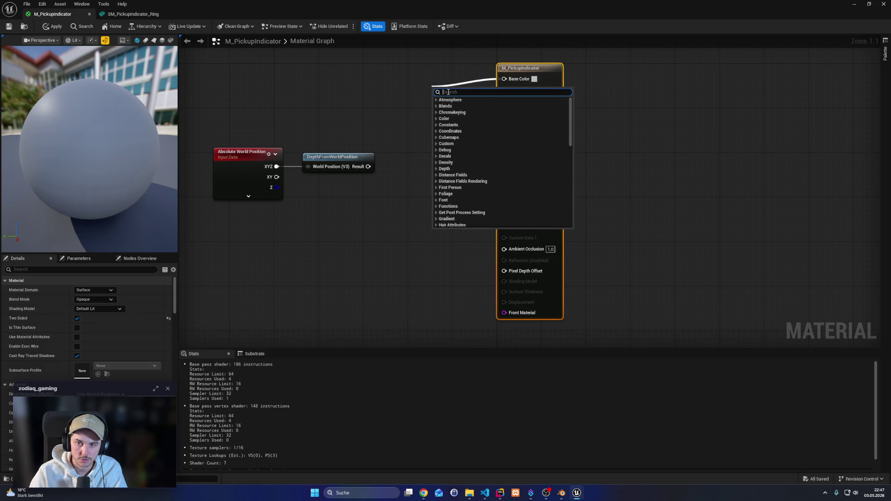
left_click(279, 81)
right_click(279, 82)
type("const")
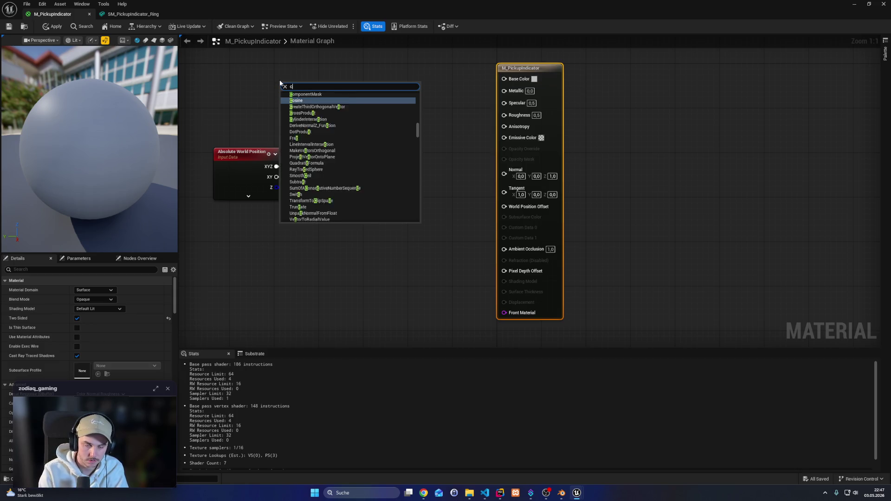
key("Return")
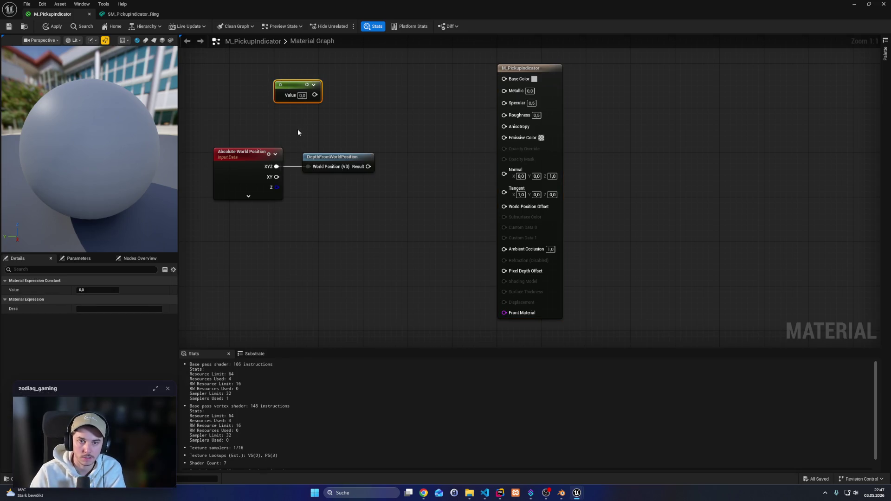
key("Delete")
right_click(255, 91)
type("constant")
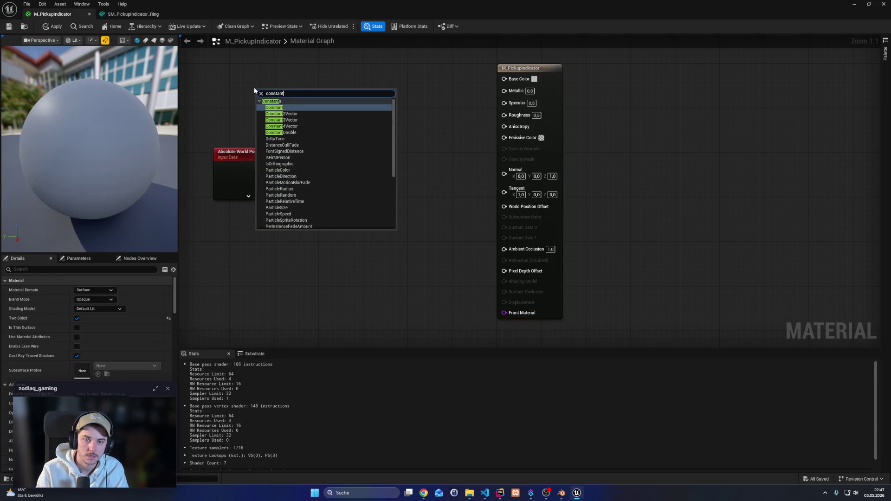
key("Down")
key("Down")
key("Down")
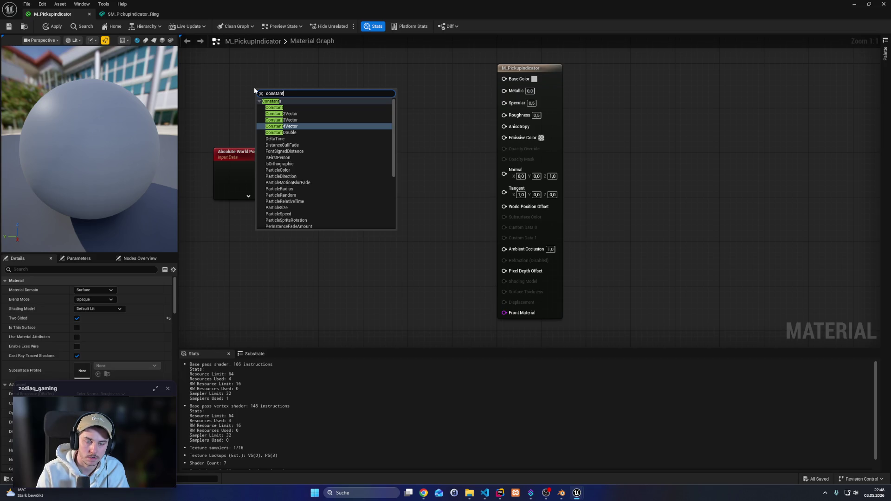
key("Return")
mouse_move(306, 91)
left_mouse_down()
mouse_move(296, 90)
mouse_move(288, 71)
left_mouse_up()
Multiply the Constant4Vector RGBA by the DepthFromWorldPosition result and wire it into Base Color
left_click(257, 149)
left_click(342, 171, "ctrl")
left_click_drag(341, 171, 258, 193)
left_click(304, 165)
mouse_move(290, 78)
left_mouse_down()
mouse_move(362, 116)
mouse_move(350, 112)
left_mouse_up()
type("mult")
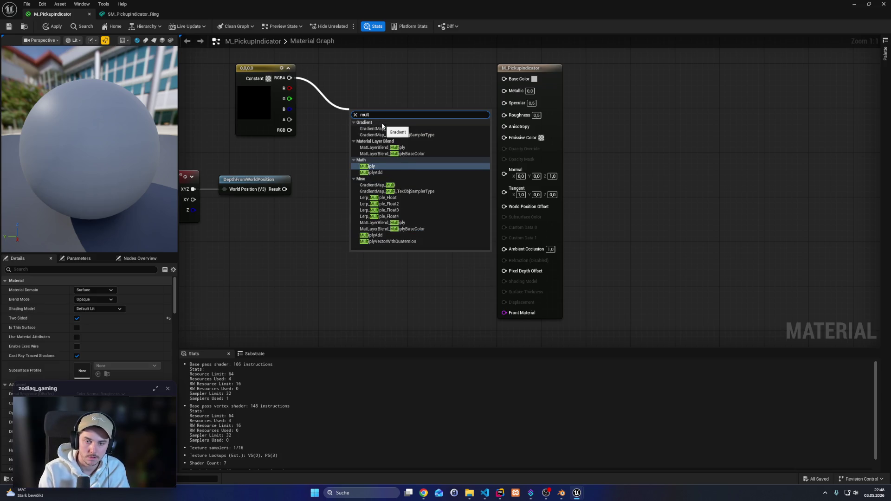
key("Return")
left_click_drag(284, 189, 361, 134)
mouse_move(379, 122)
left_mouse_down()
mouse_move(398, 124)
mouse_move(504, 78)
left_mouse_up()
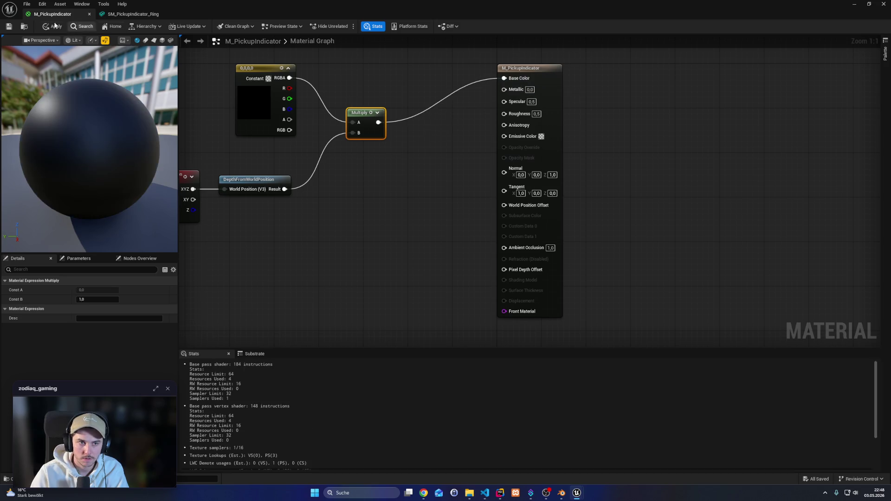
Save M_PickupIndicator and check the result on SM_PickupIndicator_Ring
left_click(8, 30)
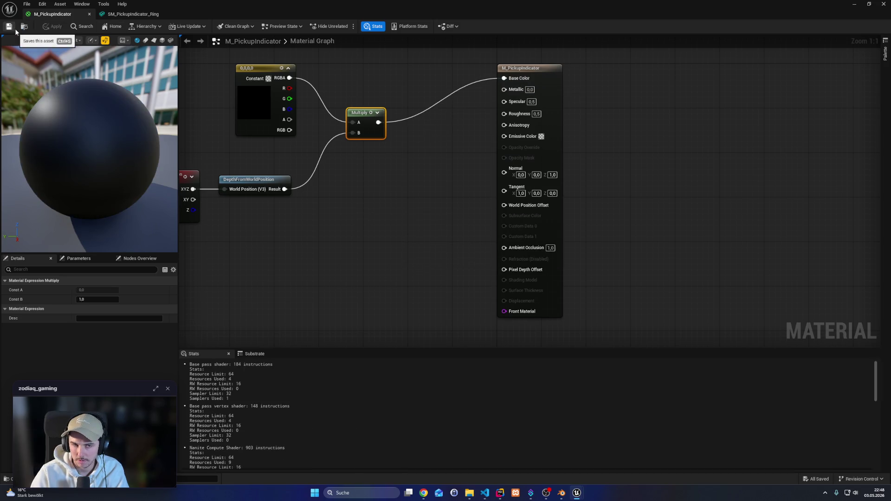
left_click(114, 14)
left_click(53, 14)
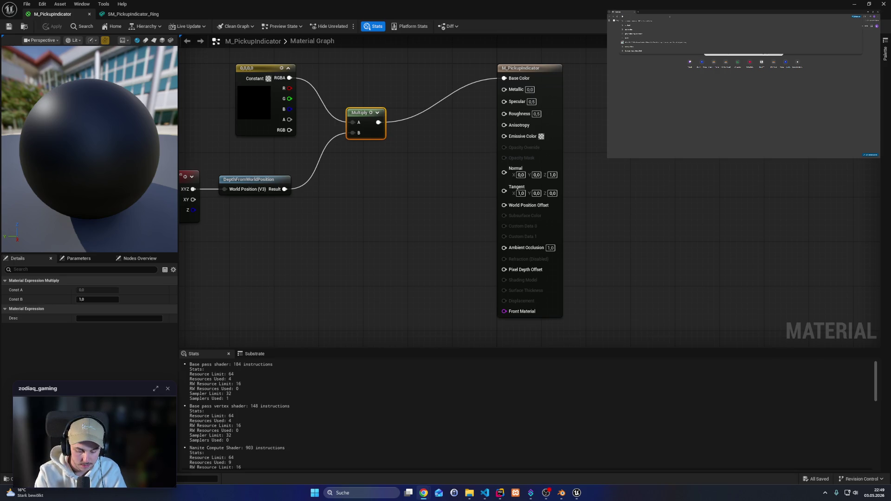
Dismiss the address suggestions on the new browser tab
left_click(680, 79)
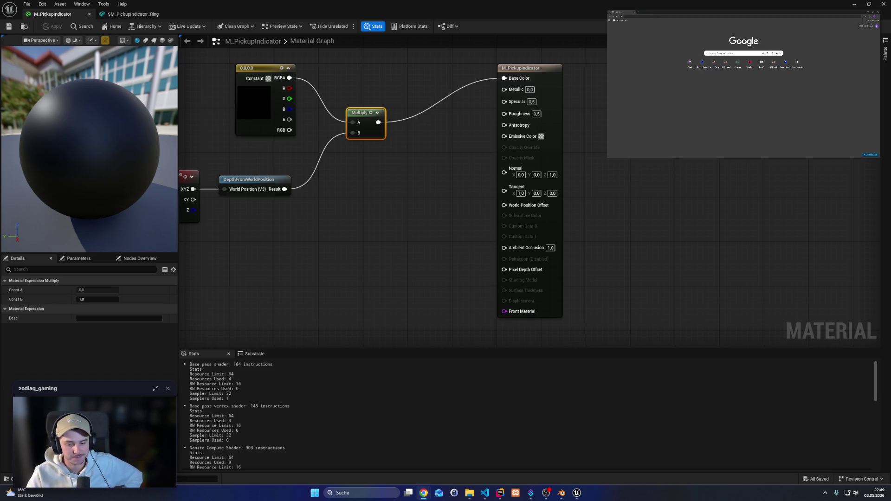
Search Google for 'unreal depthpos', rejecting the autocompleted suggestion
left_click(744, 53)
type("unreal")
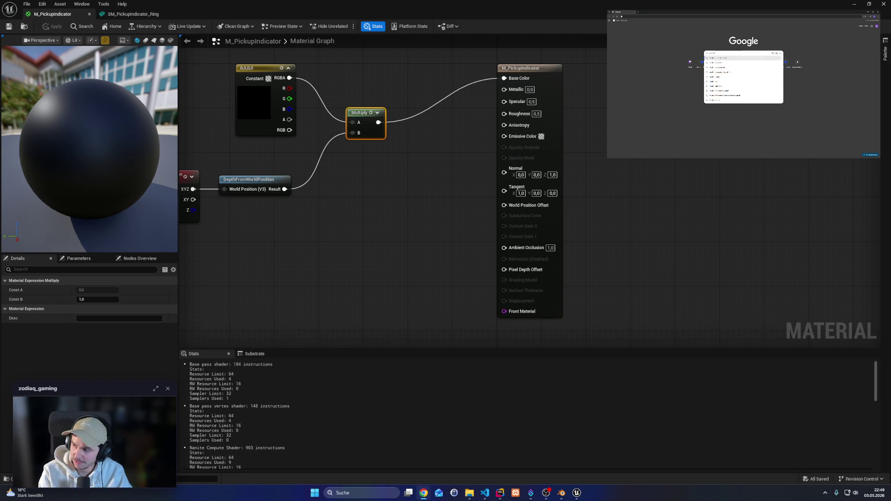
type(" depth")
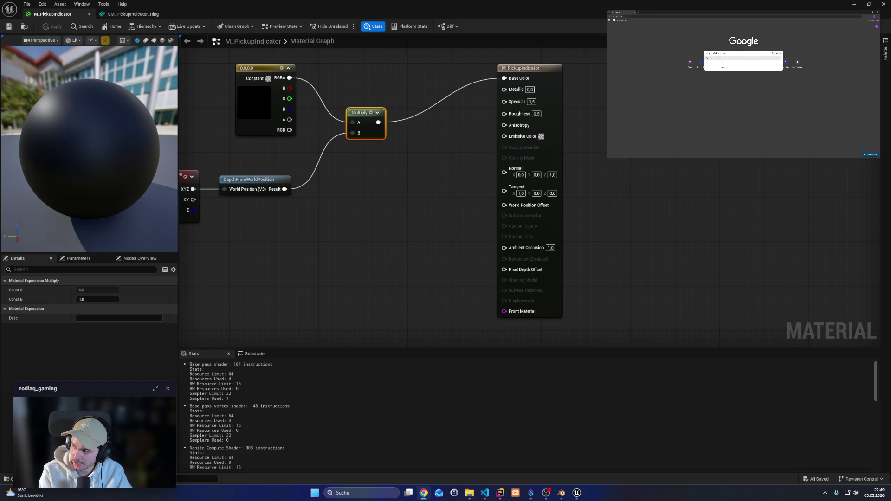
type("po")
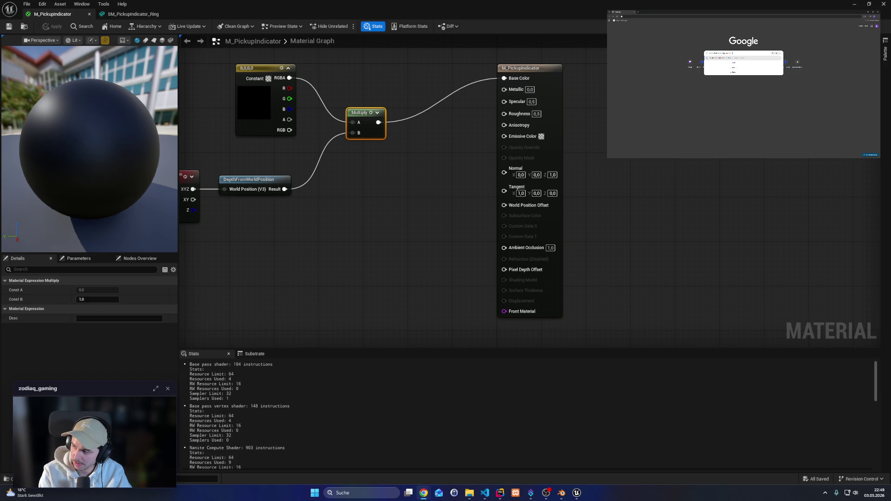
type("s")
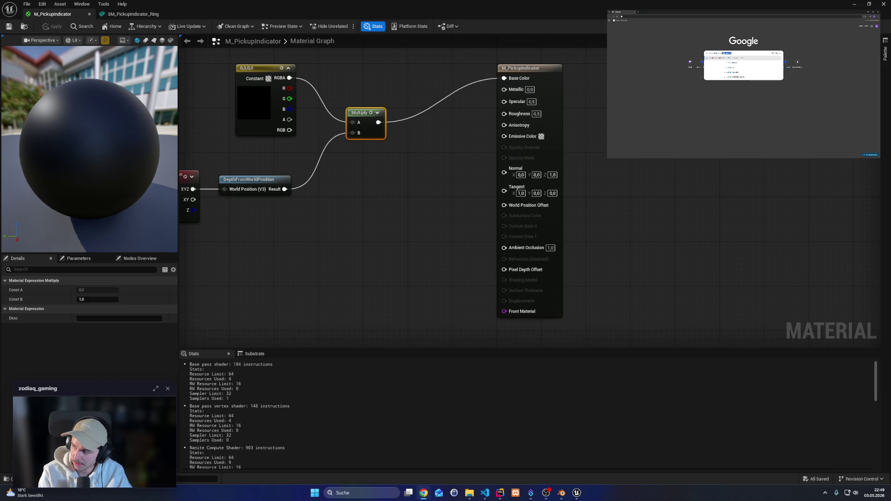
key("BackSpace")
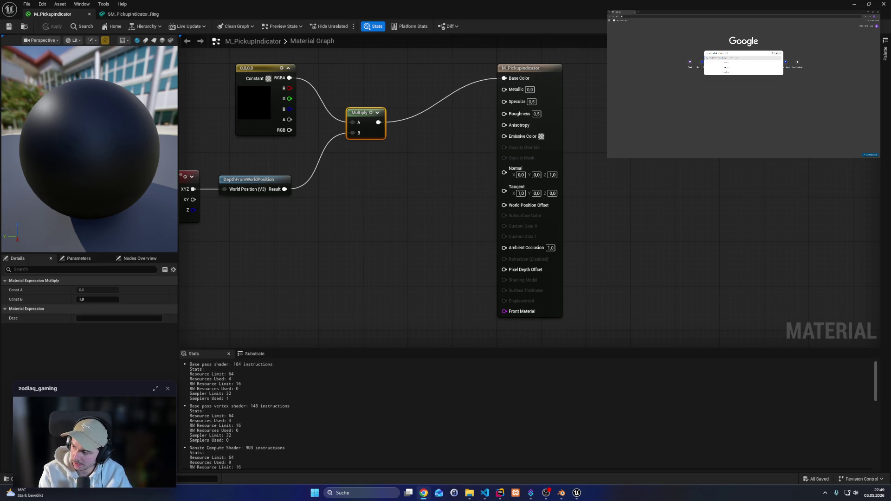
key("Return")
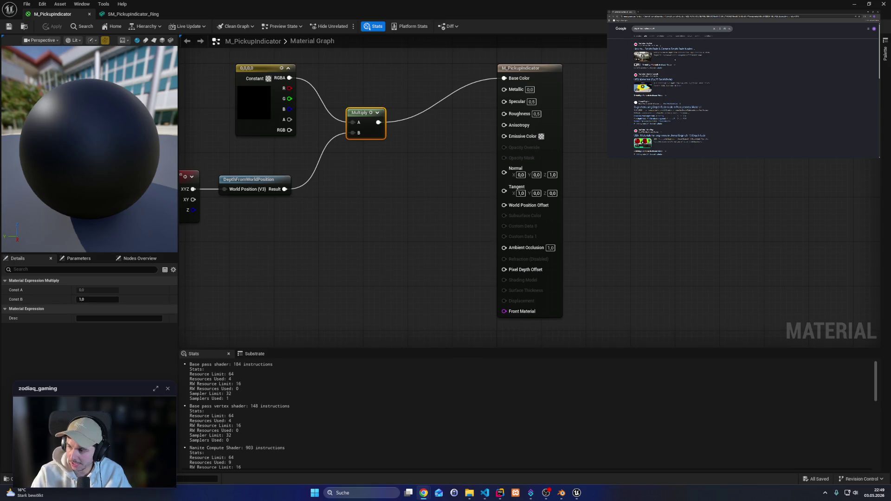
scroll(667, 74, "down", 5)
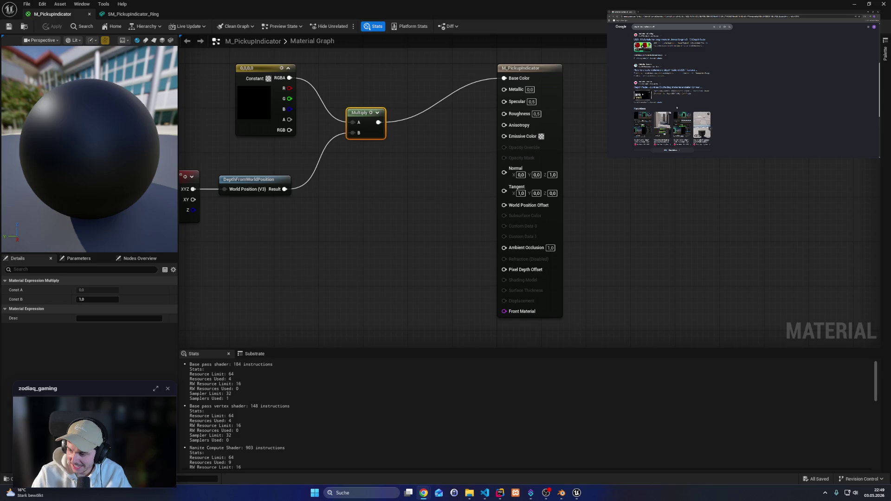
scroll(677, 108, "up", 5)
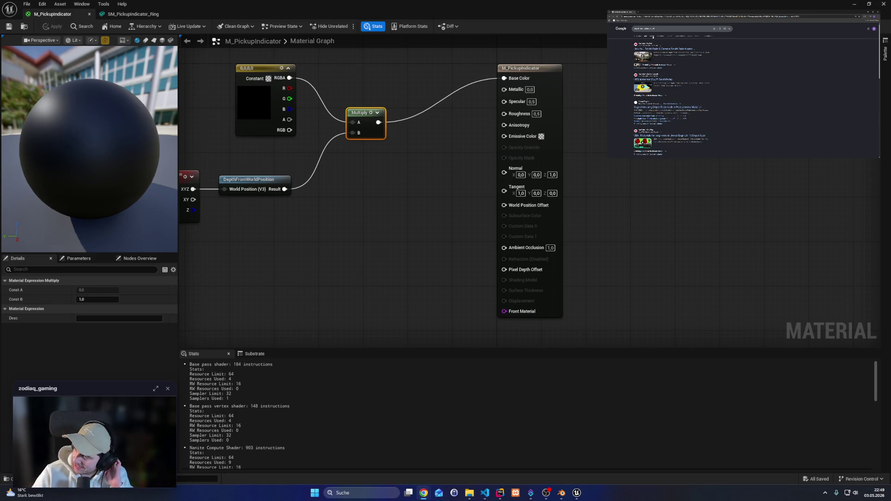
Switch to image results and scroll through the Depth Fade thumbnails
left_click(653, 36)
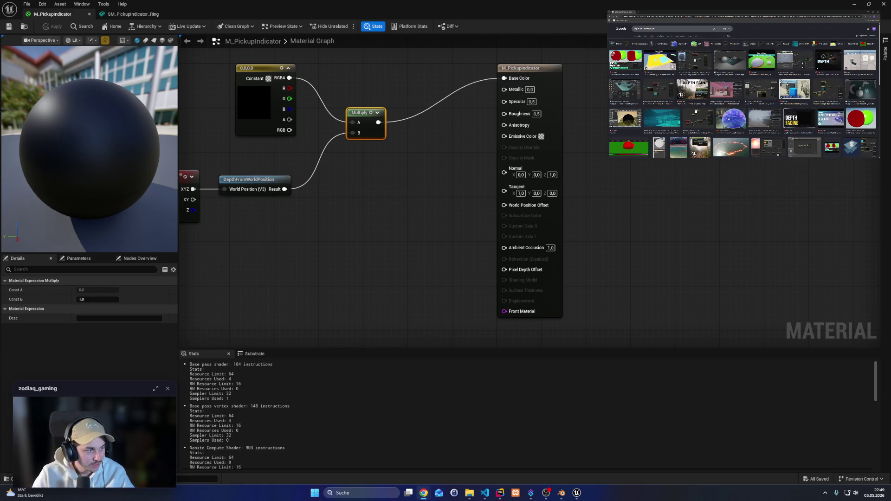
scroll(729, 119, "up", 1, "ctrl")
scroll(743, 98, "down", 8)
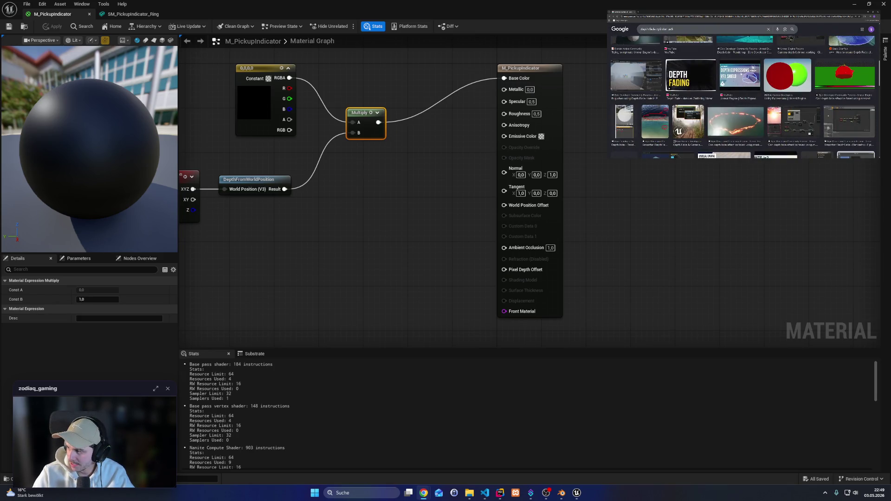
scroll(736, 82, "down", 5)
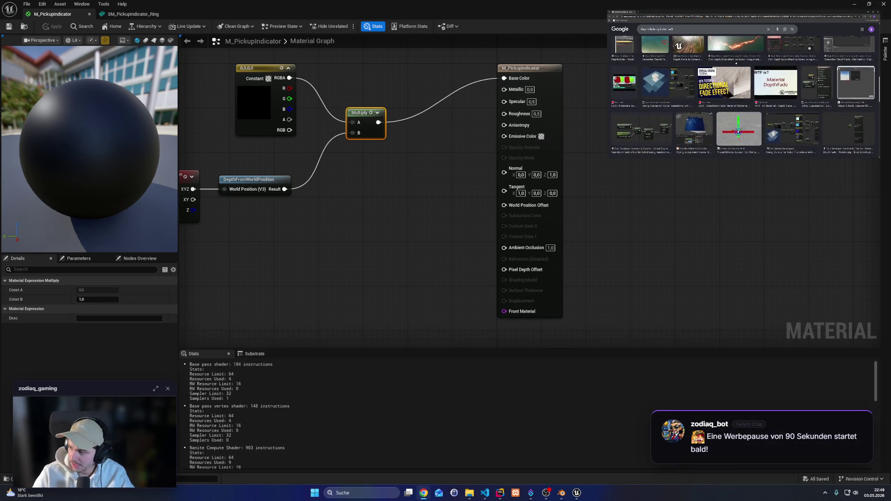
scroll(738, 58, "down", 10)
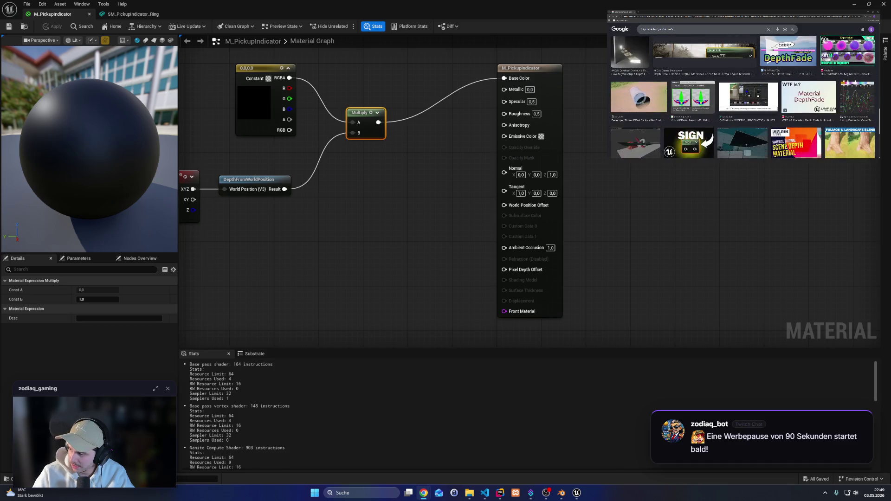
scroll(743, 96, "down", 10)
scroll(743, 102, "up", 7)
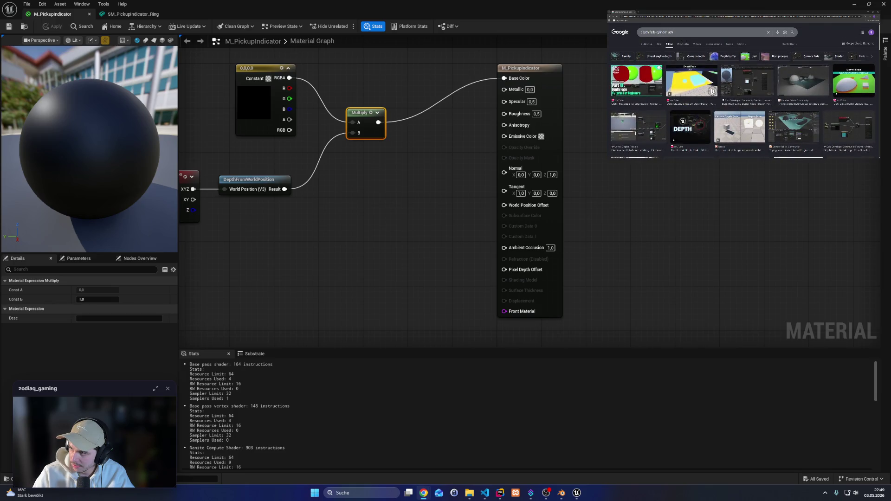
Search images for 'ue5 shield material effect' and skim the results
type("ue5 sh")
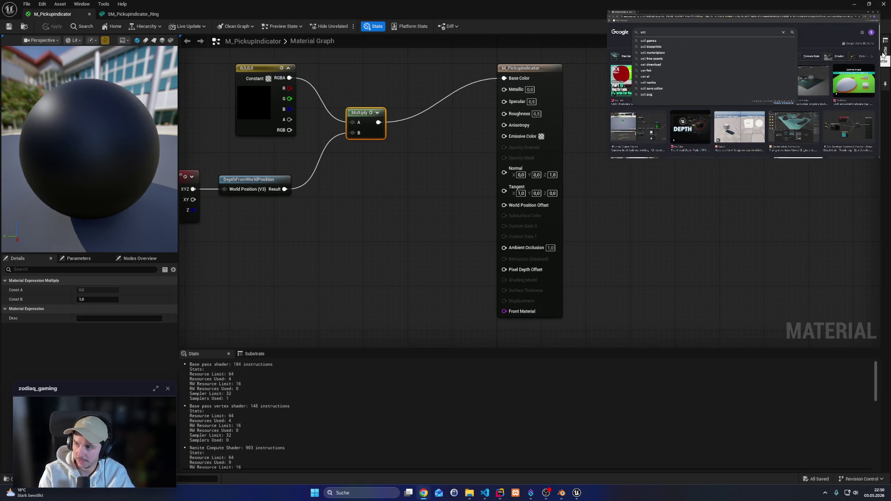
type("ield material")
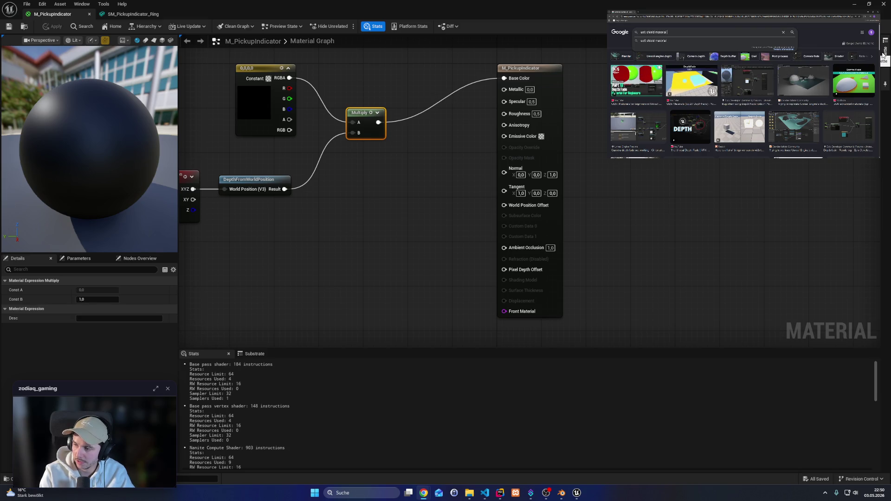
type(" effect")
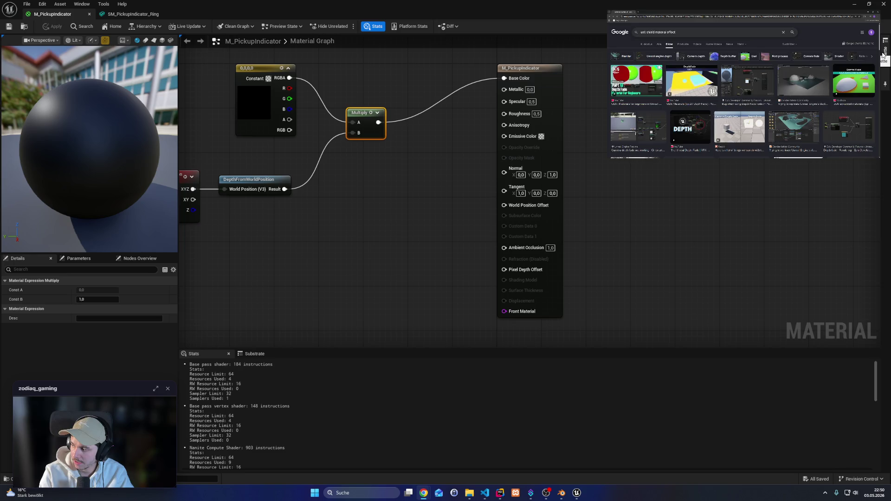
key("Return")
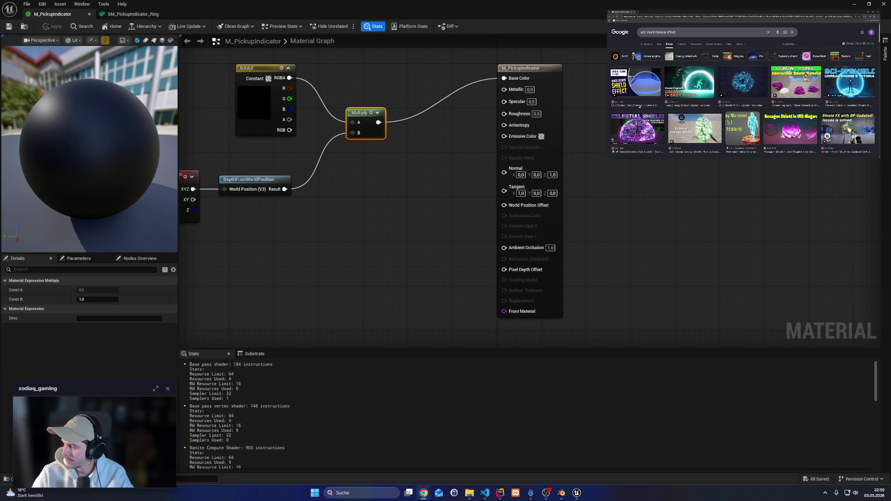
scroll(640, 106, "down", 5)
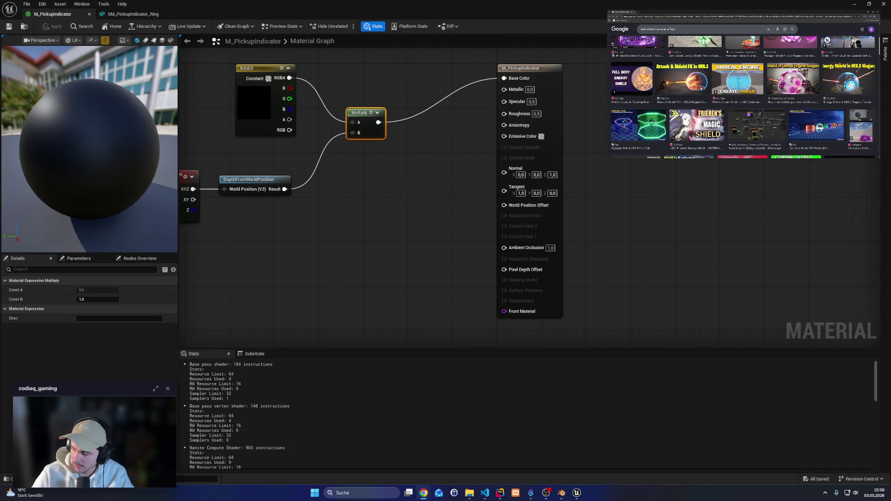
scroll(743, 96, "down", 3)
scroll(743, 98, "up", 5)
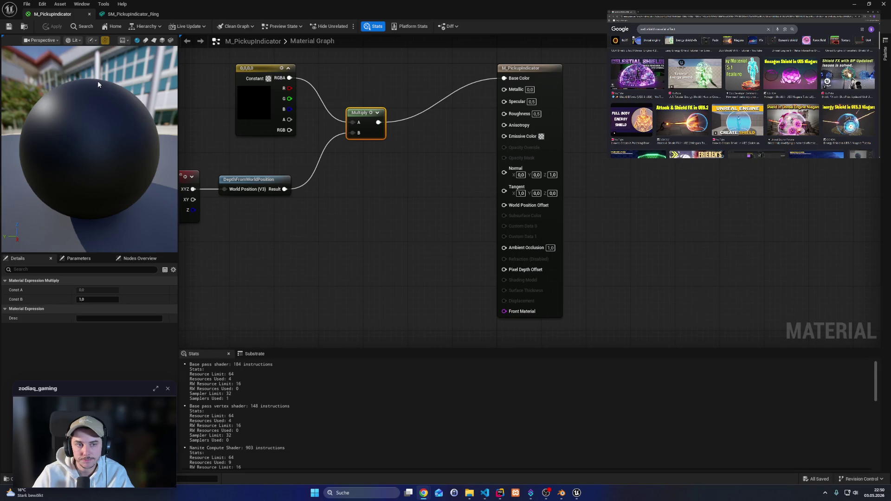
left_click(143, 14)
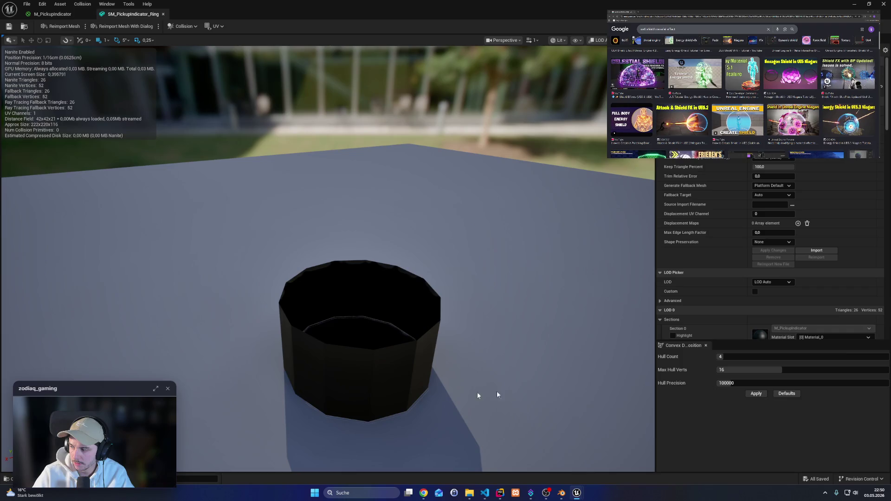
Scroll down through the shield-effect image results beside the ring mesh editor
scroll(743, 97, "down", 3)
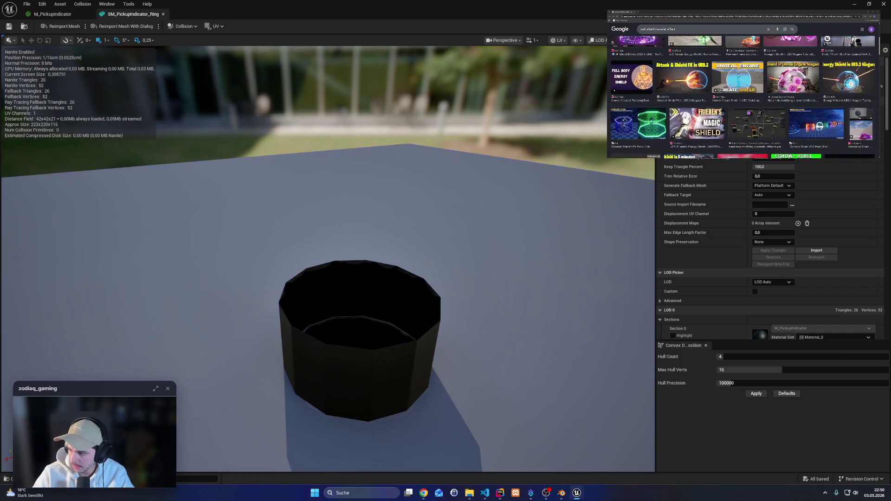
scroll(743, 96, "down", 3)
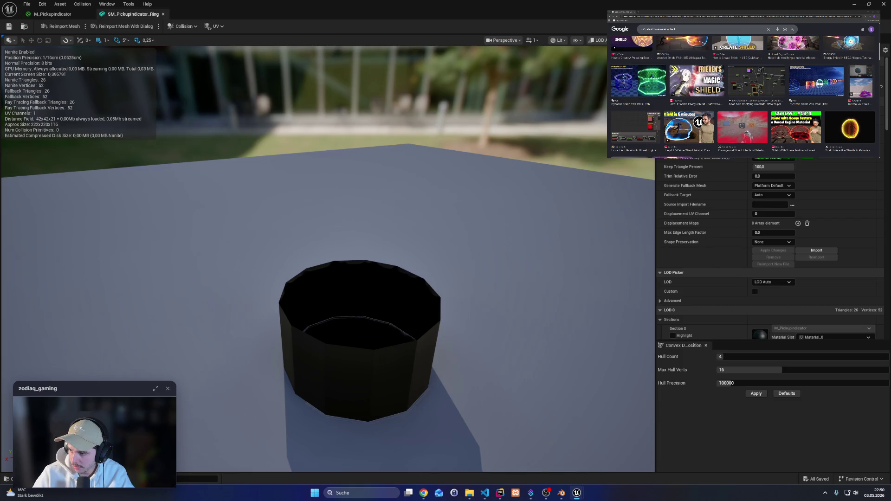
scroll(743, 96, "down", 6)
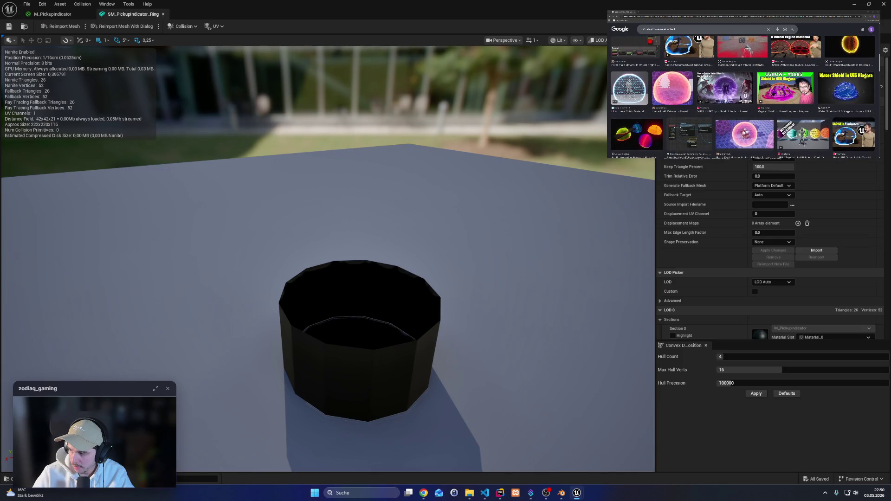
scroll(743, 97, "down", 3)
scroll(743, 97, "down", 6)
scroll(743, 96, "down", 2)
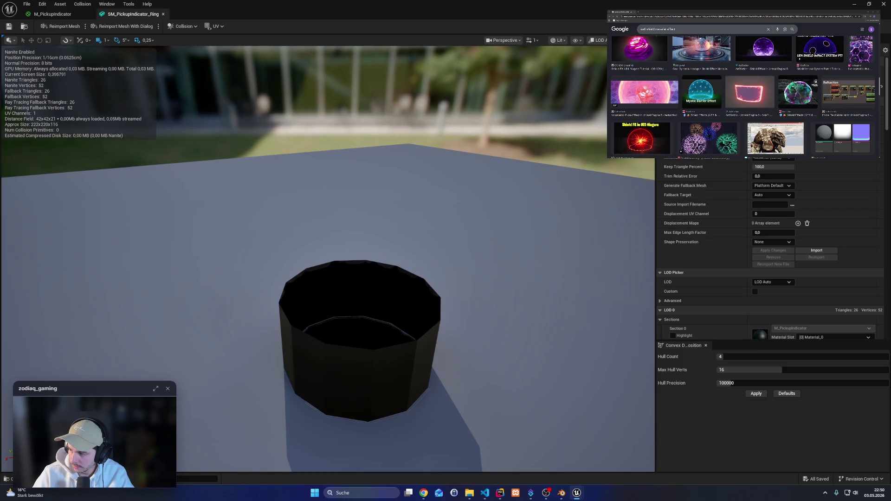
scroll(743, 97, "down", 4)
scroll(743, 96, "down", 3)
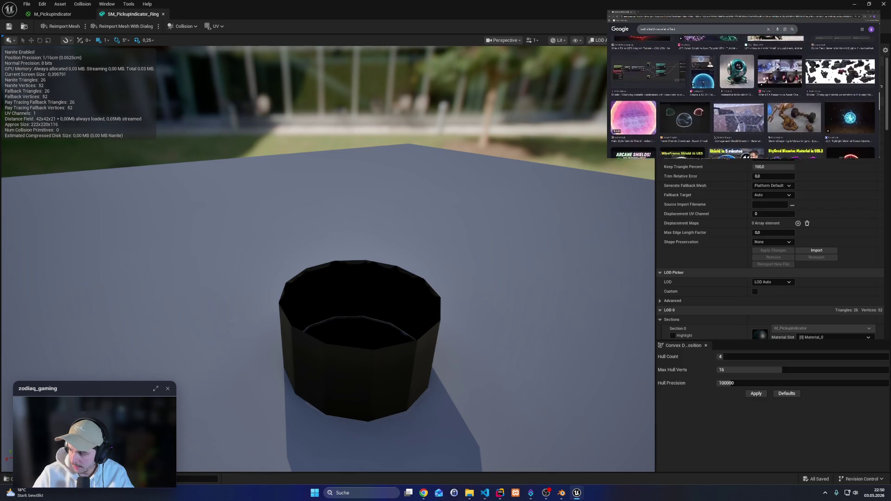
scroll(743, 97, "down", 3)
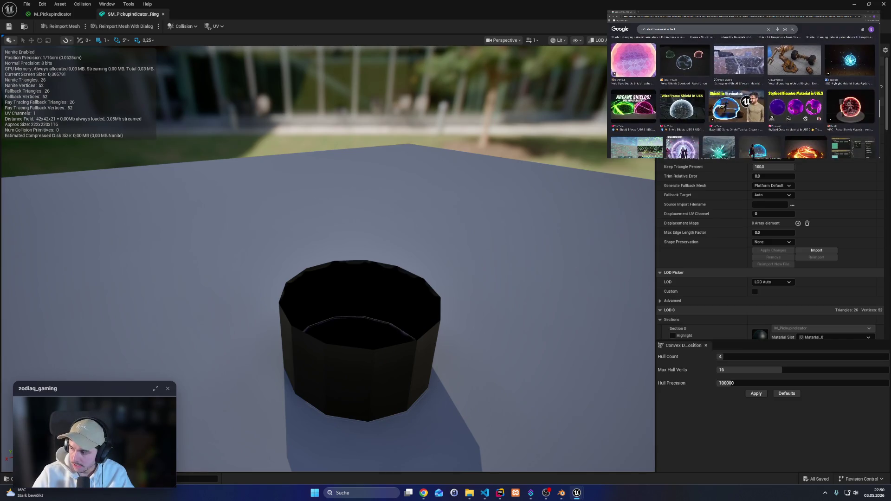